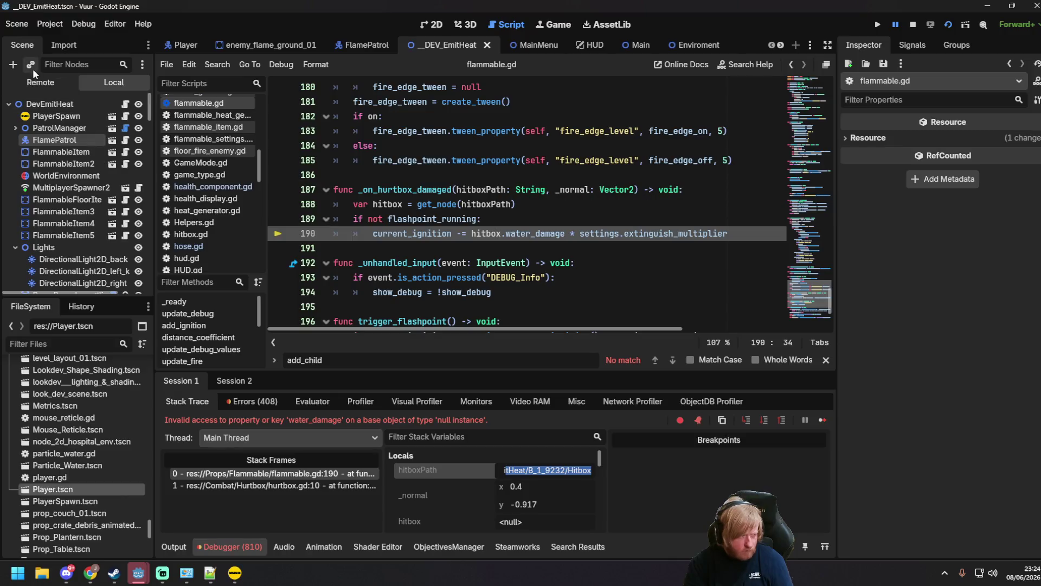
Change line 189 of flammable.gd to 'if hitbox and not flashpoint_running:', save it, and run the game.
click(40, 82)
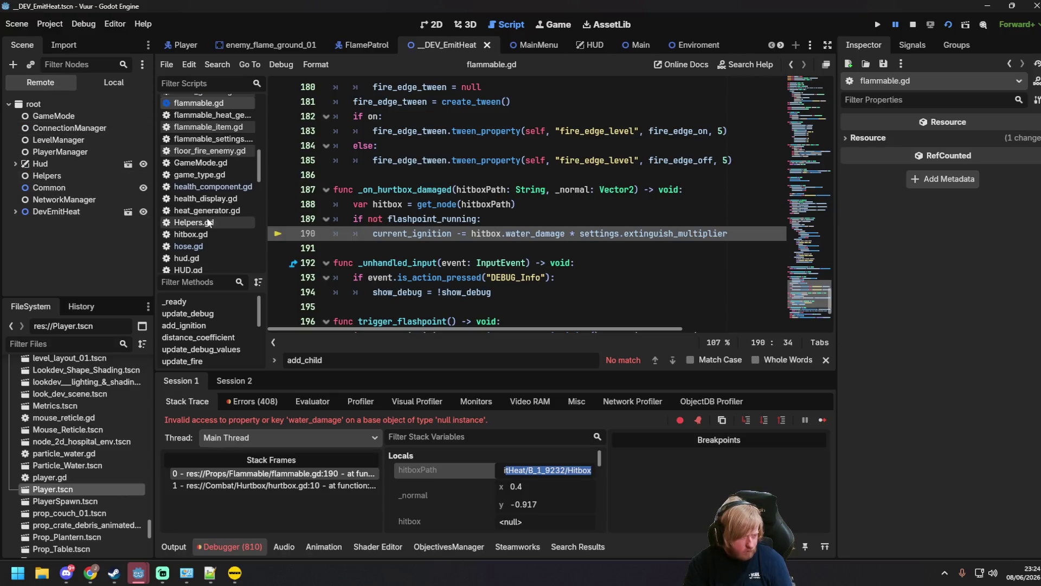
click(368, 218)
text(hi)
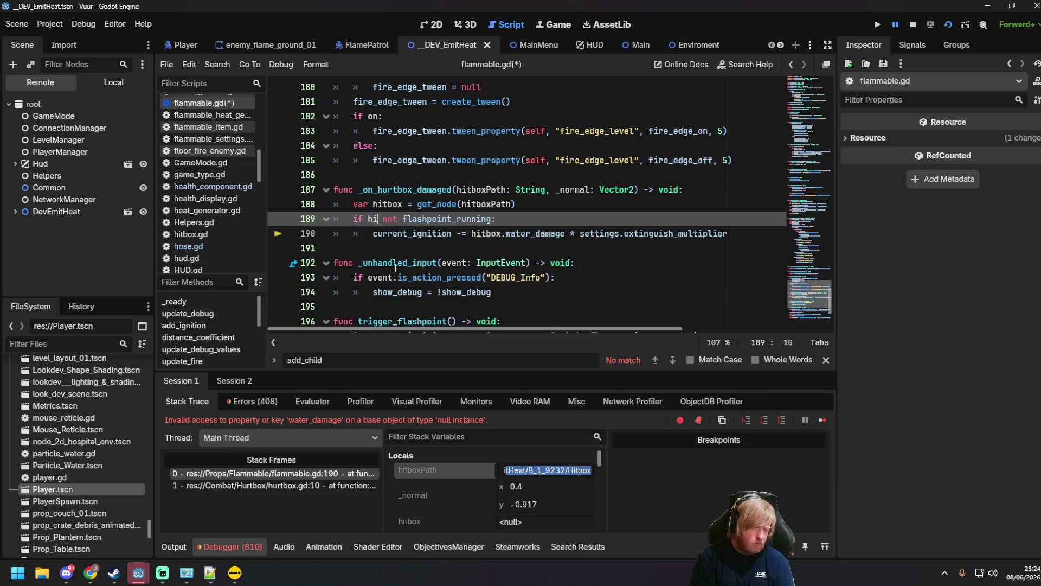
text(nd)
key(ctrl+s)
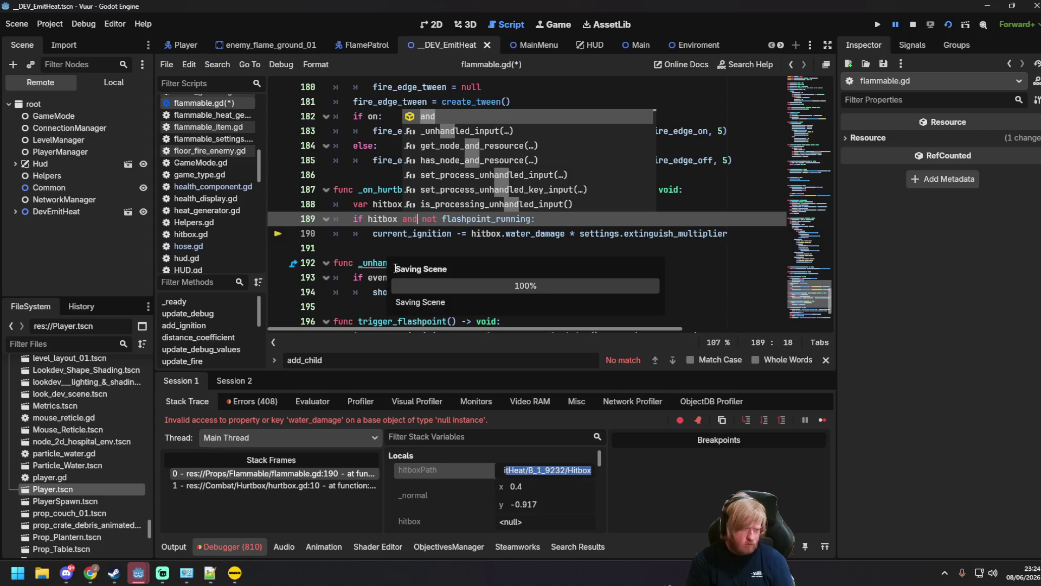
click(355, 204)
key(F6)
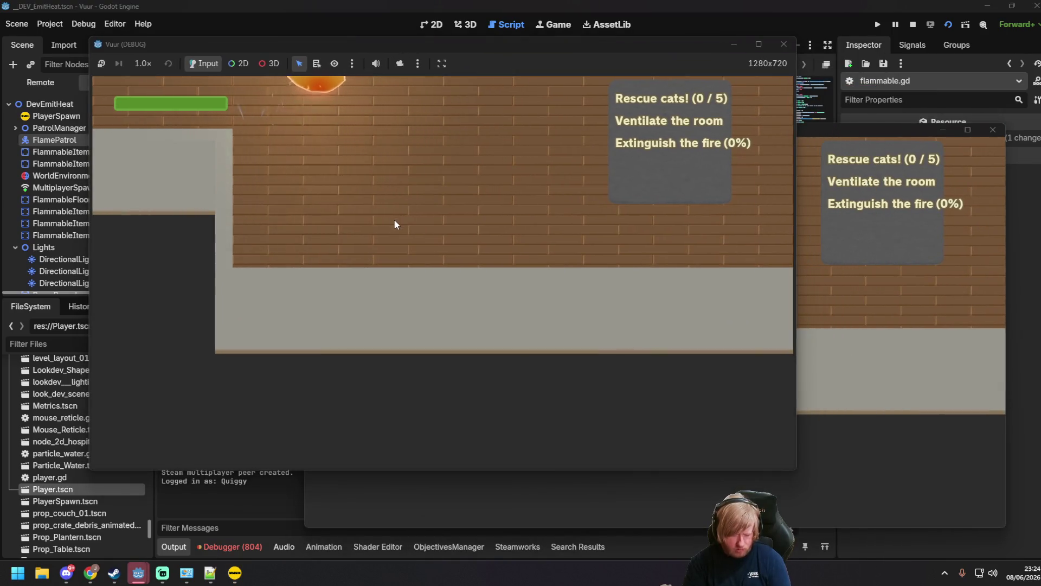
Start the server in the second game window and join it from the first.
key(Escape)
click(871, 349)
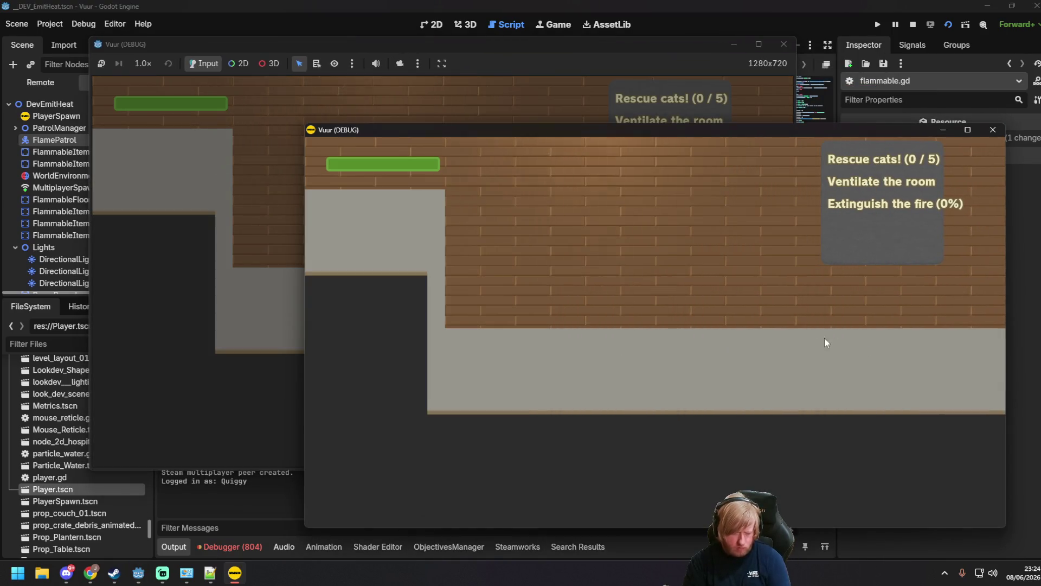
key(Escape)
click(629, 305)
click(204, 206)
click(421, 276)
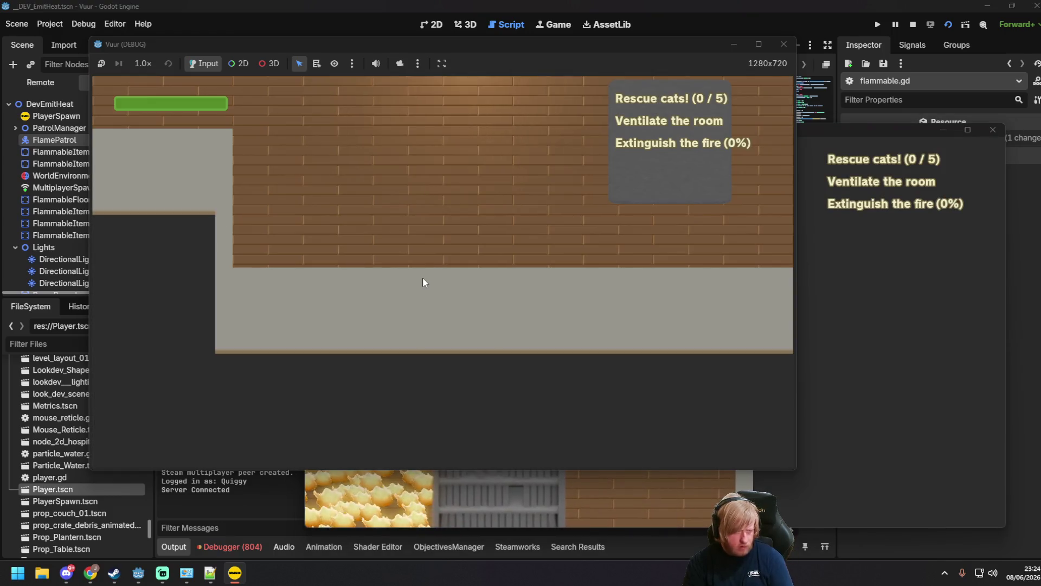
key(Escape)
click(418, 278)
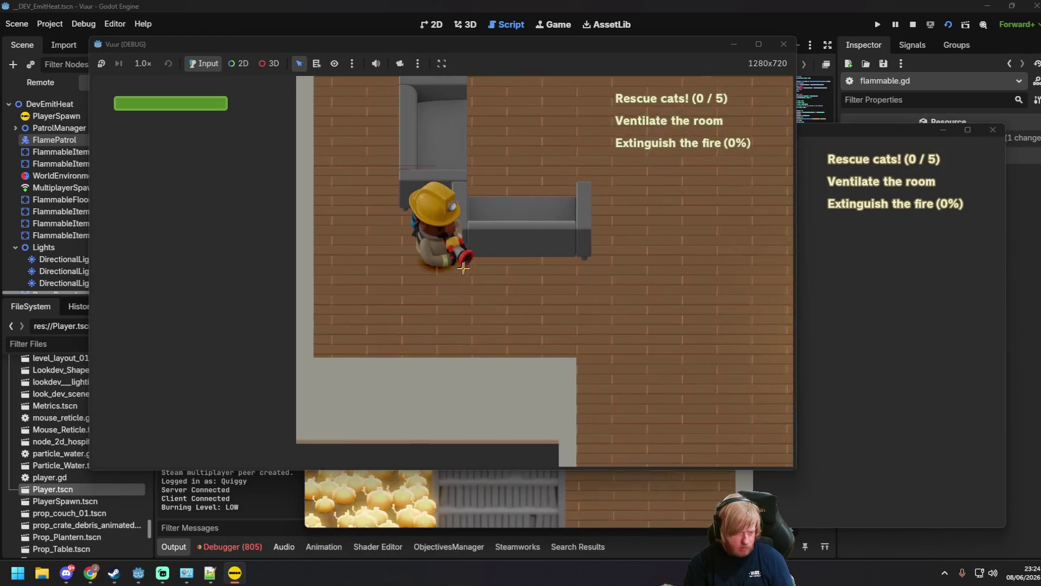
Walk the firefighter around the room, spraying water at the nearby fires.
key(d)
mouse_move(567, 235)
mouse_down()
mouse_move(570, 206)
mouse_move(549, 205)
mouse_move(561, 195)
mouse_up()
key(w)
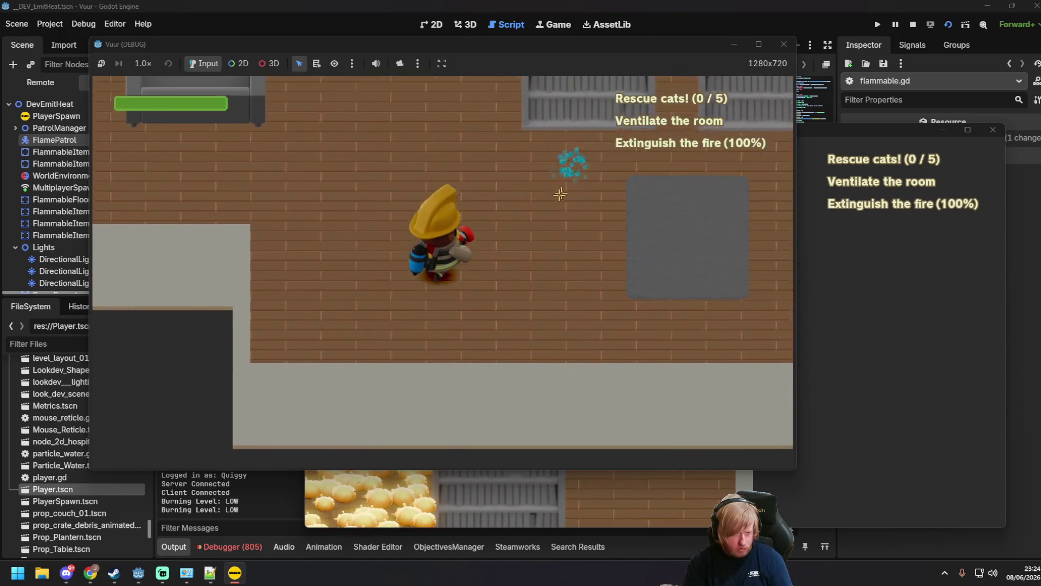
key(s)
key(d)
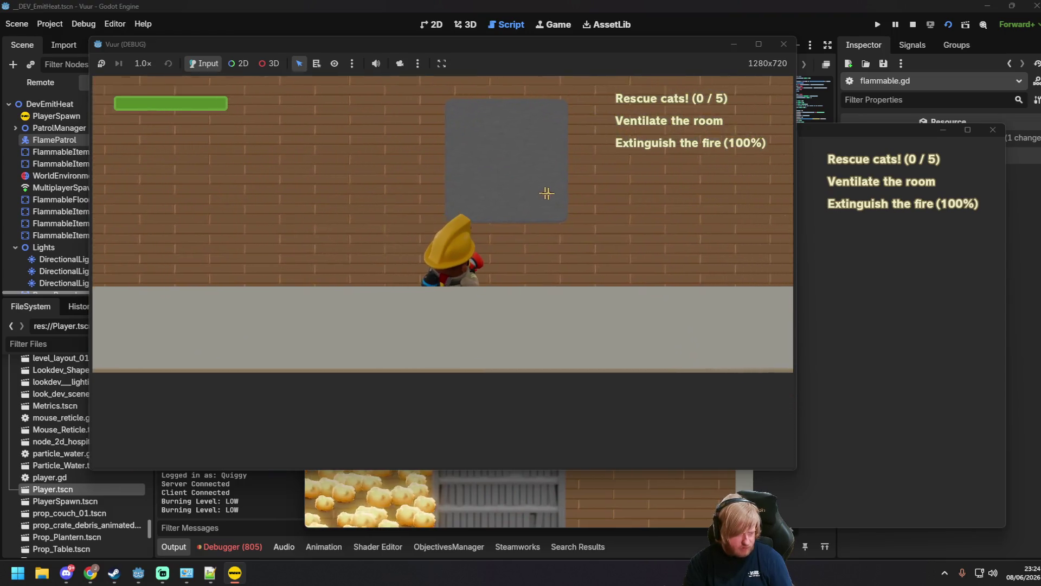
key(w)
mouse_move(651, 206)
mouse_down()
mouse_move(716, 239)
mouse_move(728, 257)
mouse_up()
key(s)
key(w)
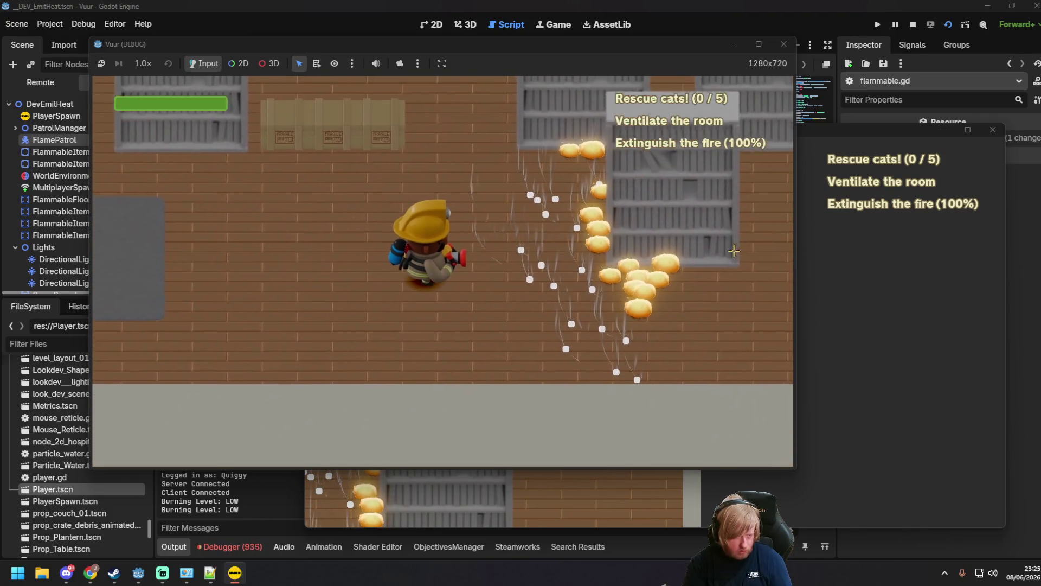
key(s)
key(d)
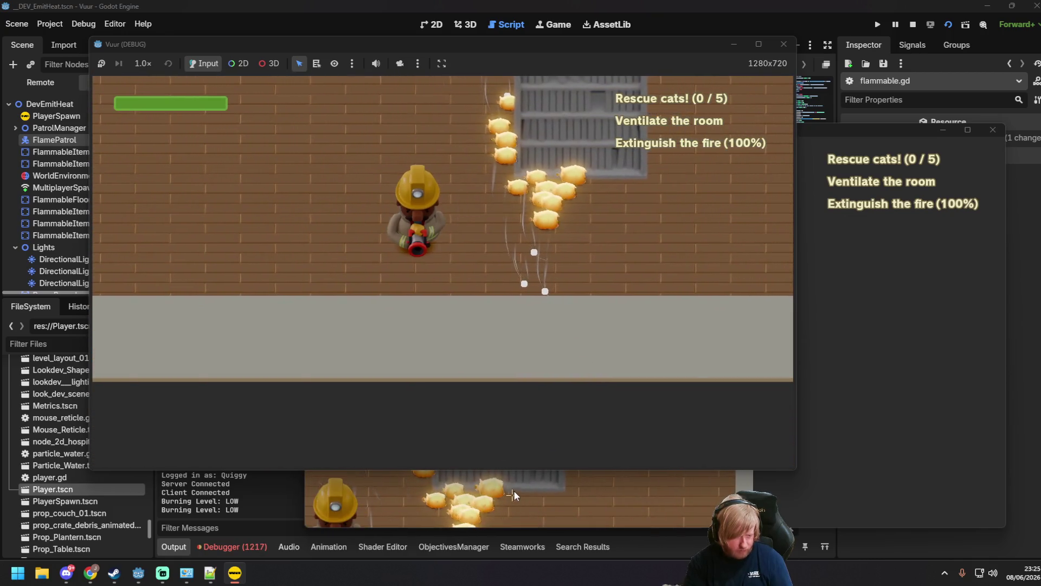
Rearrange both game windows, hose down the flames by the bookshelf, then close the first window.
click(634, 495)
mouse_move(616, 130)
mouse_down()
mouse_move(934, 99)
mouse_move(977, 105)
mouse_up()
click(474, 269)
mouse_move(578, 47)
mouse_down()
mouse_move(475, 77)
mouse_move(442, 74)
mouse_up()
key(d)
mouse_move(466, 282)
mouse_down()
mouse_move(536, 276)
mouse_move(434, 347)
mouse_move(481, 264)
mouse_up()
key(s)
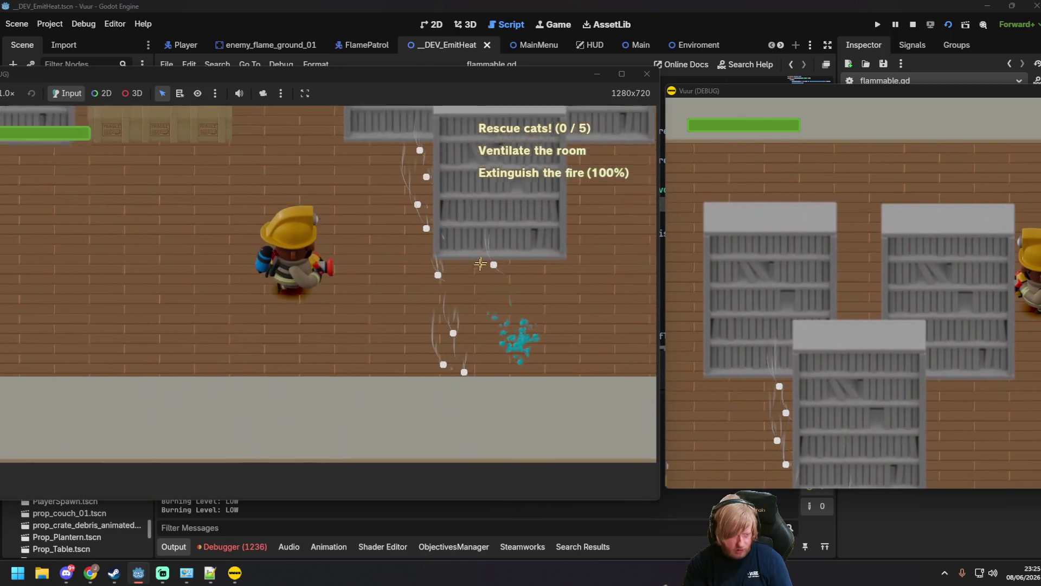
key(w)
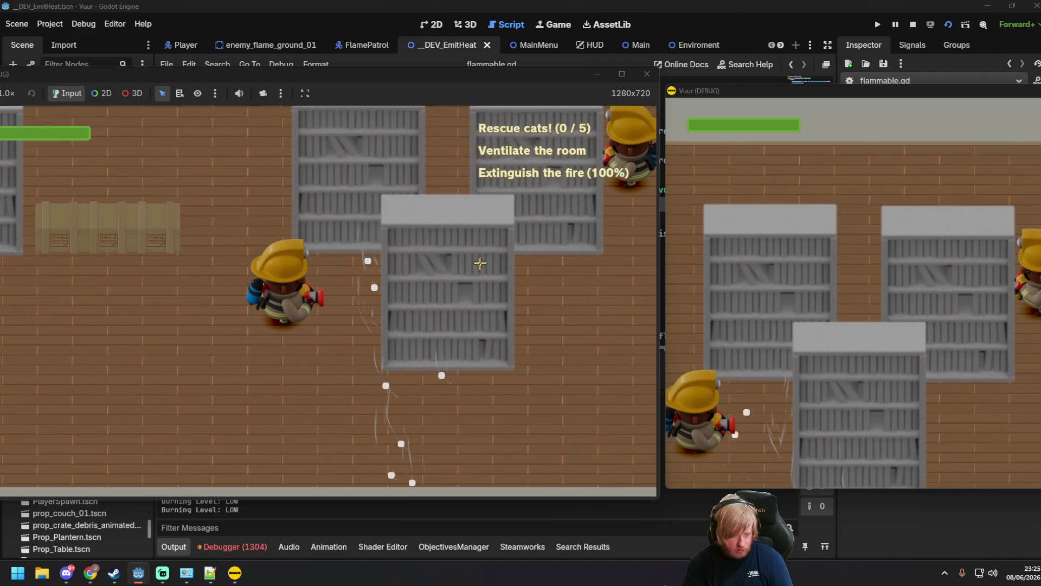
key(s)
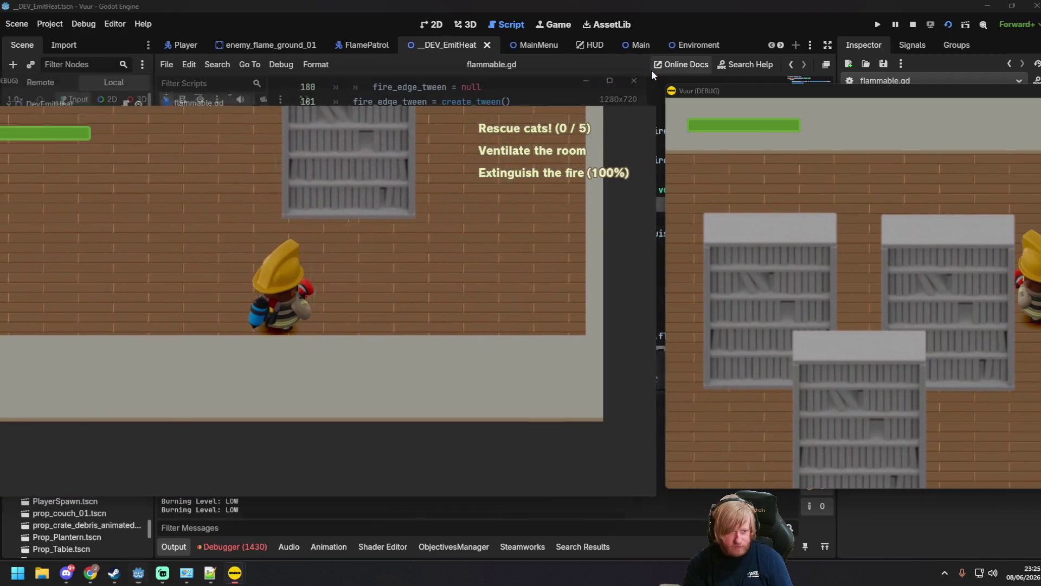
click(650, 72)
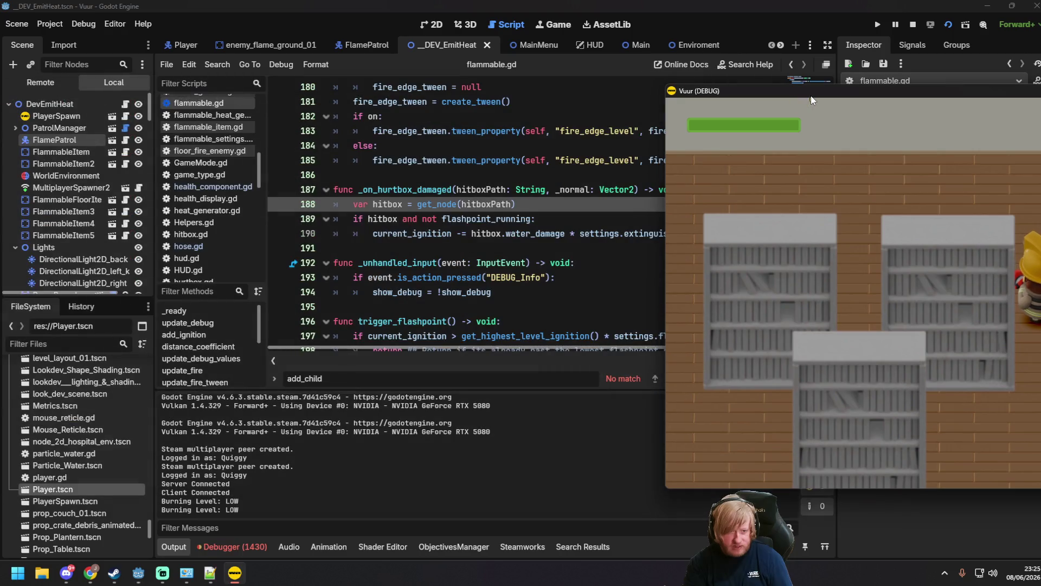
Stop the playtest and scroll through the hurtbox damage code in flammable.gd.
drag(811, 96, 372, 125)
key(alt+F4)
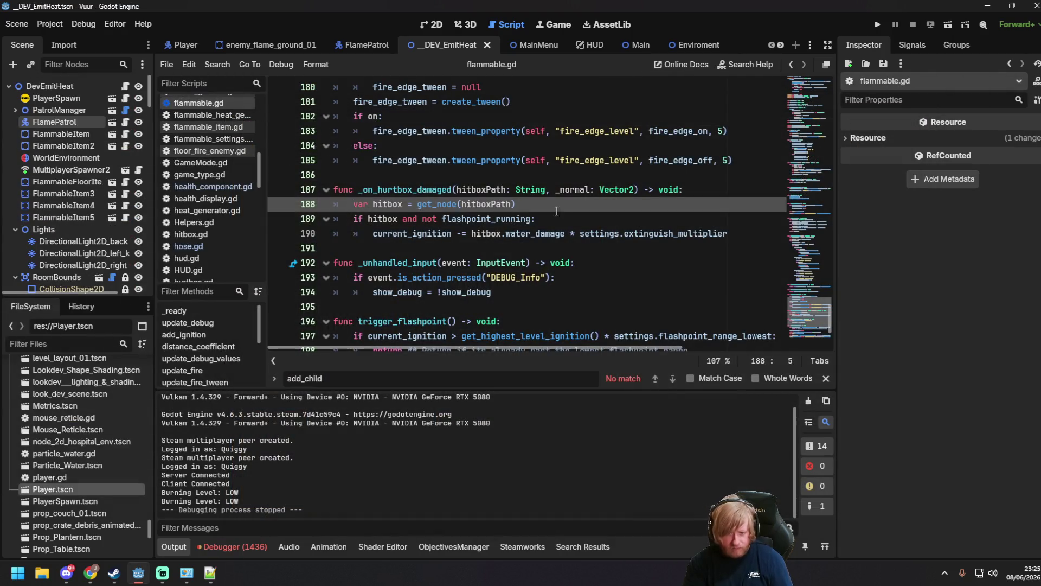
click(550, 215)
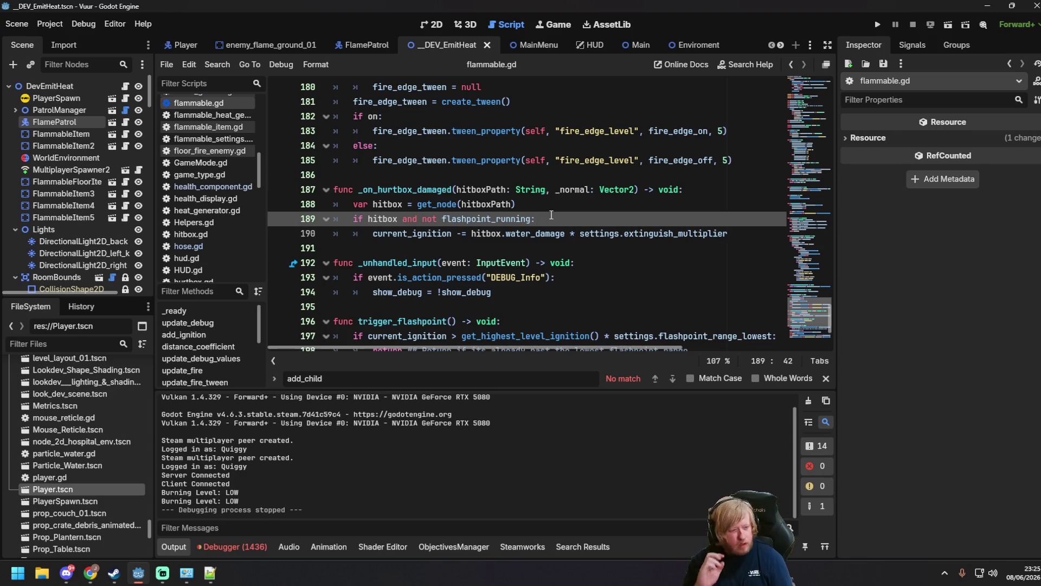
scroll(493, 209, down, 4)
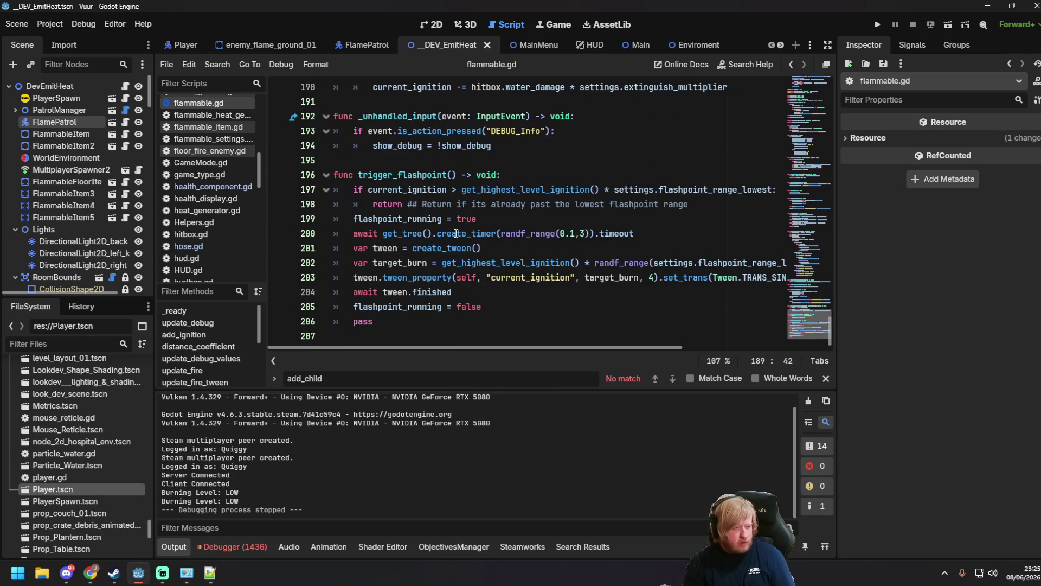
click(455, 246)
scroll(468, 214, up, 3)
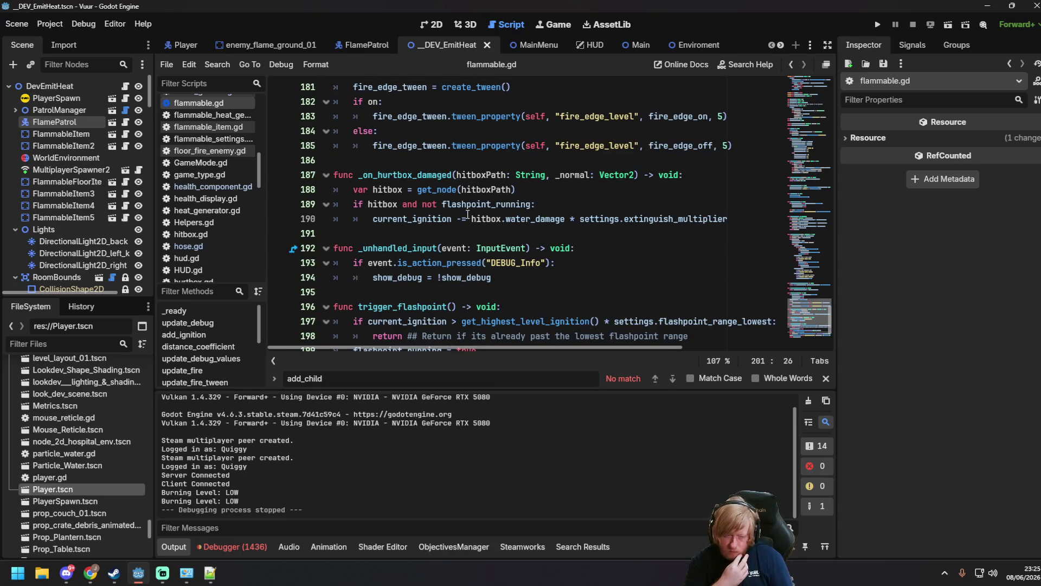
Review the flashpoint check on line 188 and save.
click(480, 190)
click(550, 190)
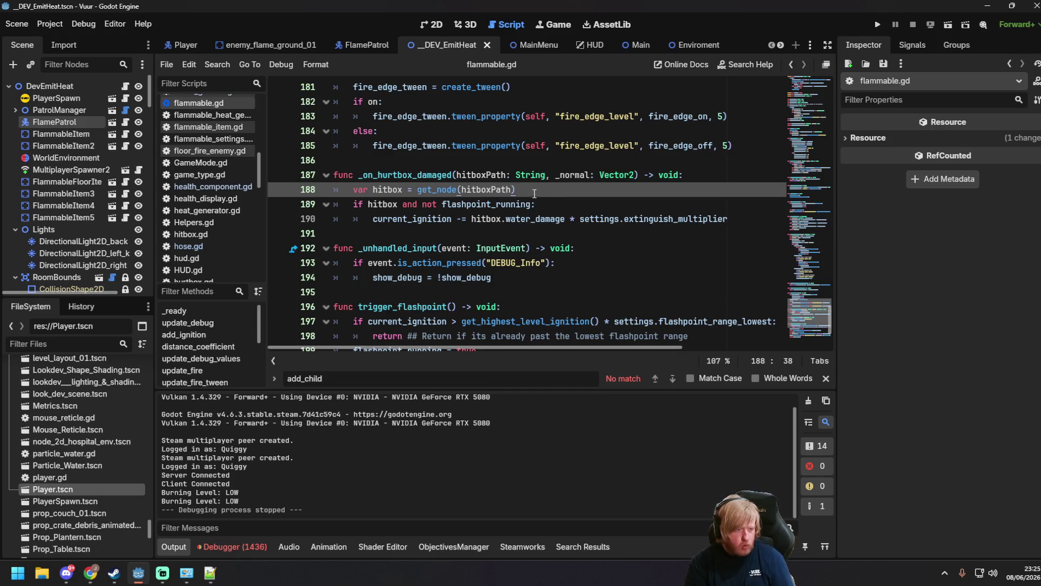
key(ctrl+s)
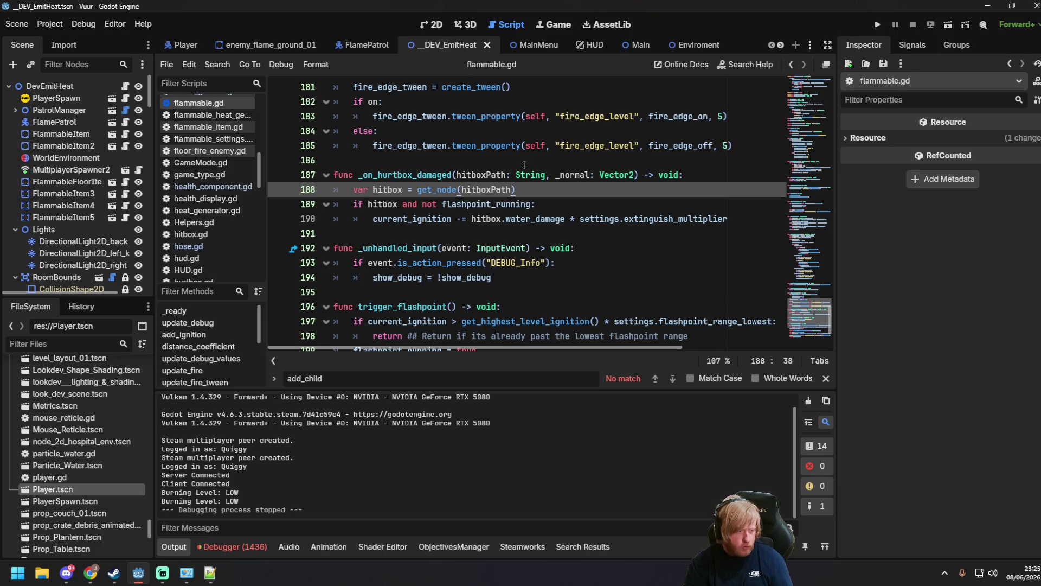
key(ctrl+s)
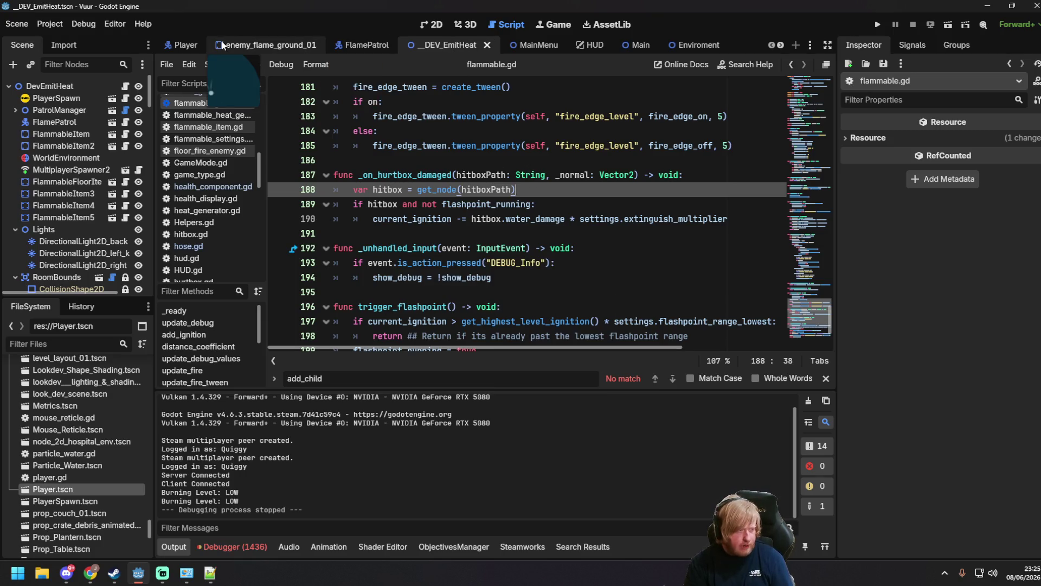
click(226, 44)
click(180, 46)
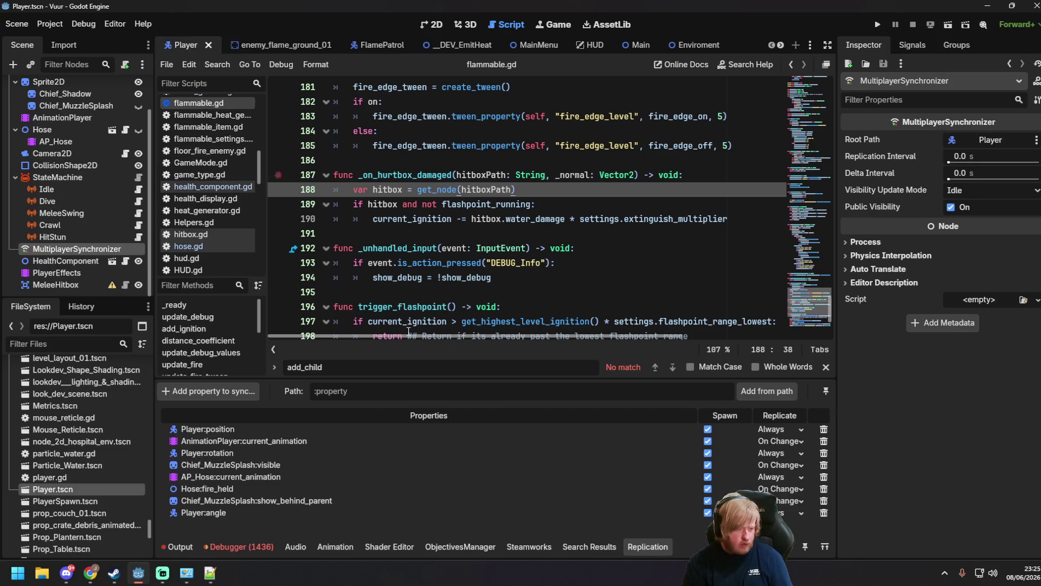
click(239, 546)
click(252, 402)
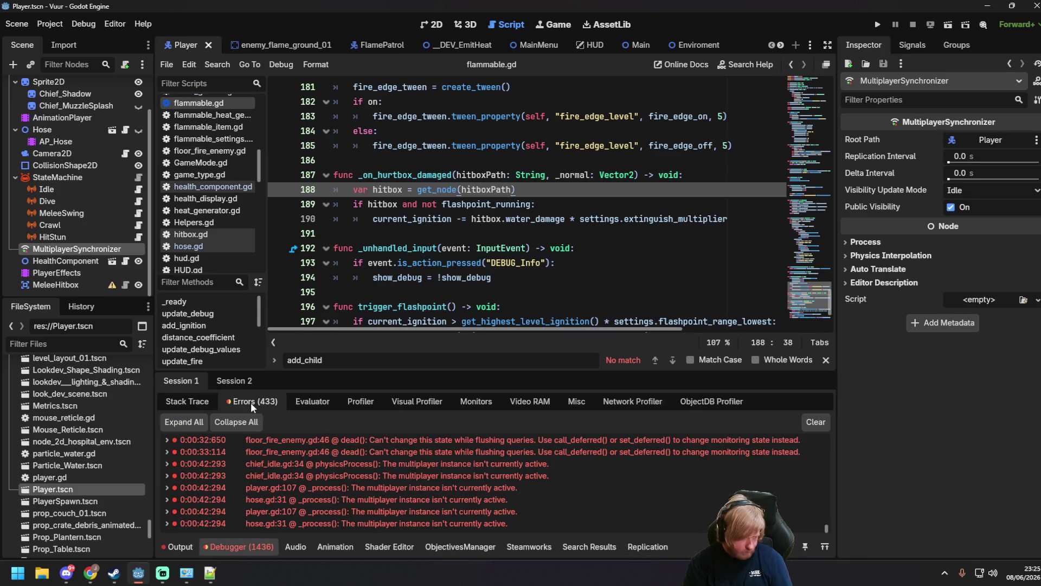
scroll(464, 486, up, 1)
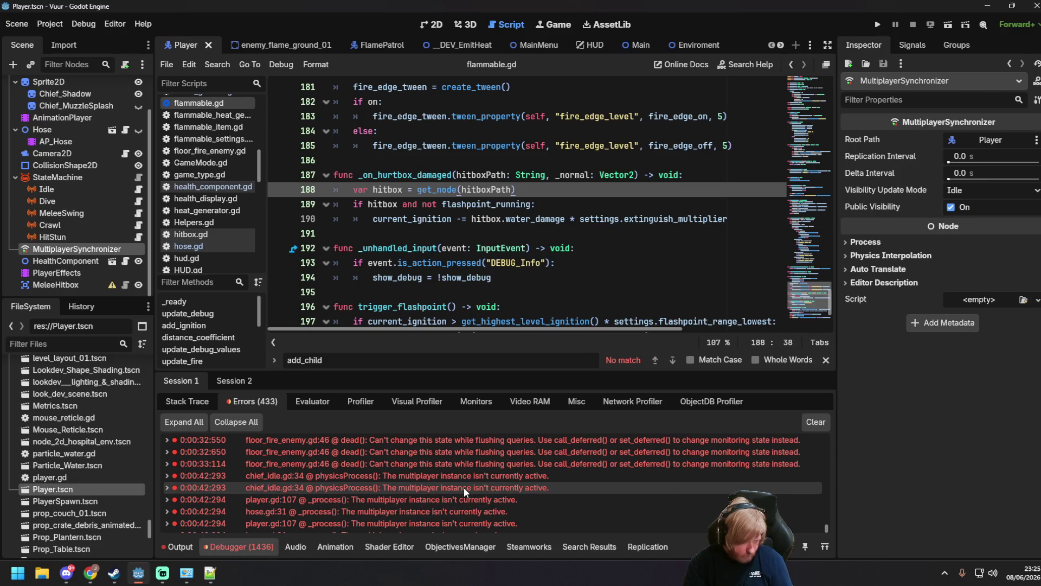
scroll(545, 505, up, 1)
scroll(547, 507, up, 3)
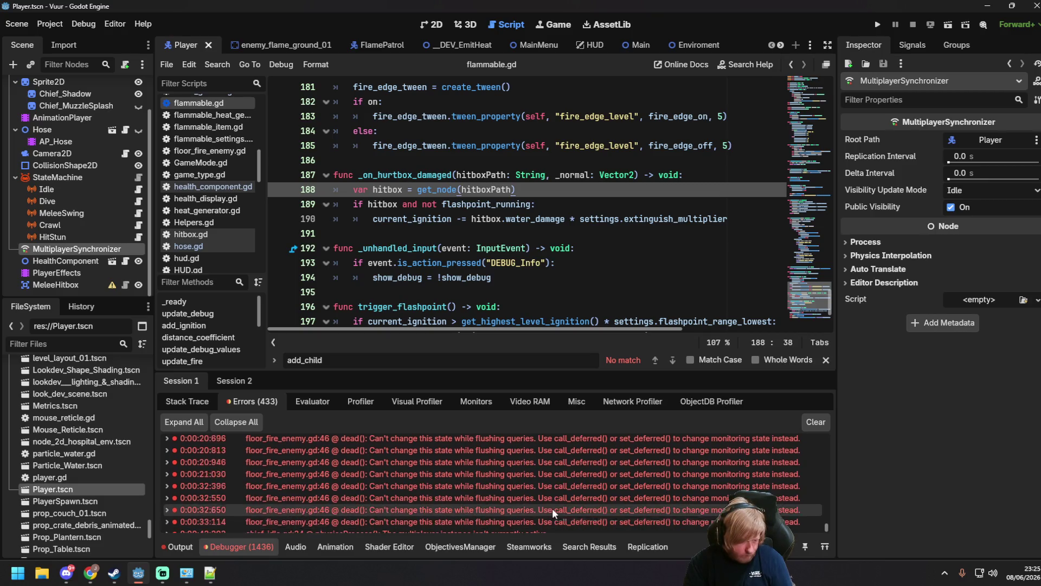
mouse_move(821, 524)
mouse_down()
mouse_move(822, 492)
mouse_move(818, 520)
mouse_up()
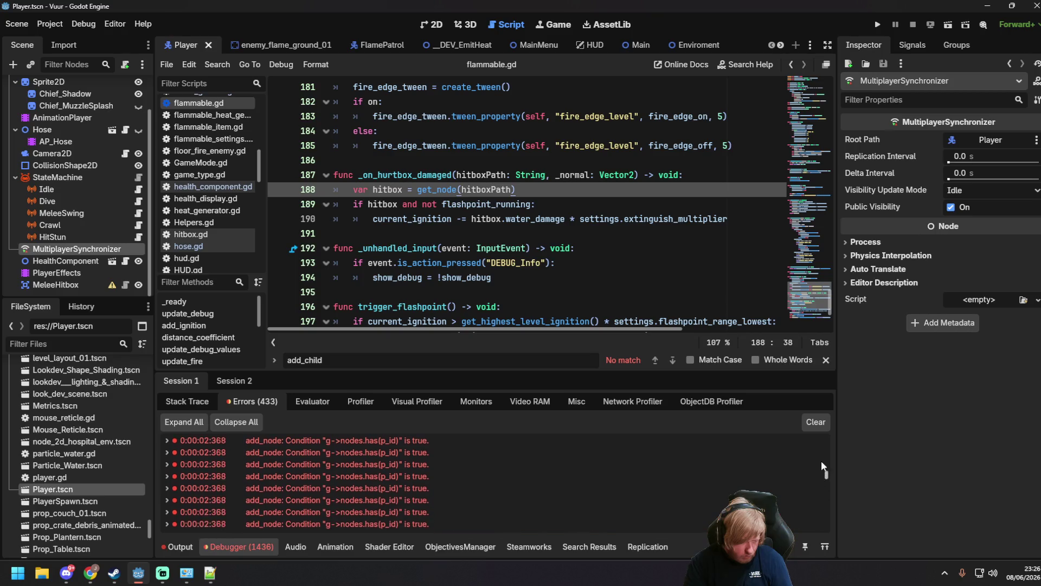
click(230, 382)
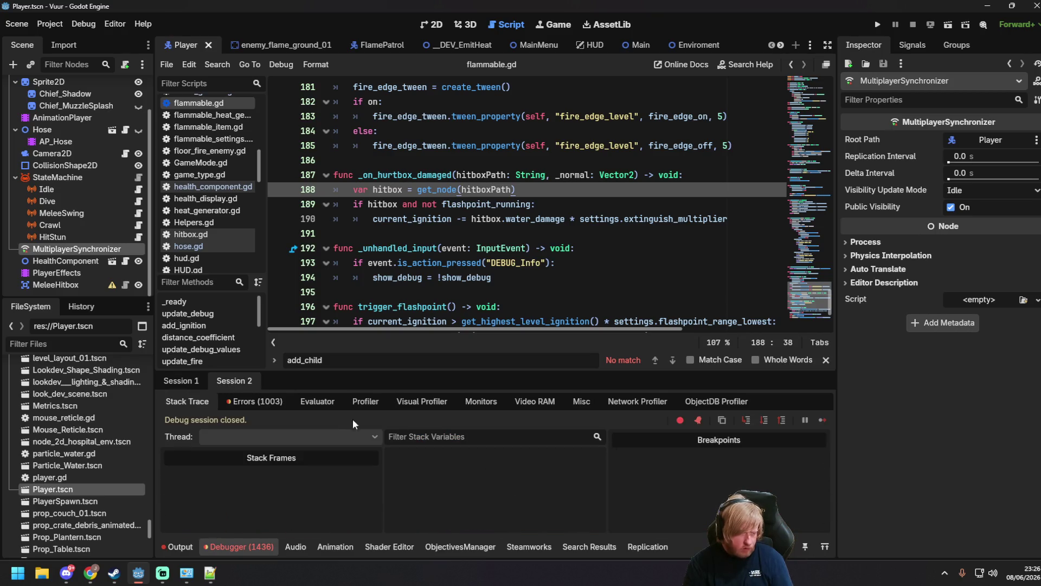
click(255, 401)
drag(825, 437, 834, 539)
scroll(570, 496, up, 3)
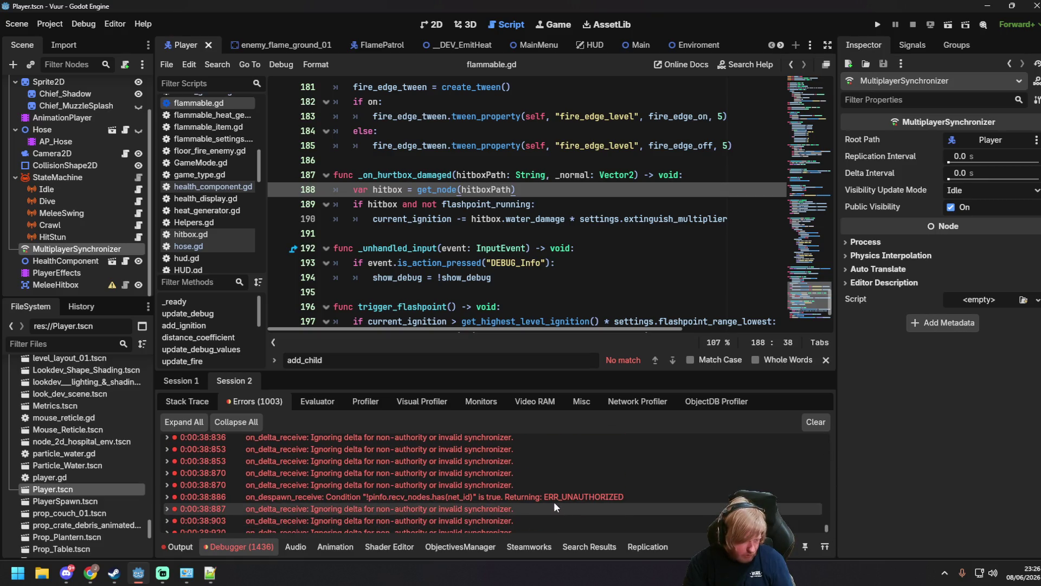
double_click(477, 474)
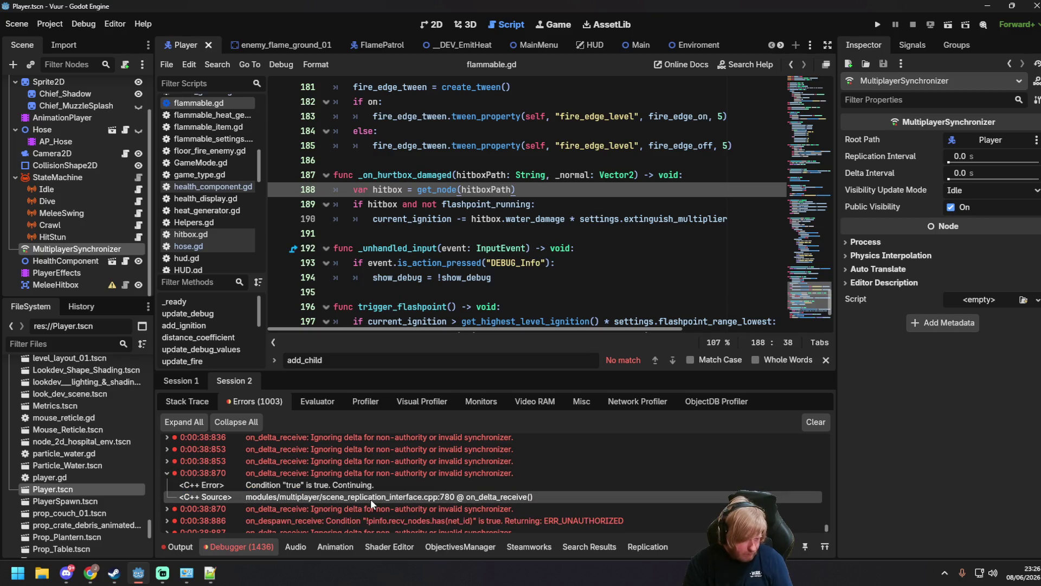
scroll(373, 498, up, 3)
scroll(391, 501, up, 5)
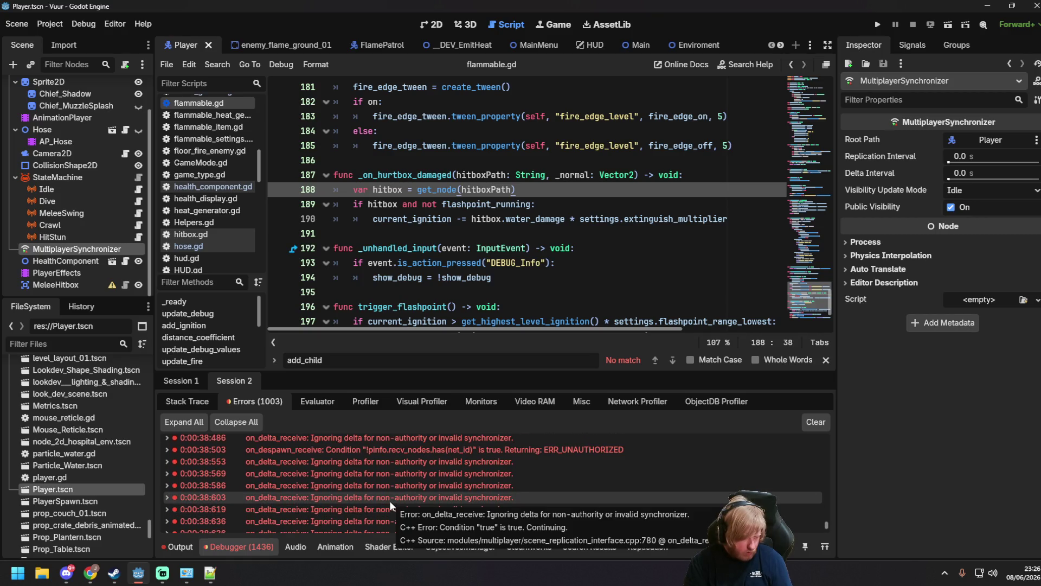
scroll(388, 496, up, 2)
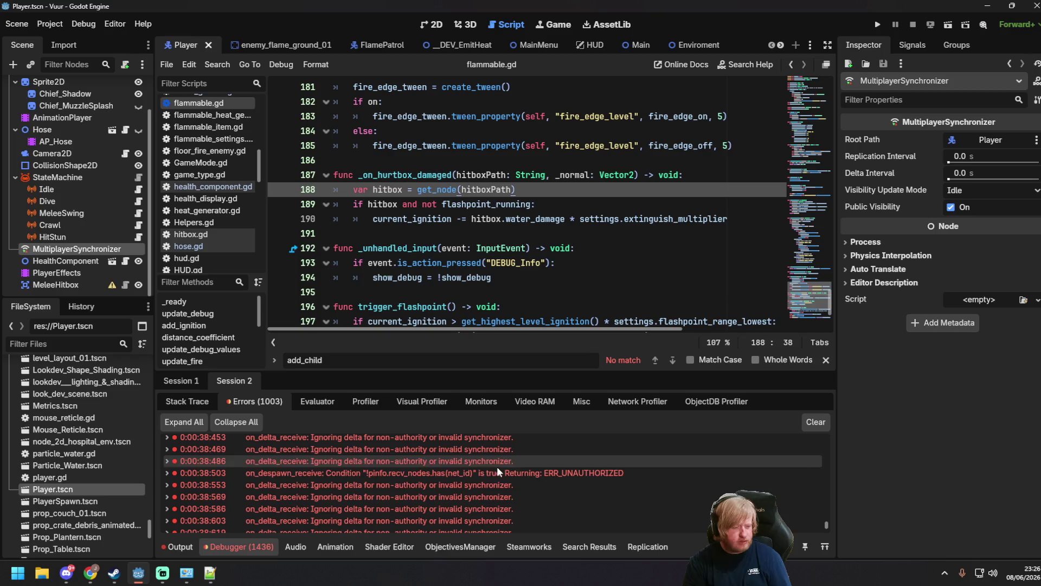
click(490, 482)
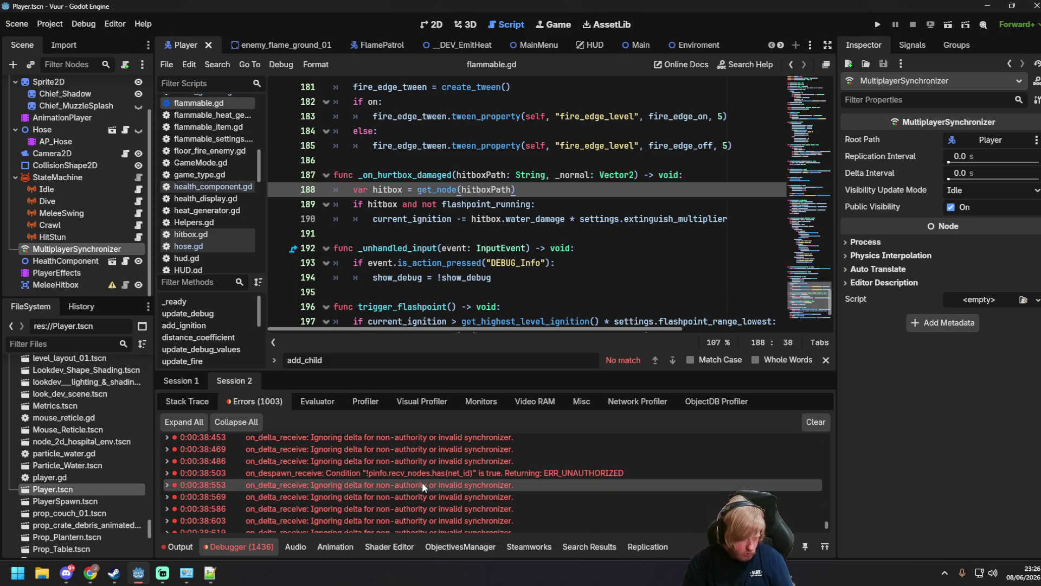
scroll(406, 488, up, 5)
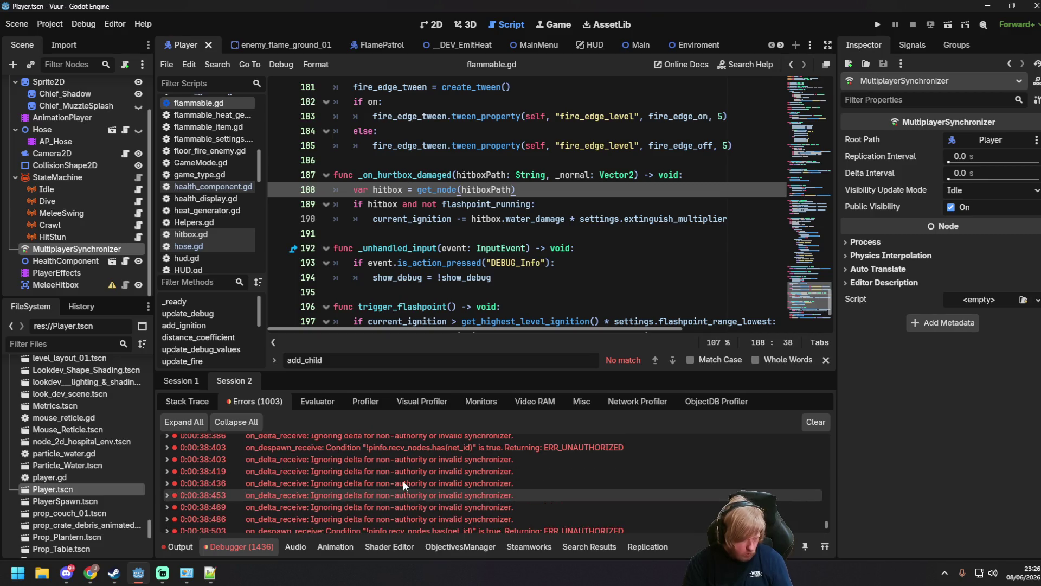
scroll(406, 485, up, 6)
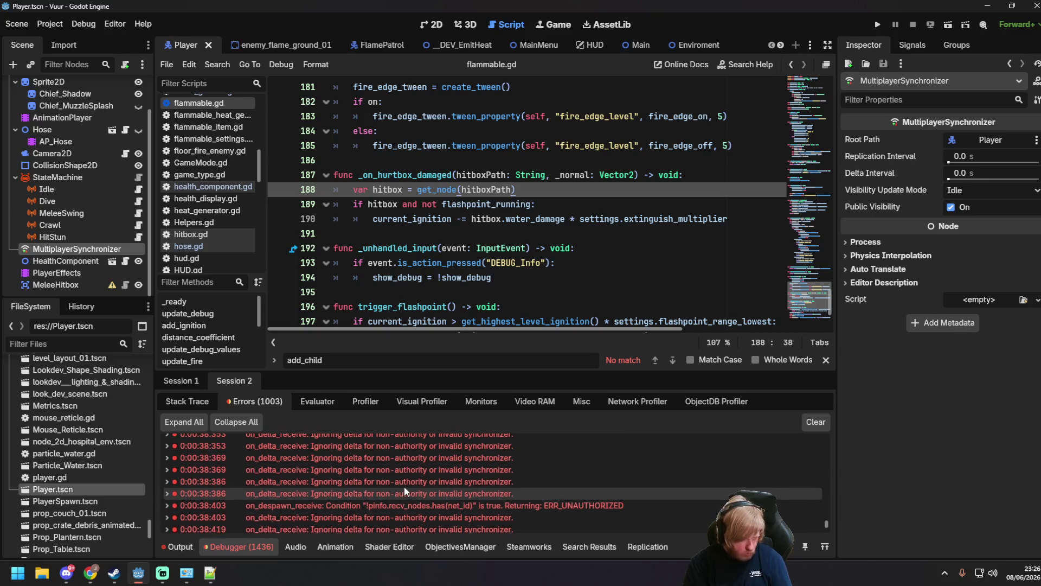
scroll(403, 487, up, 5)
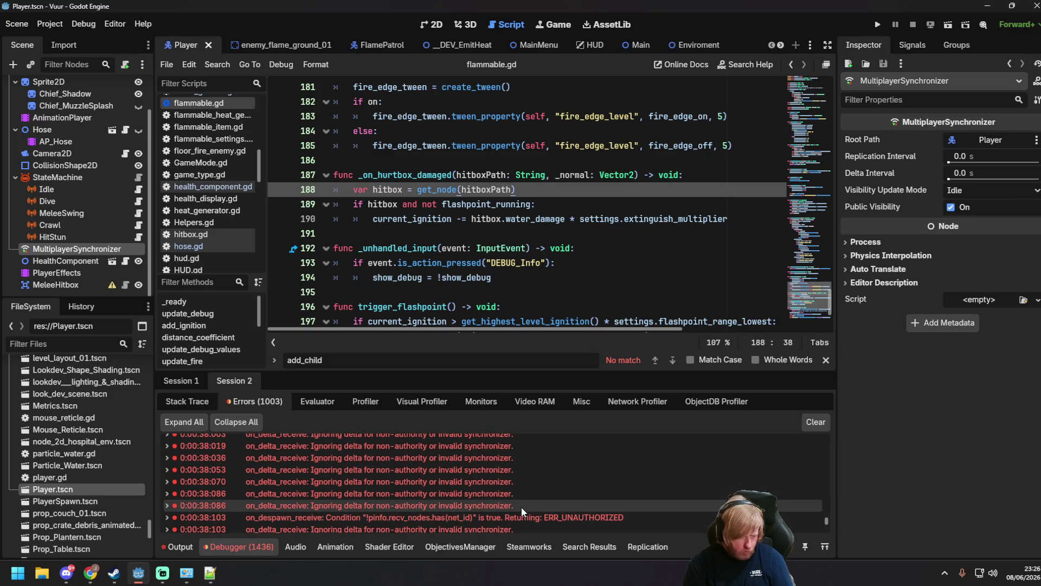
scroll(524, 512, up, 1)
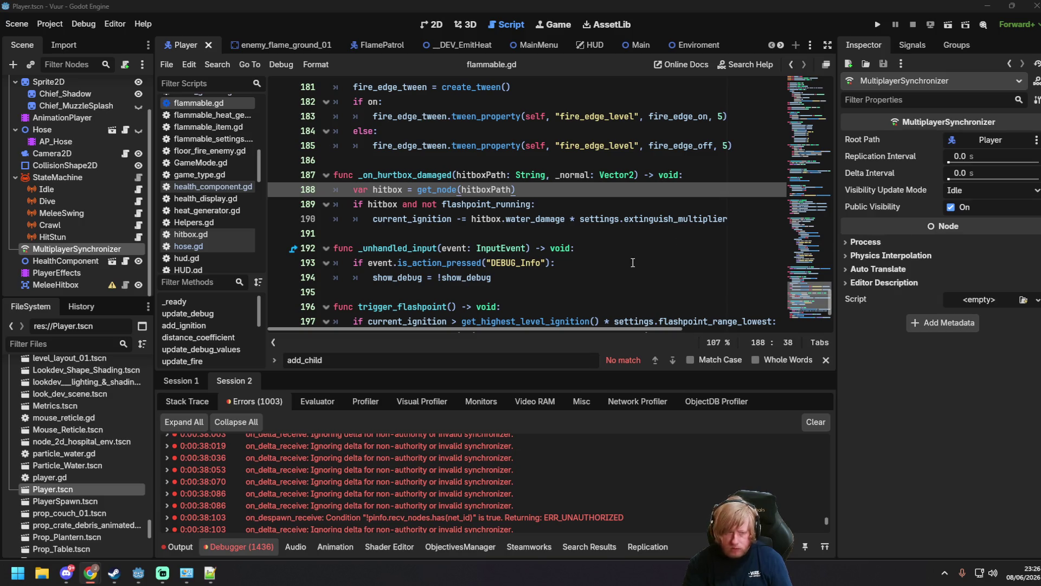
scroll(635, 260, down, 4)
scroll(198, 174, up, 7)
scroll(193, 178, down, 15)
scroll(199, 195, down, 5)
In water_vapor.gd's die(), replace sync.queue_free() on line 38 with sync.public_visibility = false and save.
click(211, 239)
click(648, 196)
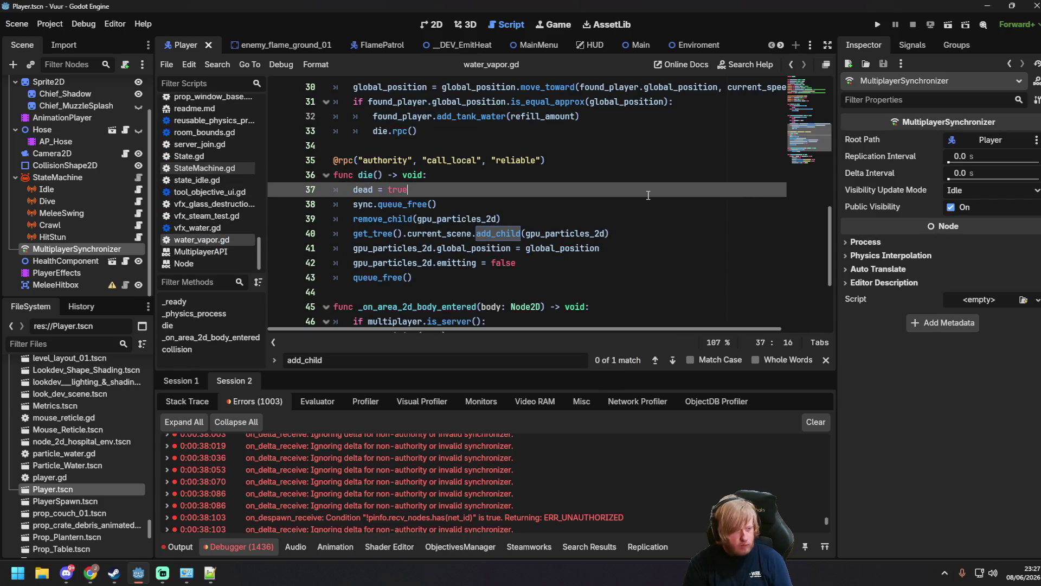
drag(354, 204, 442, 204)
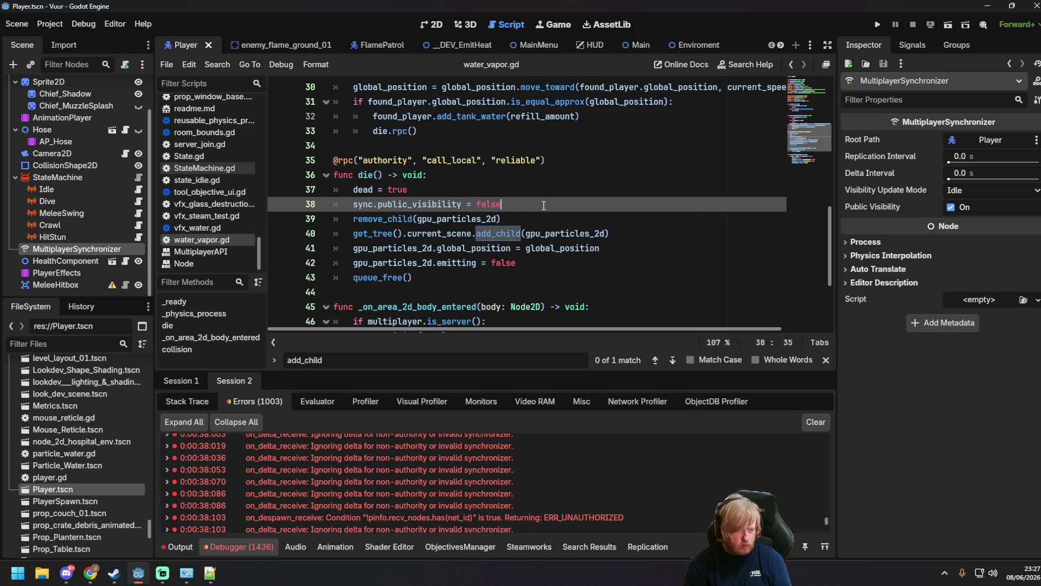
key(ctrl+s)
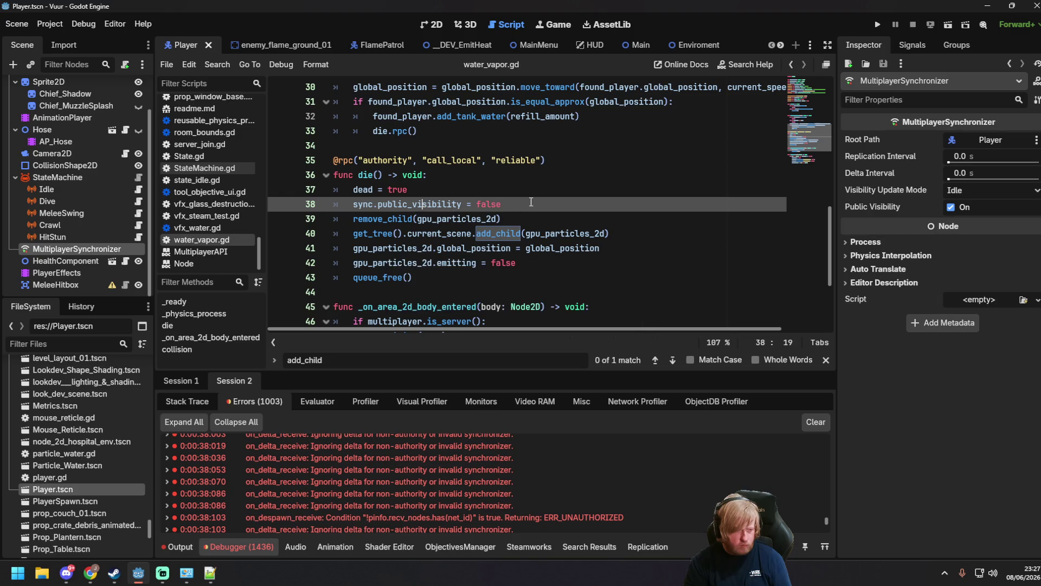
click(600, 218)
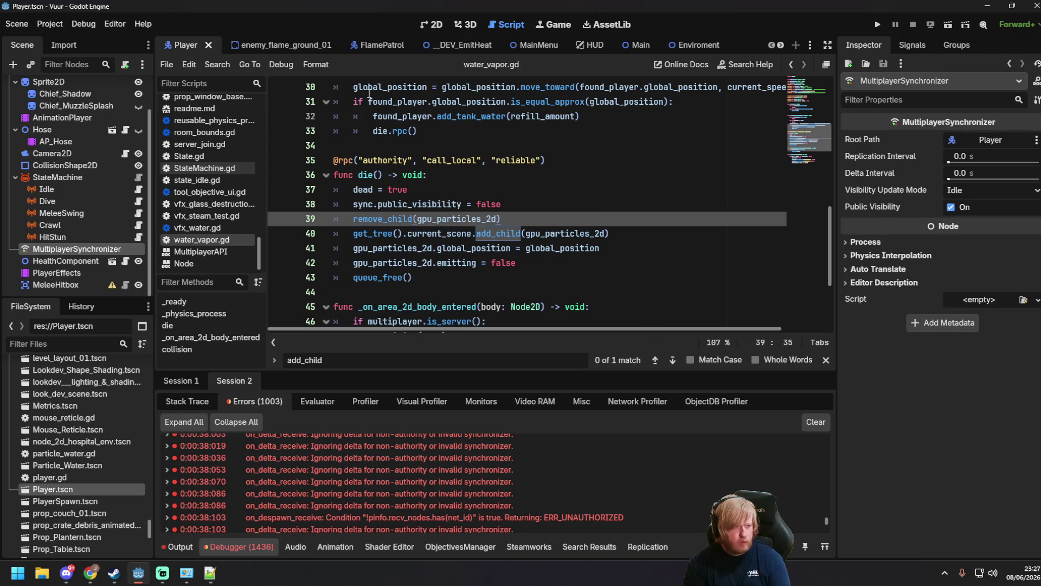
Run the DEV_EmitHeat scene, host a server in one game window and join from the other.
click(475, 47)
key(F6)
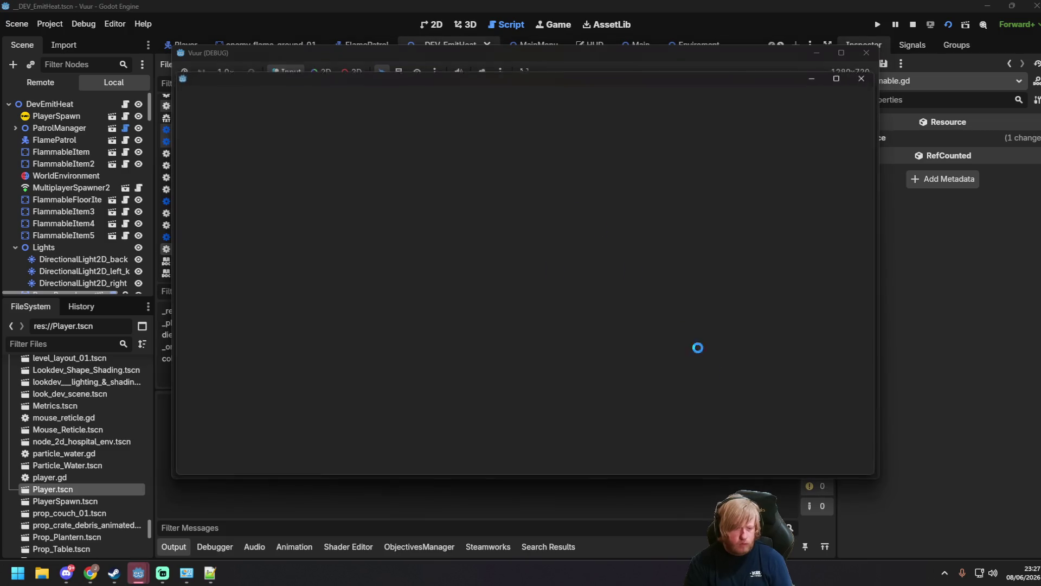
drag(416, 80, 724, 157)
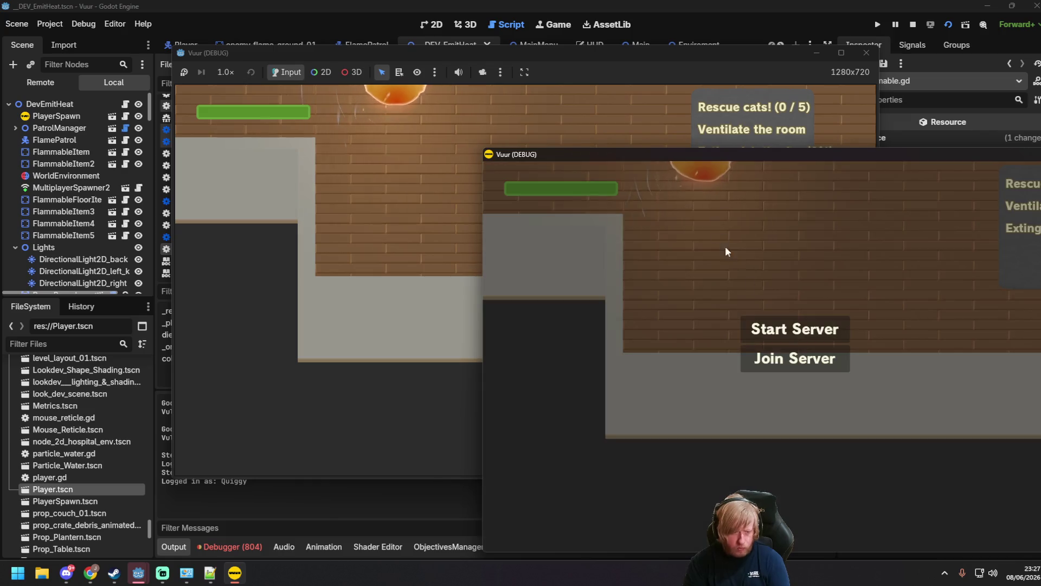
click(794, 358)
mouse_move(364, 53)
mouse_down()
mouse_move(244, 47)
mouse_move(202, 30)
mouse_up()
click(293, 253)
Walk the firefighter through the room, spraying the fire up-right and a newly revealed fire.
key(d)
mouse_move(498, 234)
mouse_down()
mouse_move(519, 184)
mouse_move(487, 95)
mouse_move(495, 172)
mouse_up()
key(s)
key(d)
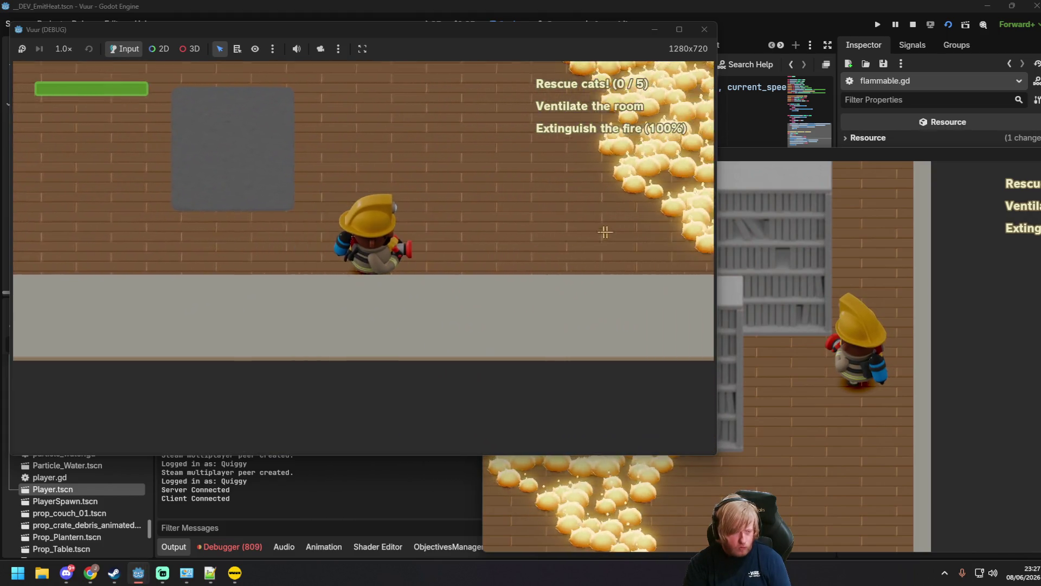
mouse_move(604, 233)
mouse_down()
mouse_move(639, 239)
mouse_move(626, 201)
mouse_up()
key(w)
key(s)
Keep hosing while walking toward the bookshelves, then close both game windows.
key(d)
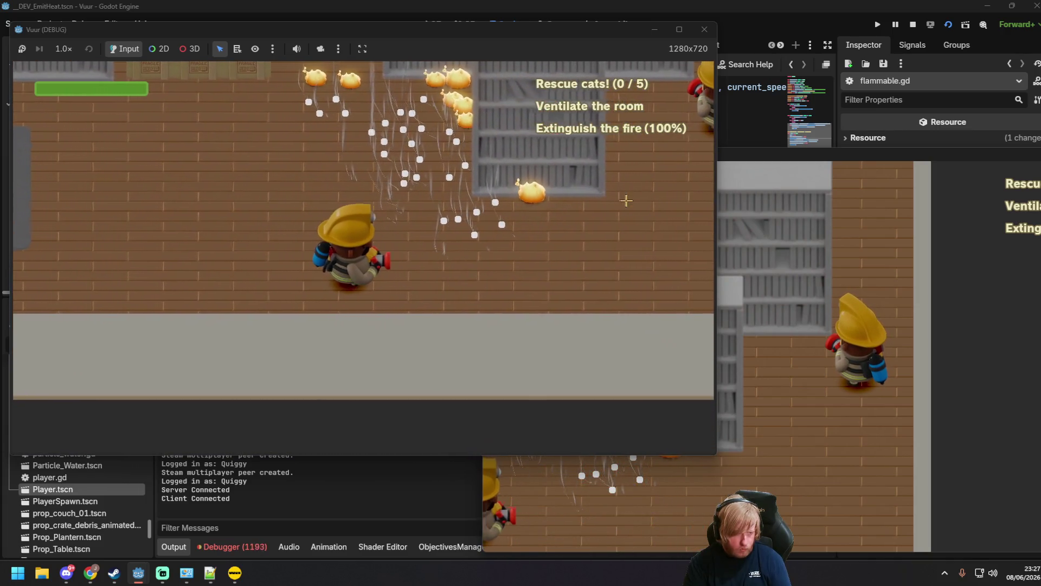
key(w)
key(s)
mouse_move(602, 203)
mouse_down()
mouse_move(558, 260)
mouse_move(516, 260)
mouse_move(538, 191)
mouse_move(476, 181)
mouse_up()
key(w)
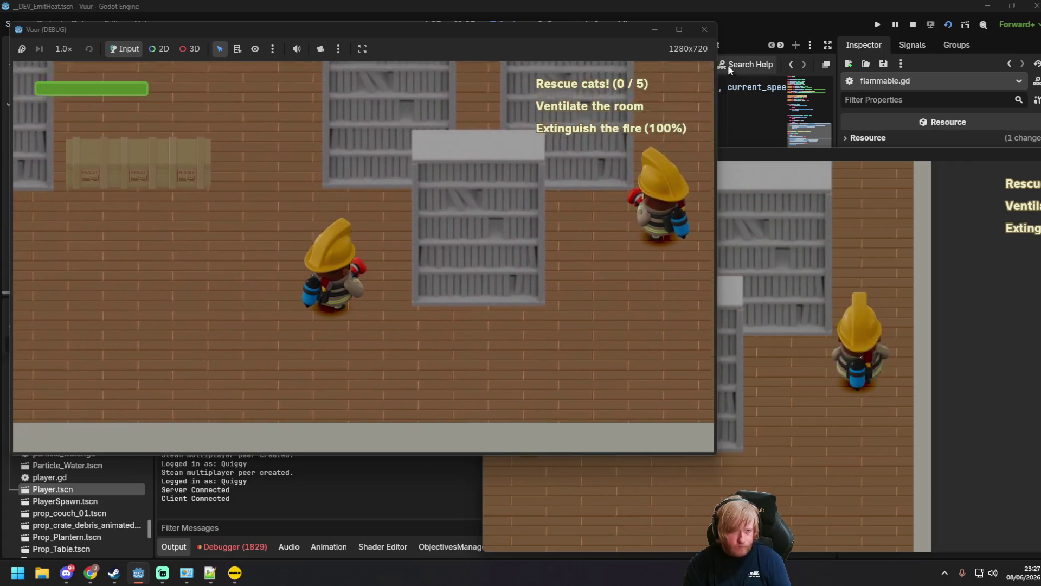
click(704, 29)
drag(841, 155, 539, 108)
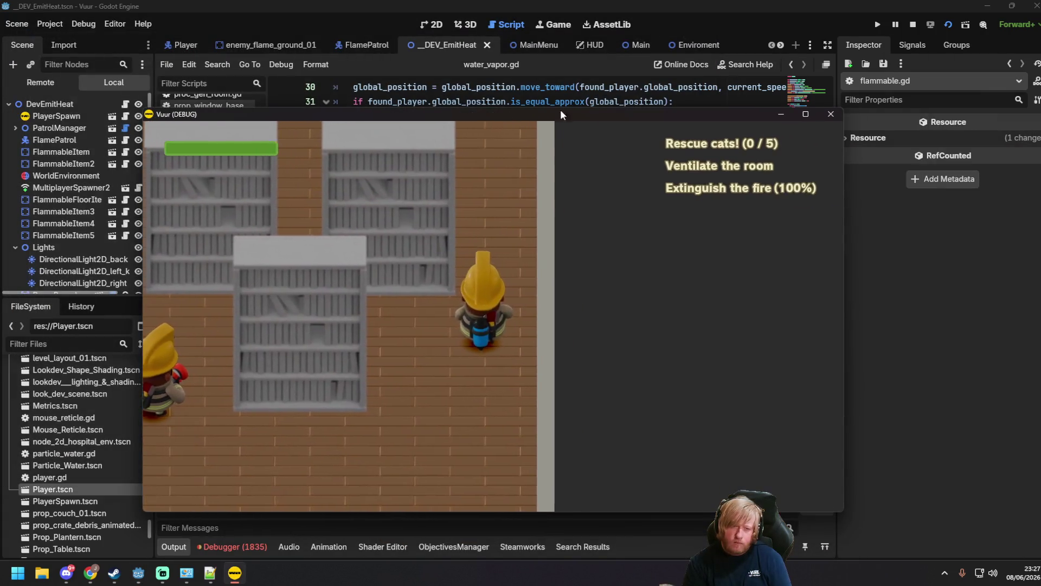
click(852, 119)
click(559, 165)
key(ctrl+s)
scroll(482, 196, up, 6)
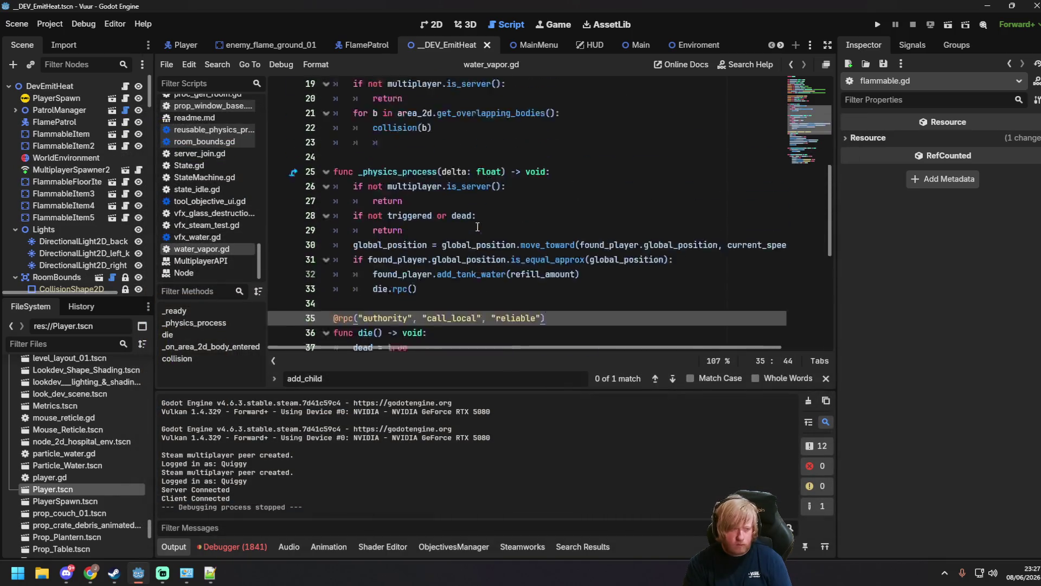
scroll(482, 172, down, 3)
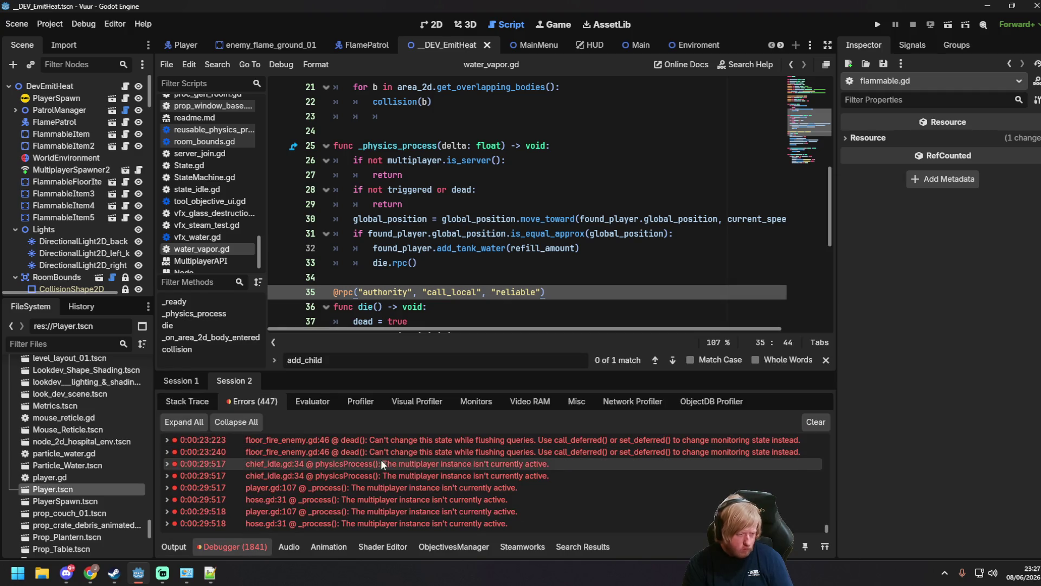
scroll(401, 477, up, 3)
mouse_move(424, 495)
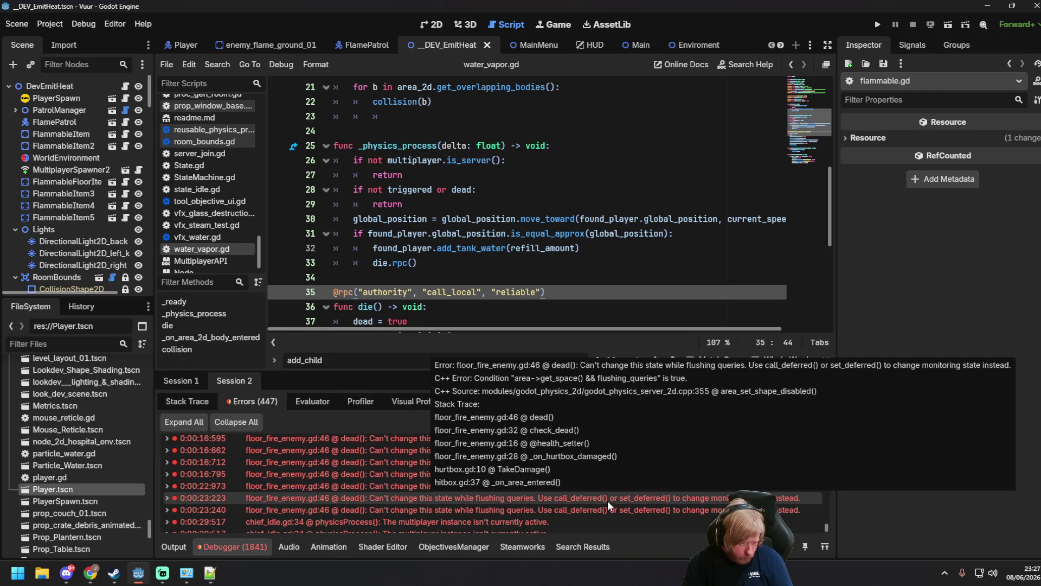
scroll(493, 496, down, 3)
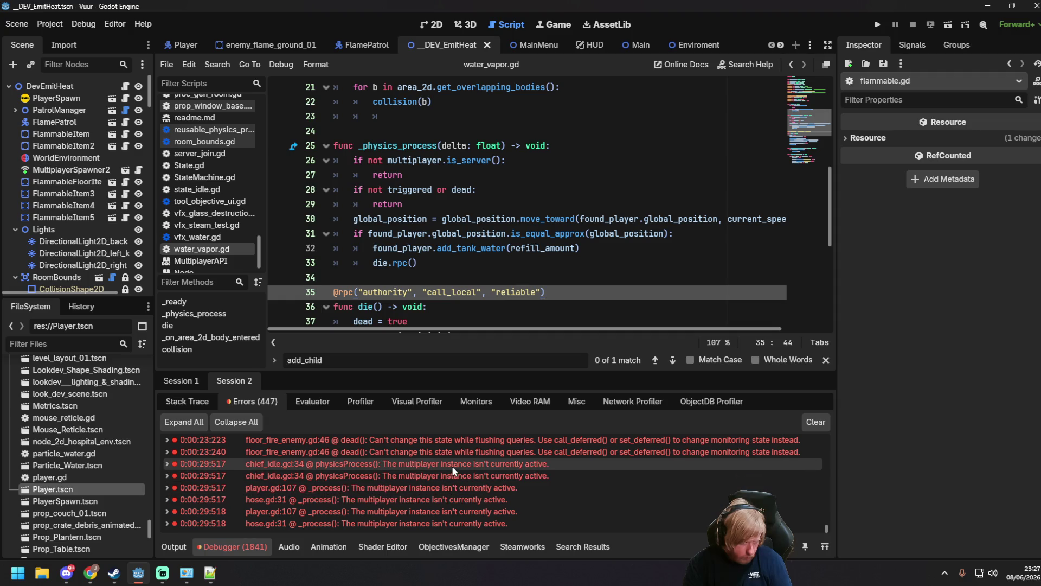
scroll(386, 477, up, 8)
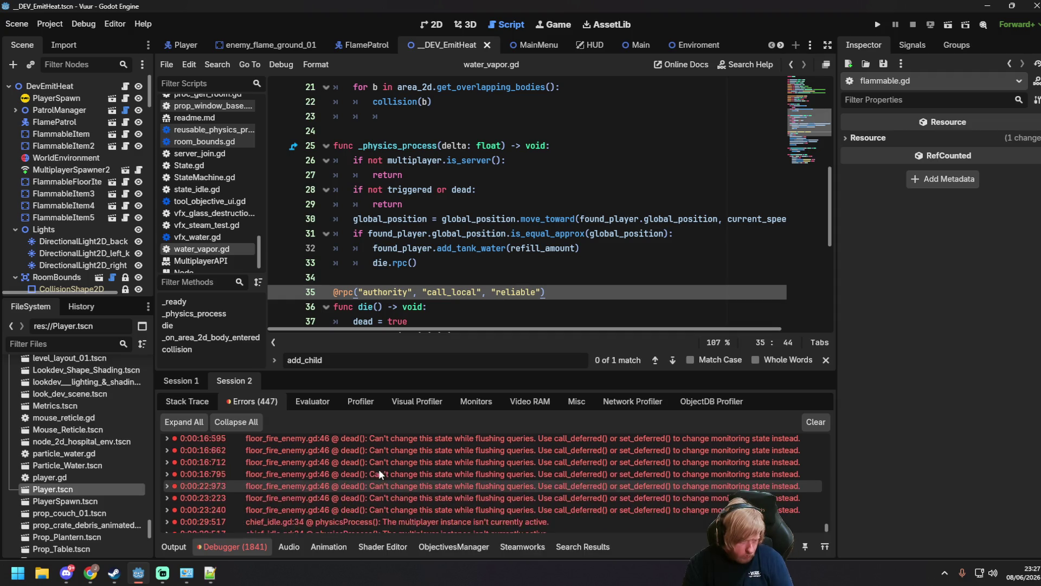
scroll(396, 489, up, 5)
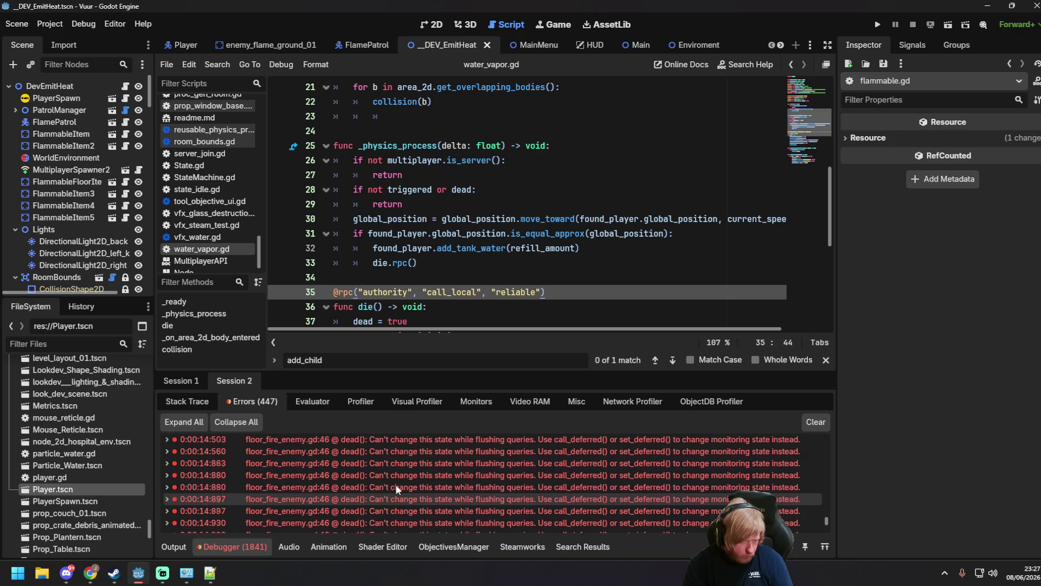
scroll(381, 490, up, 3)
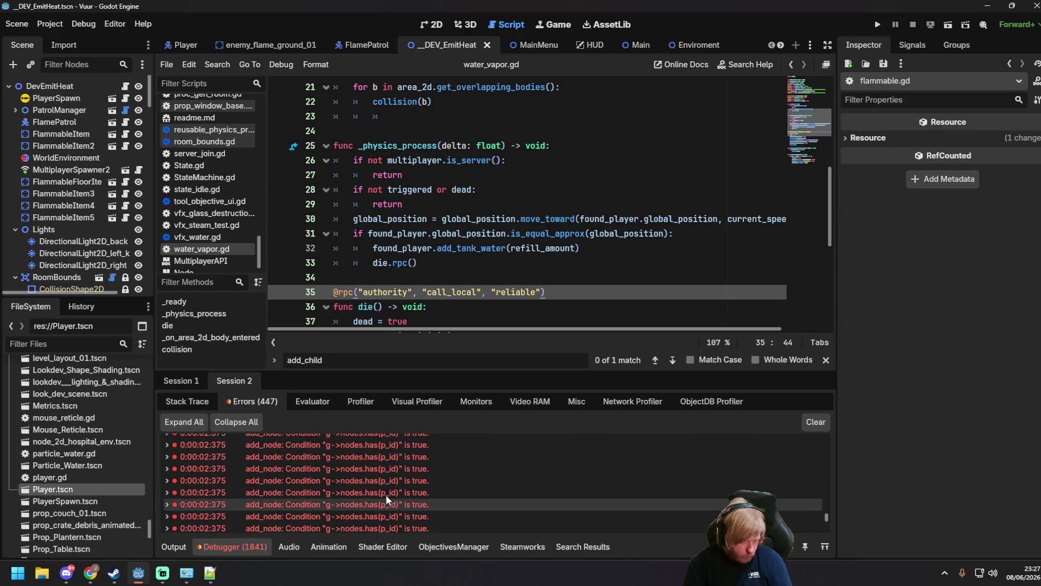
mouse_move(825, 510)
mouse_down()
mouse_move(821, 435)
mouse_move(814, 526)
mouse_up()
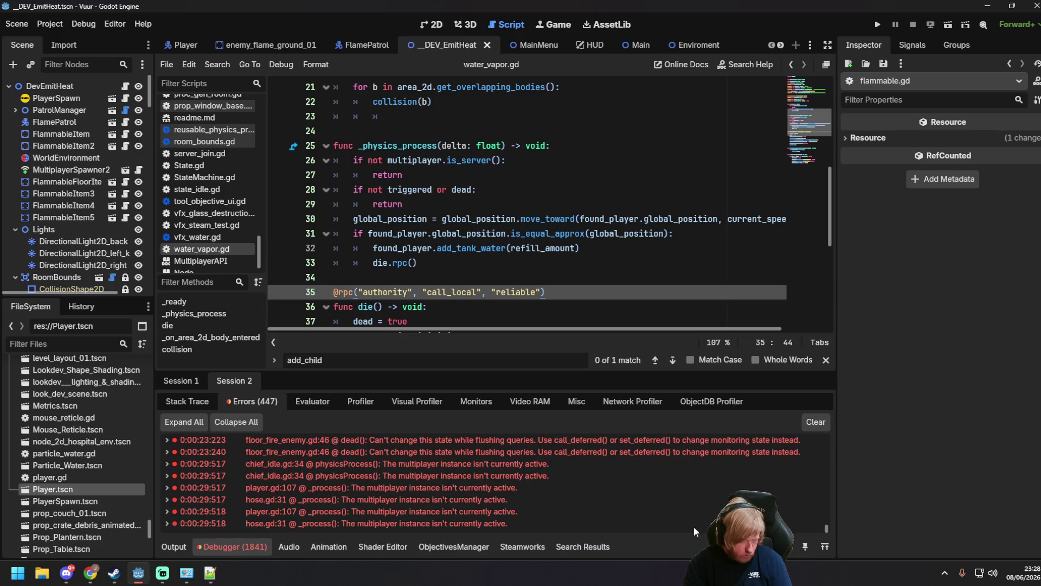
click(176, 380)
mouse_move(825, 462)
mouse_down()
mouse_move(829, 539)
mouse_move(832, 525)
mouse_up()
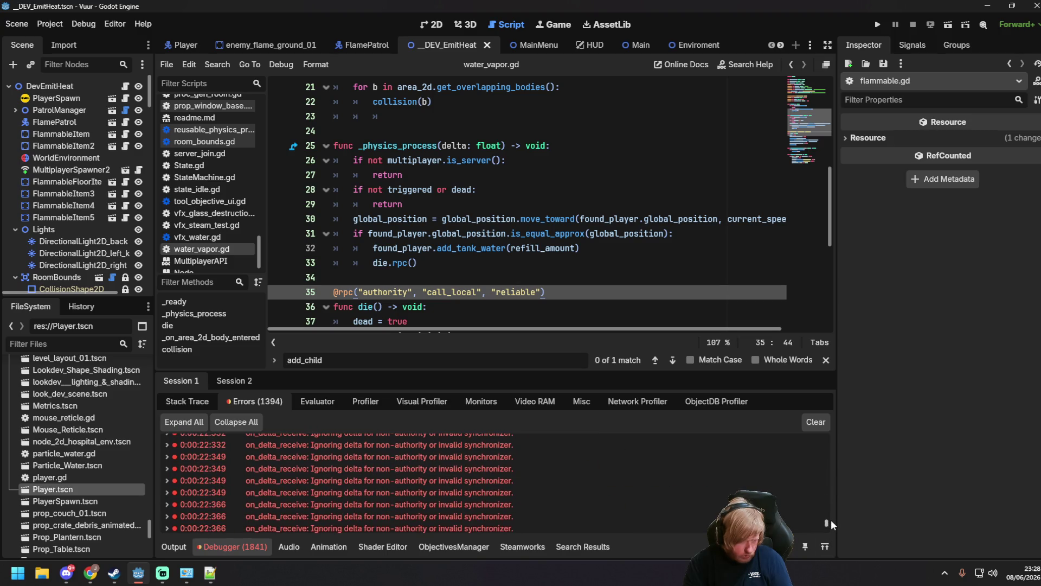
scroll(481, 505, down, 3)
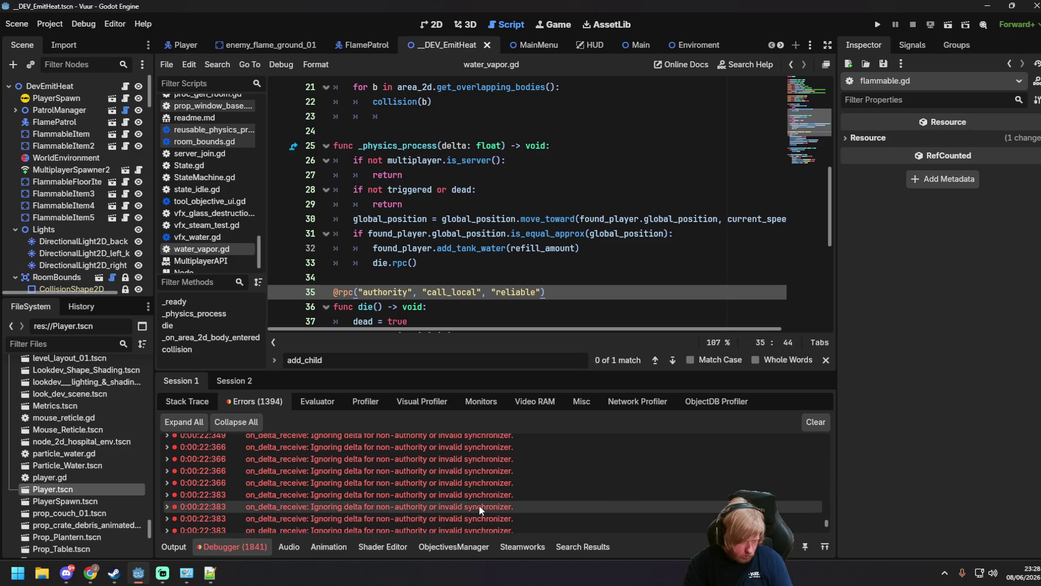
scroll(474, 500, down, 2)
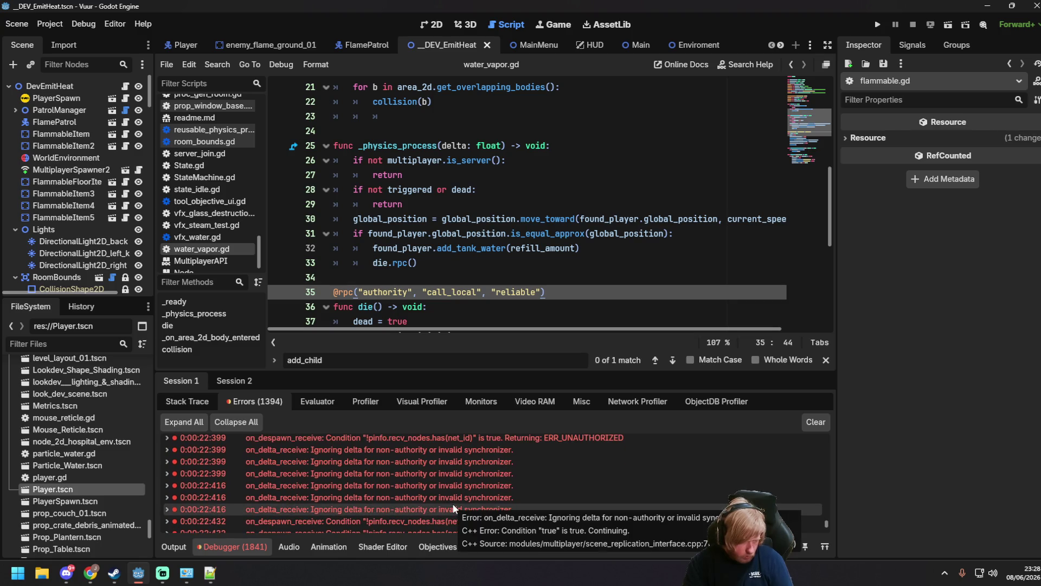
scroll(496, 476, down, 2)
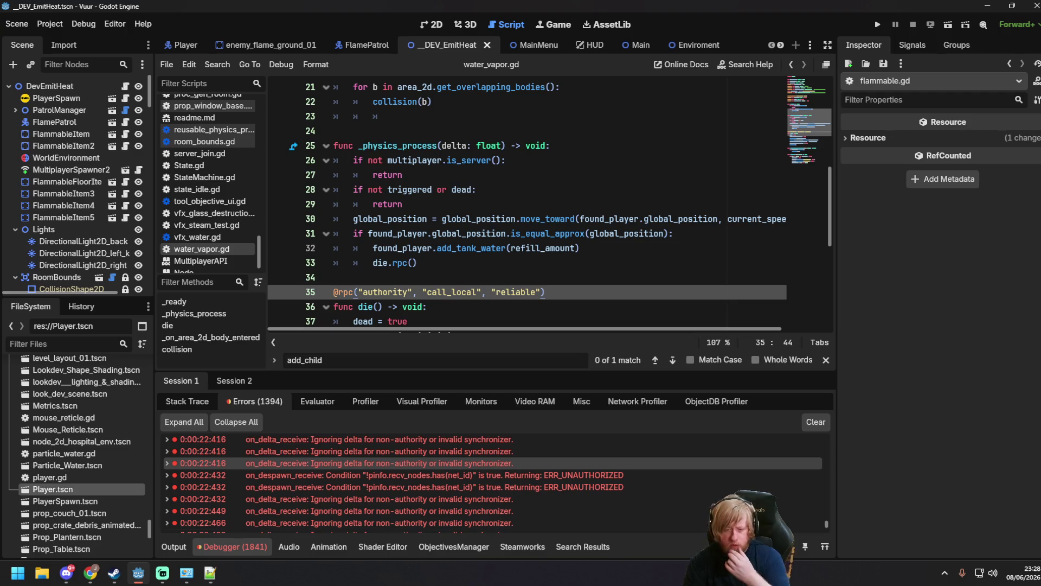
key(alt+Tab)
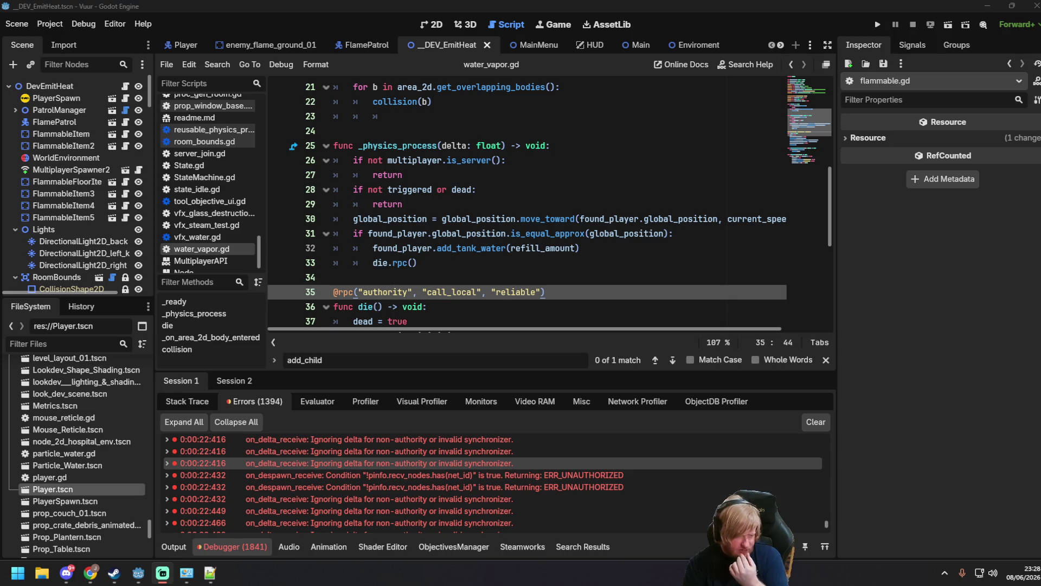
right_click(394, 466)
click(412, 476)
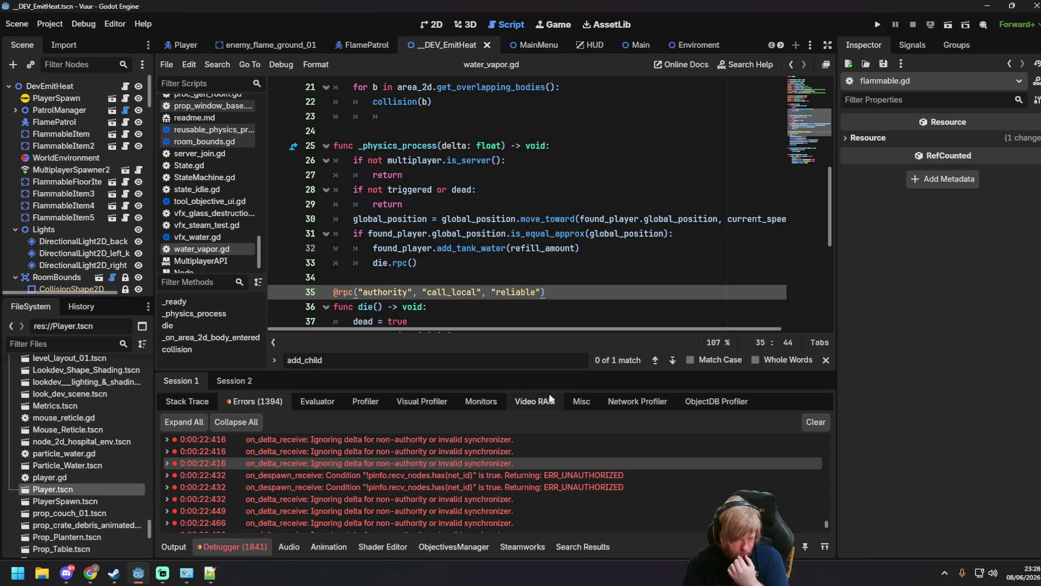
click(515, 264)
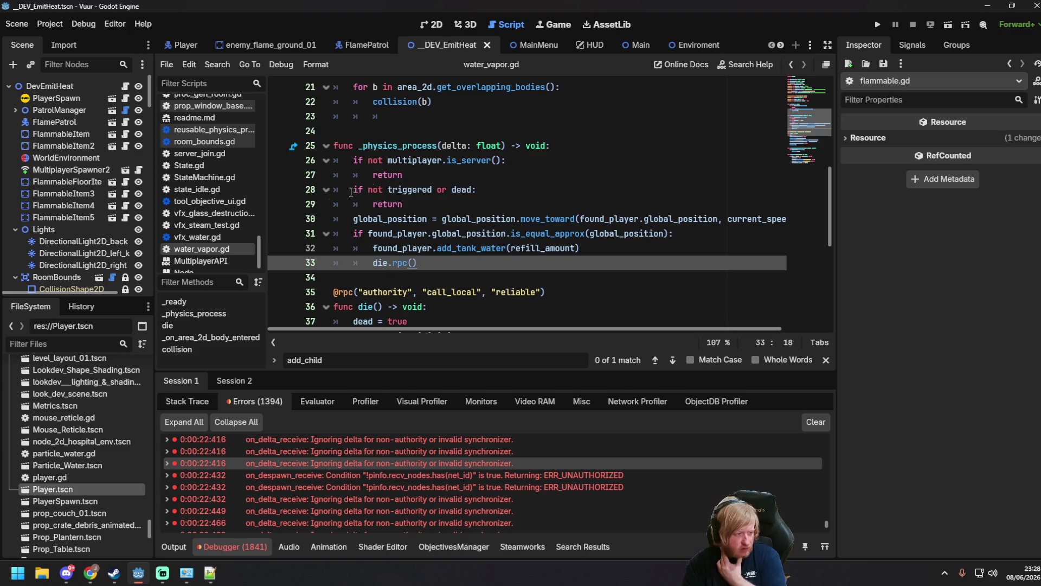
scroll(188, 245, down, 1)
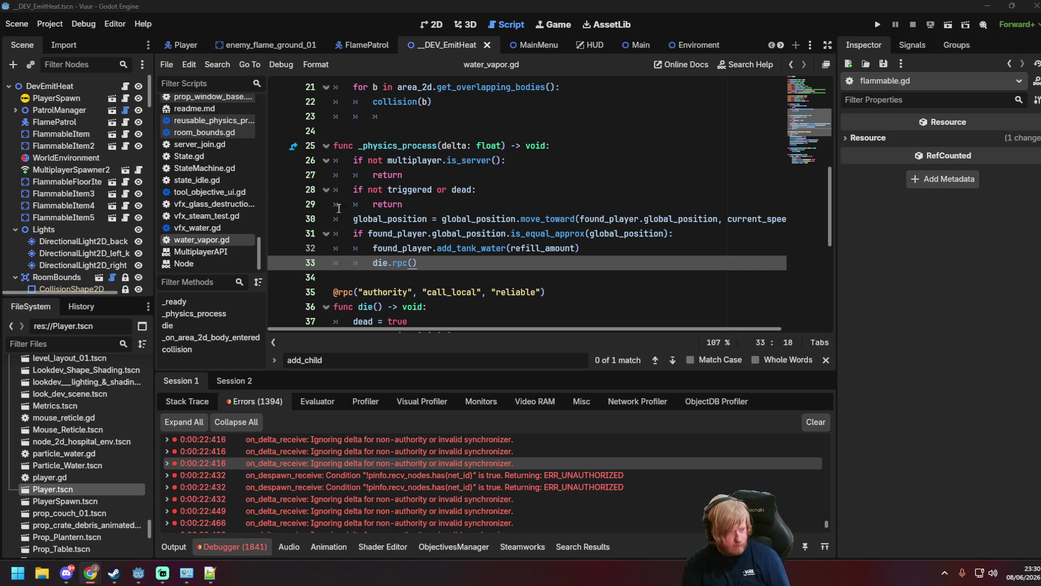
scroll(73, 225, down, 1)
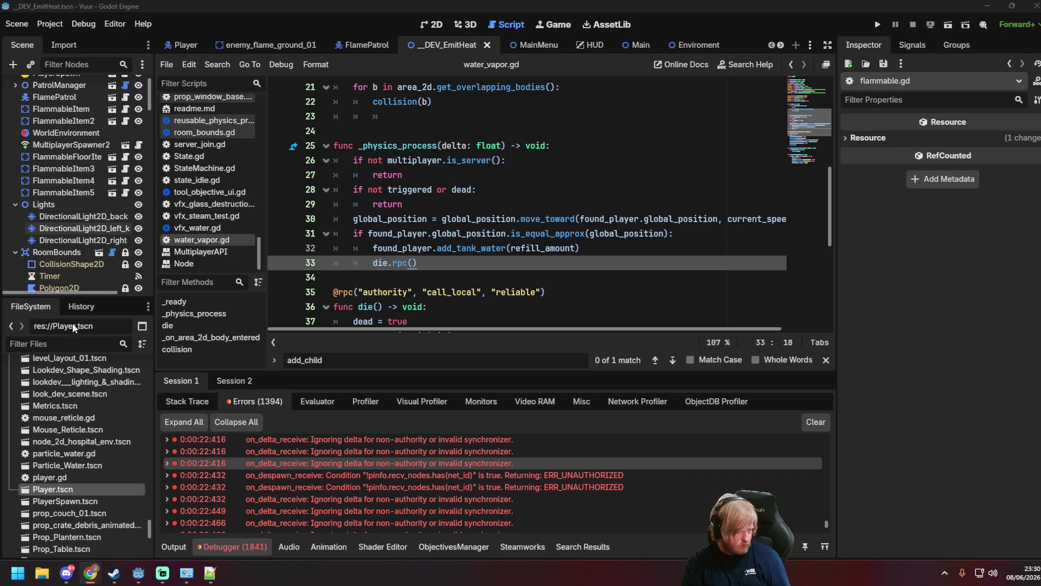
Filter the FileSystem for 'water va' and open WaterVapor.tscn.
scroll(87, 506, down, 10)
click(69, 343)
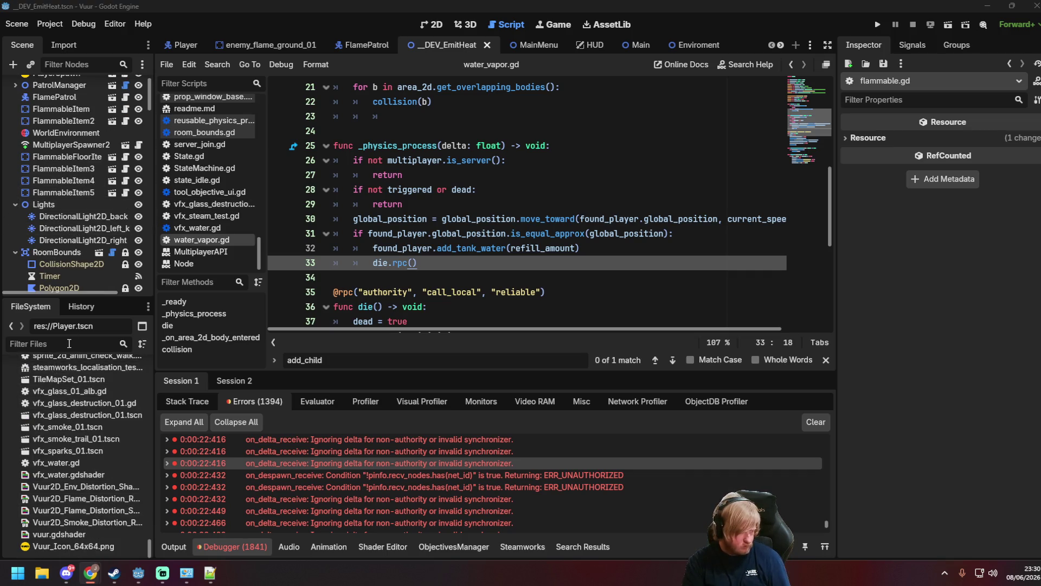
text(water va)
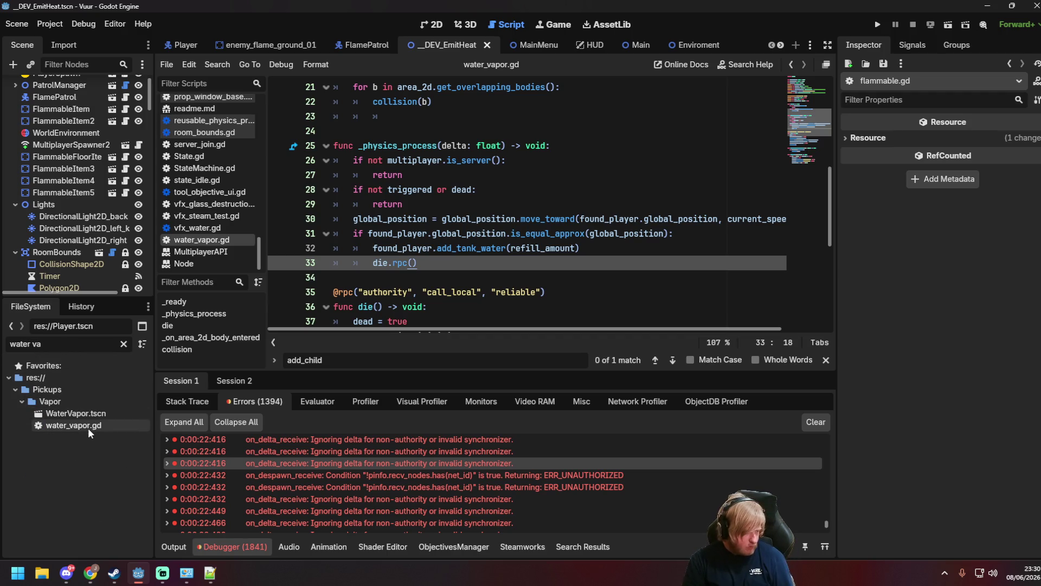
double_click(85, 413)
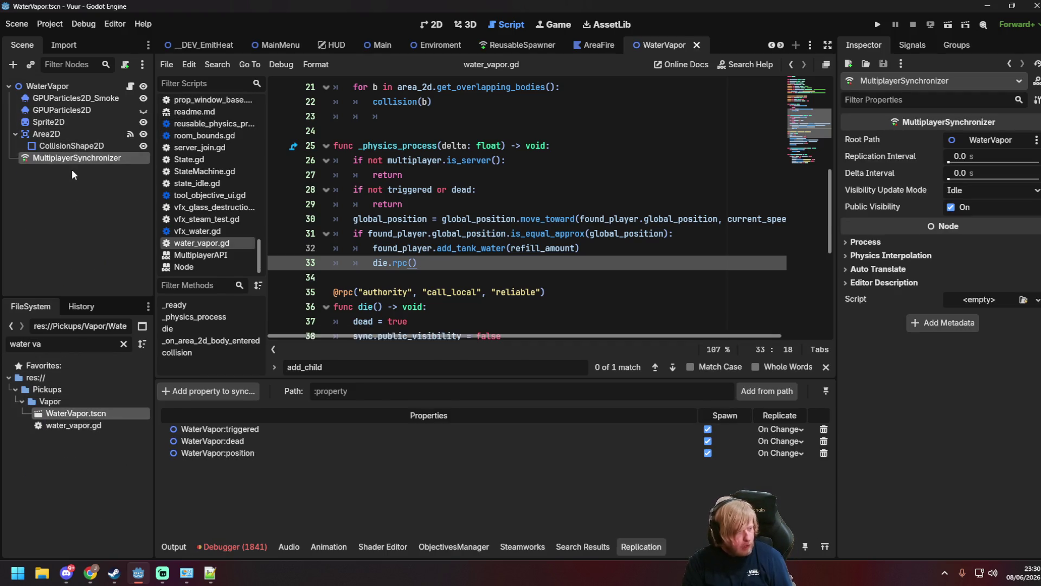
Set the MultiplayerSynchronizer's position property to replicate Always instead of On Change.
click(72, 169)
click(73, 159)
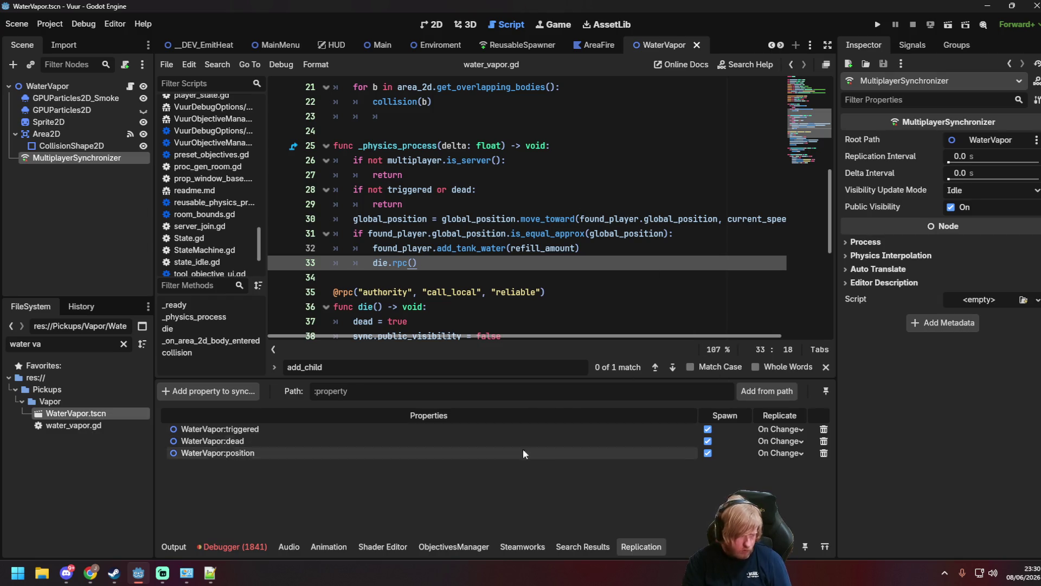
click(780, 452)
click(779, 483)
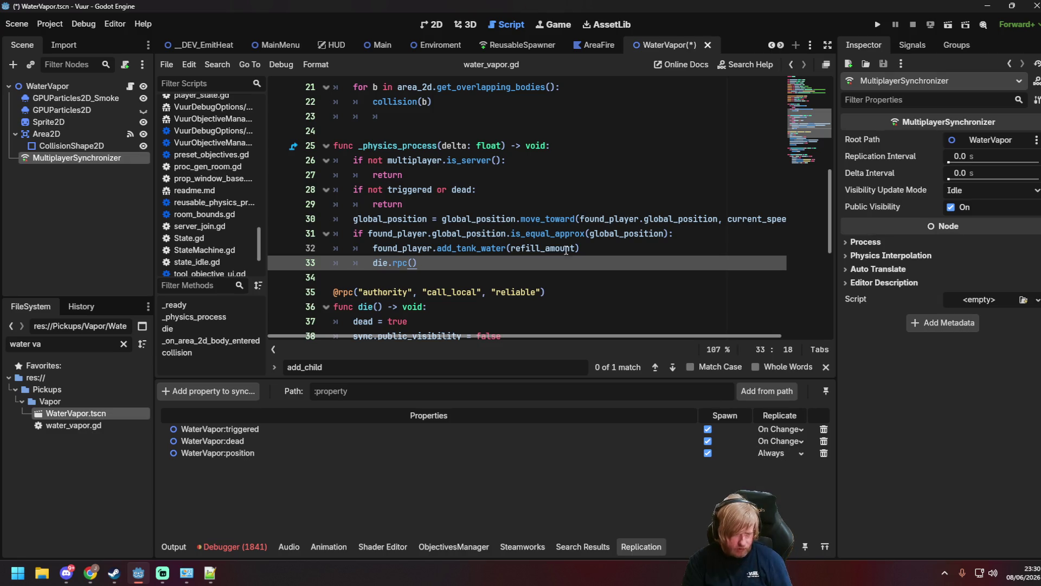
click(574, 233)
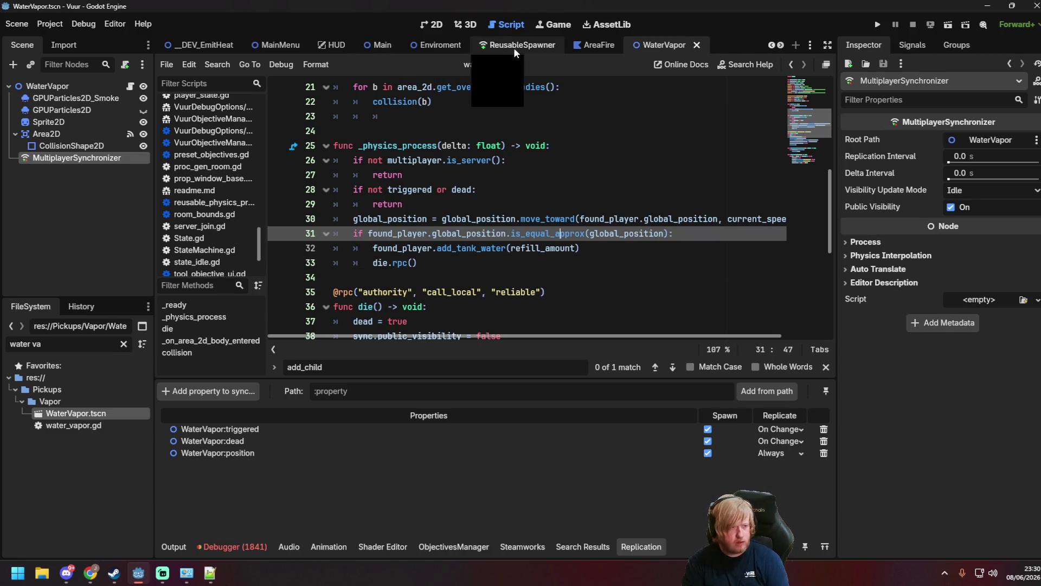
Run the _DEV_EmitHeat scene, start the server in the second window and join from the first.
click(197, 44)
key(F6)
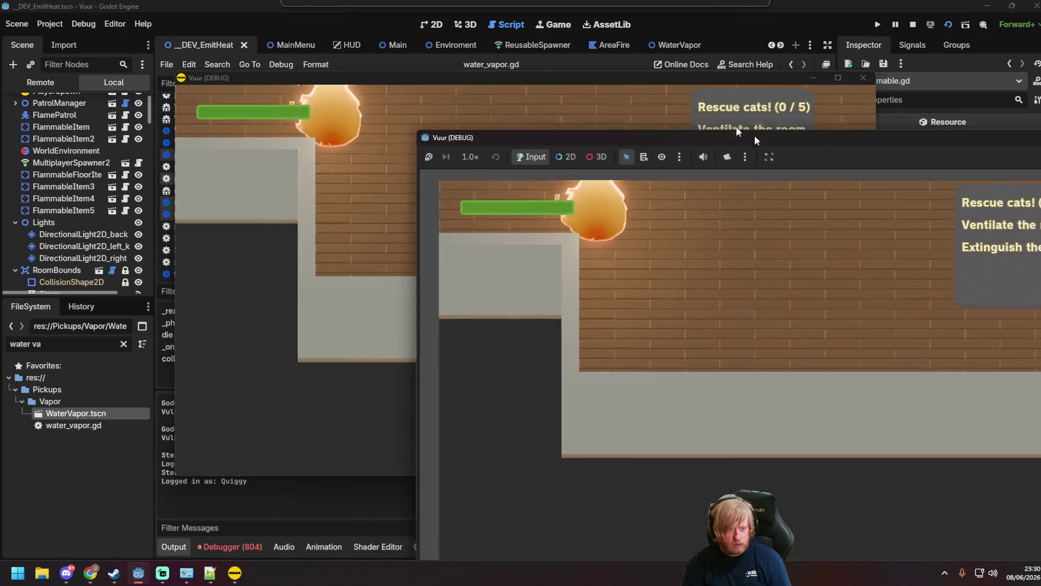
mouse_move(756, 140)
mouse_down()
mouse_move(638, 112)
mouse_move(671, 119)
mouse_up()
drag(506, 78, 352, 41)
click(802, 265)
key(Escape)
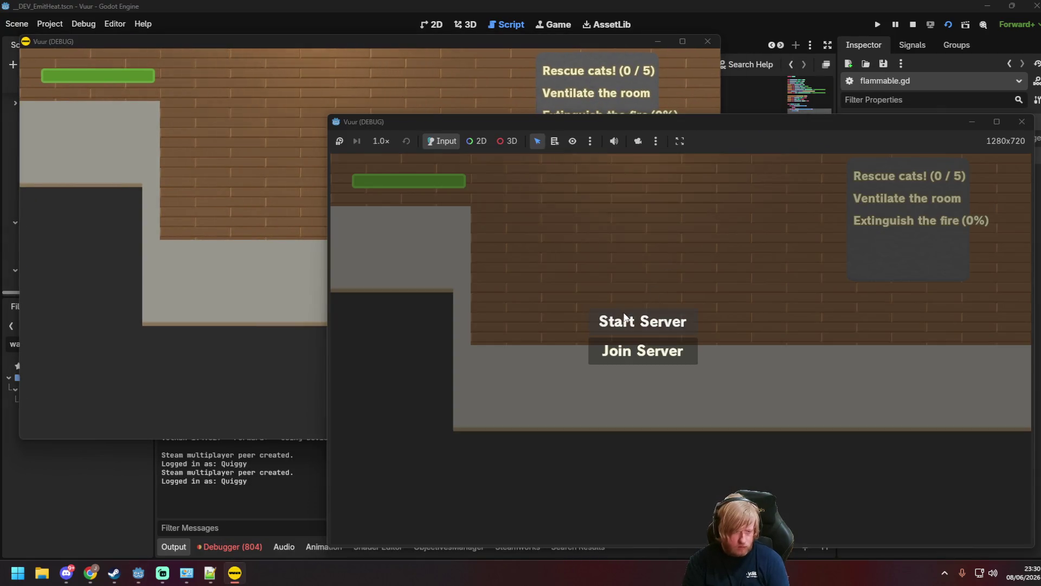
click(625, 316)
click(251, 179)
click(332, 255)
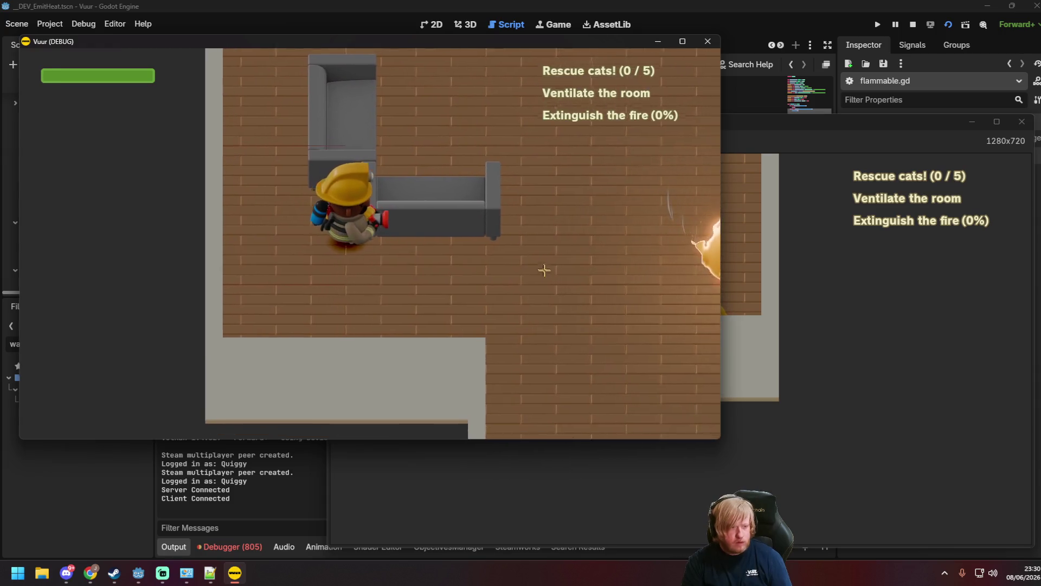
Walk the firefighter to the fire and sweep the water spray until most of it is out.
key(s)
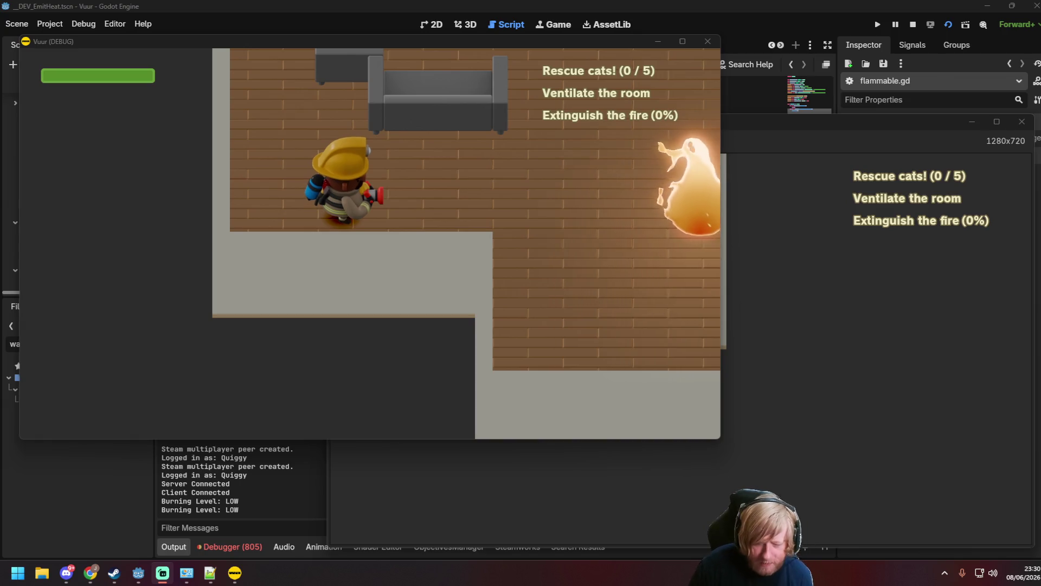
click(771, 272)
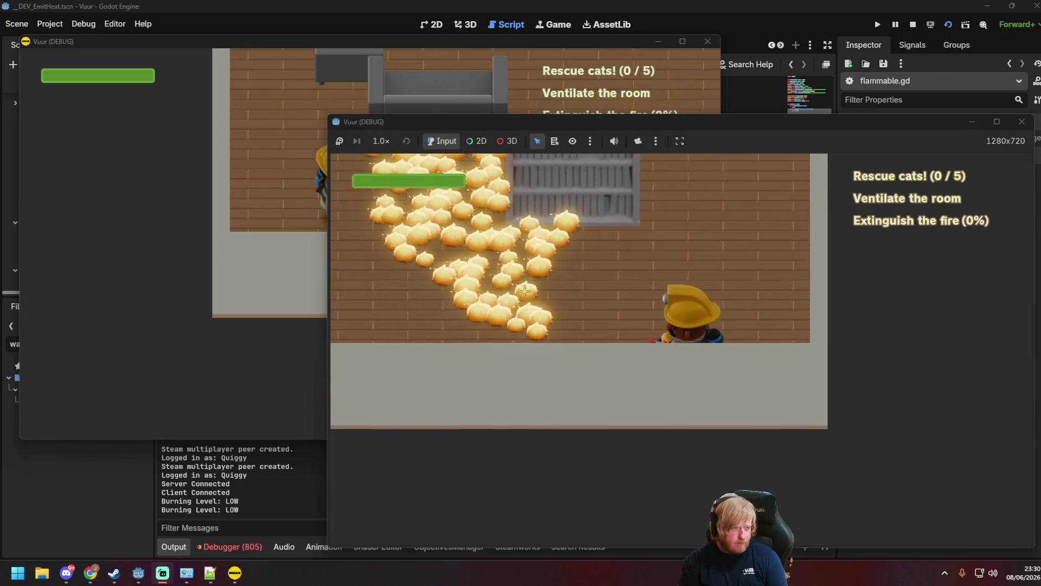
key(alt+Tab)
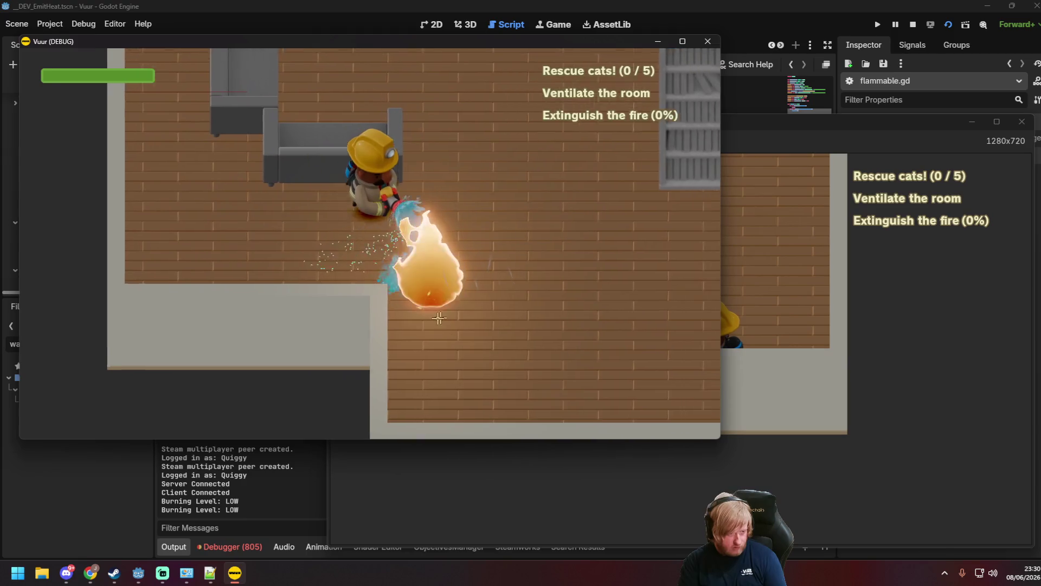
key(d)
key(s)
key(d)
mouse_move(620, 270)
mouse_down()
mouse_move(488, 179)
mouse_move(445, 81)
mouse_move(217, 86)
mouse_move(367, 184)
mouse_up()
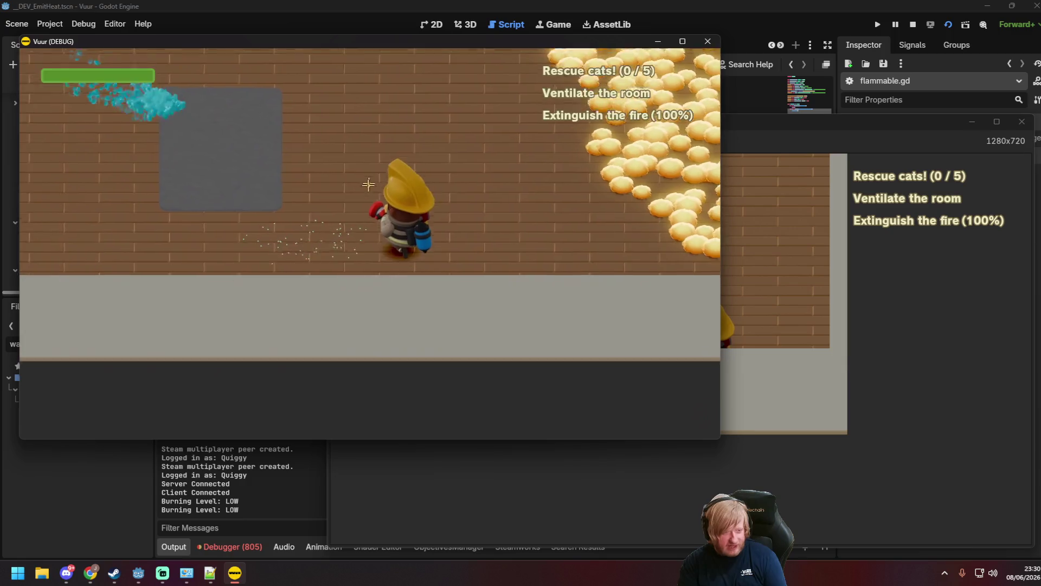
key(w)
key(d)
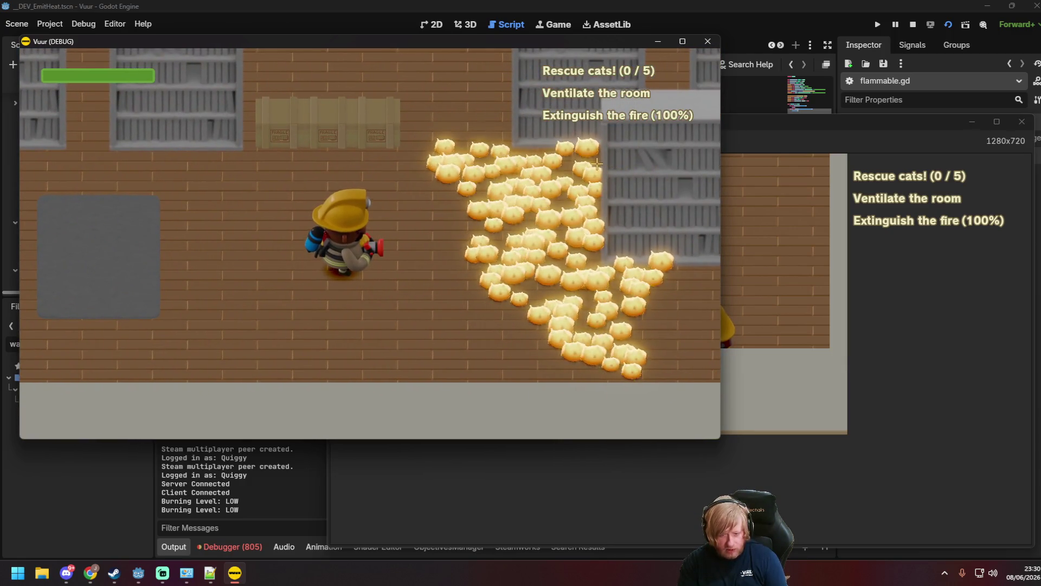
key(s)
key(d)
mouse_move(596, 228)
mouse_down()
mouse_move(598, 247)
mouse_move(593, 213)
mouse_up()
key(w)
key(s)
Reposition both game windows, spray the remaining nearby fires, then close the first window.
click(759, 121)
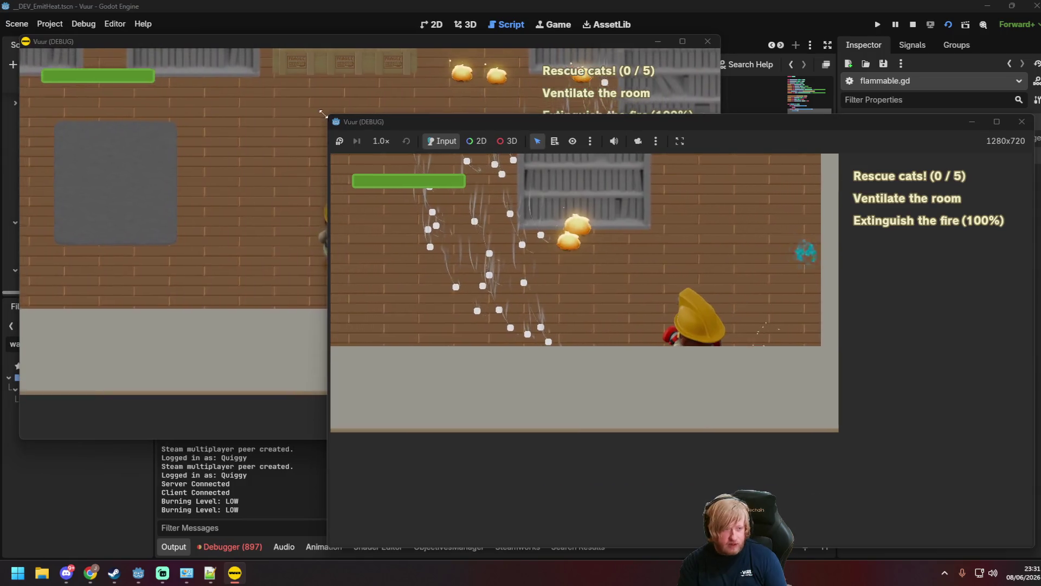
drag(336, 41, 147, 41)
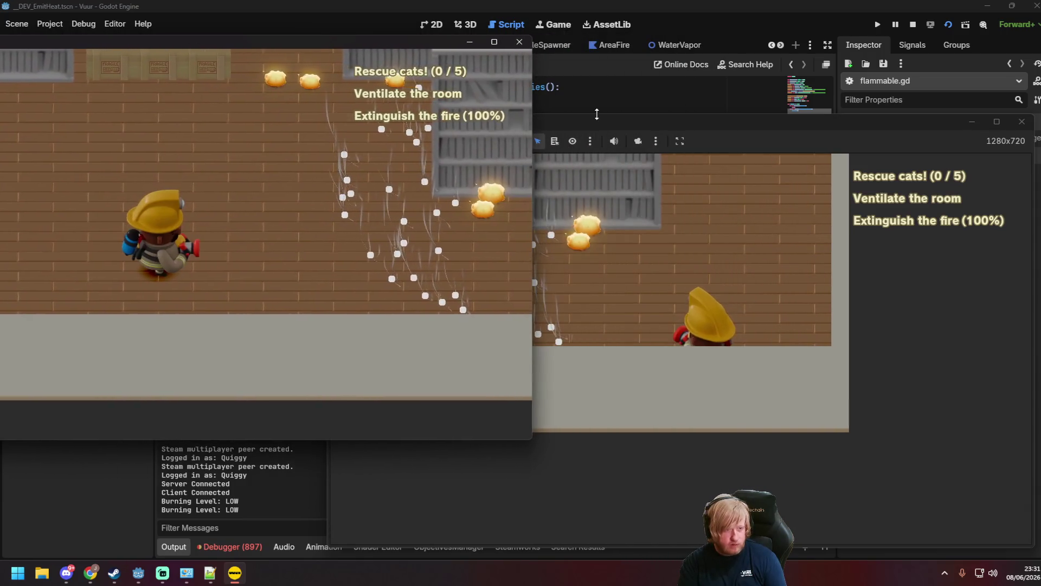
mouse_move(686, 116)
mouse_down()
mouse_move(825, 83)
mouse_move(821, 54)
mouse_up()
key(d)
key(w)
key(d)
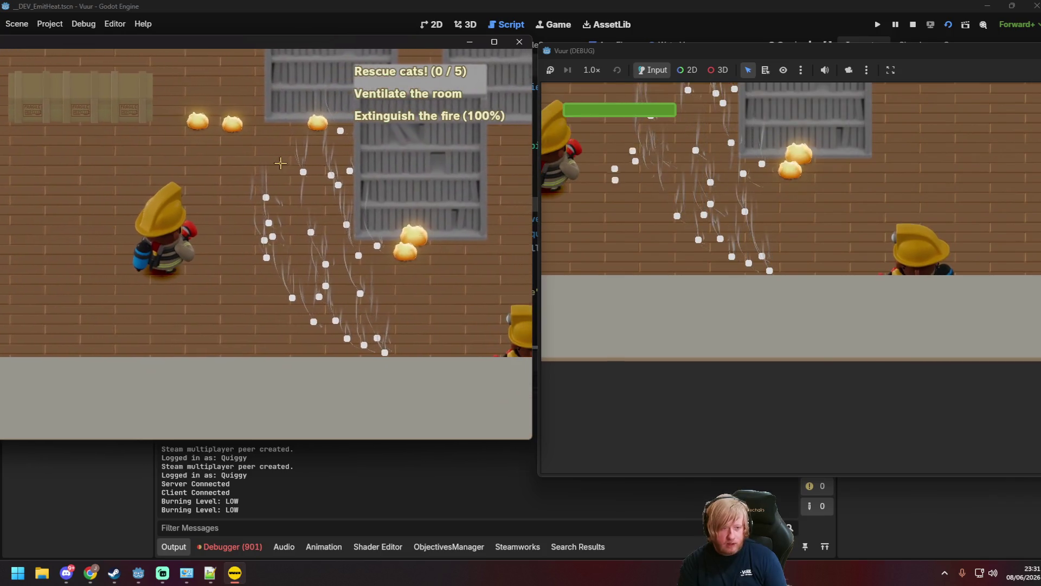
key(d)
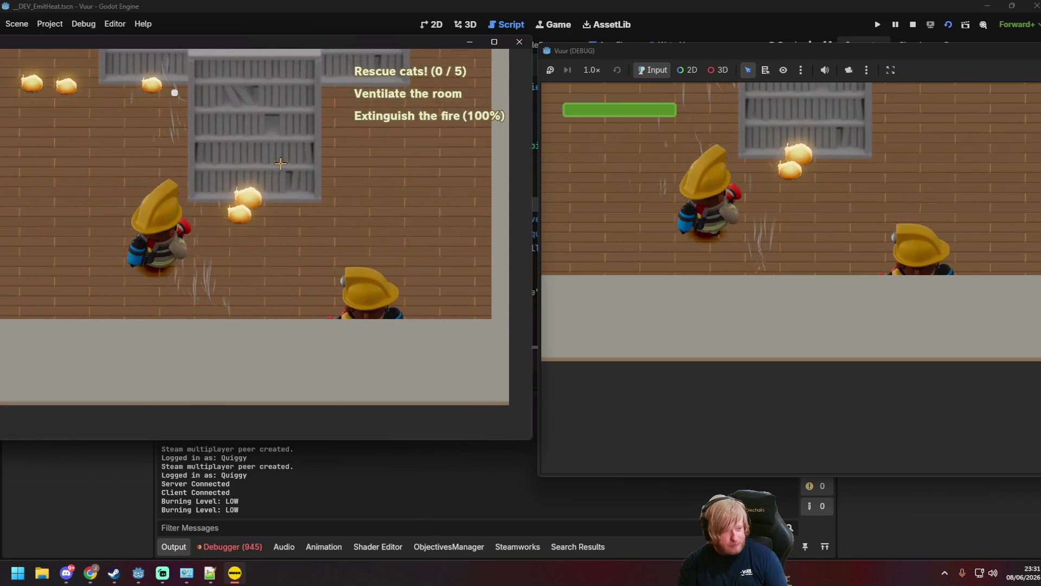
key(a)
click(273, 167)
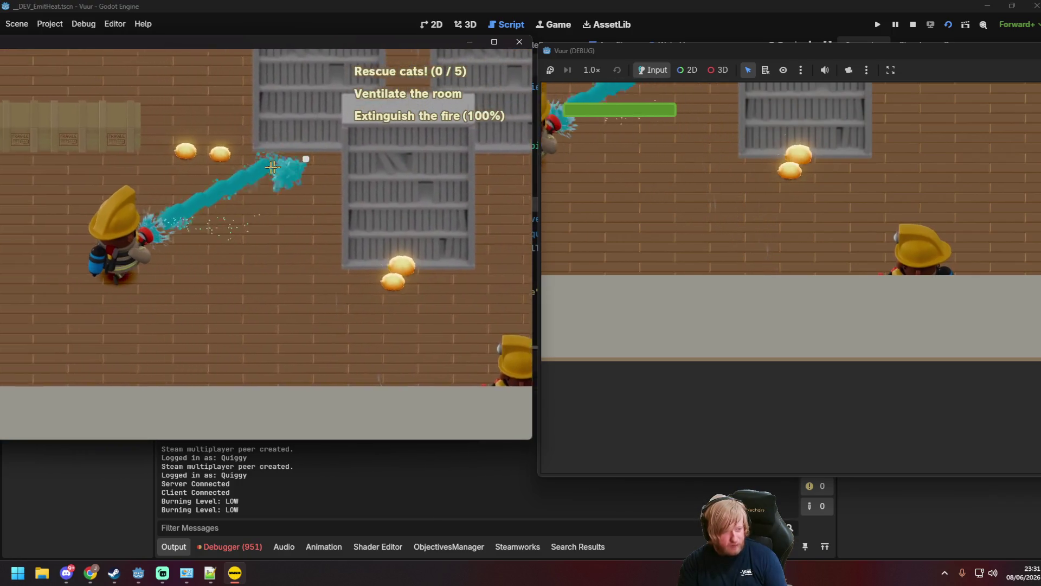
key(d)
mouse_move(273, 167)
mouse_down()
mouse_move(325, 146)
mouse_move(336, 225)
mouse_move(358, 223)
mouse_move(358, 206)
mouse_up()
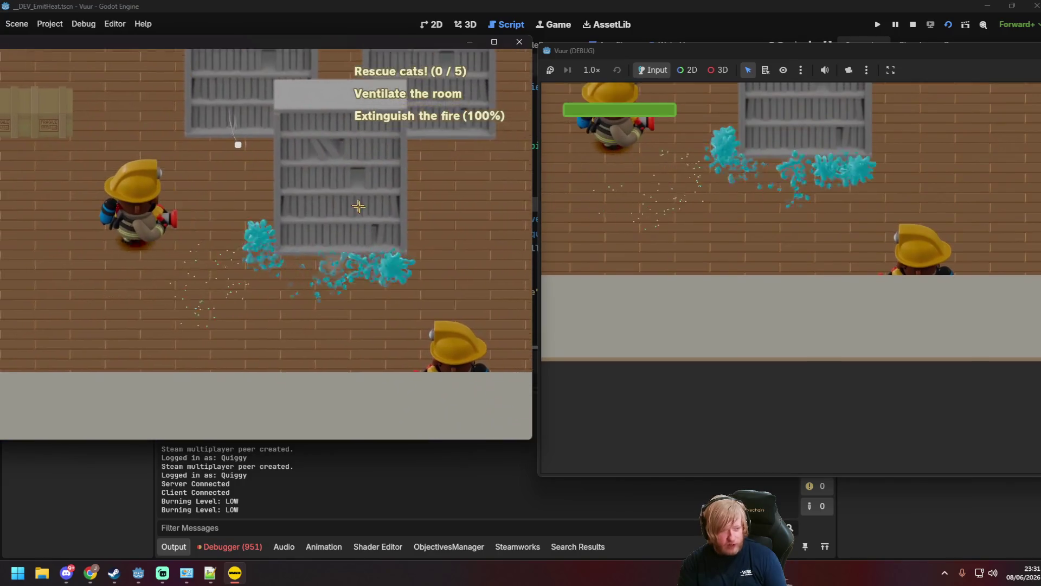
click(358, 206)
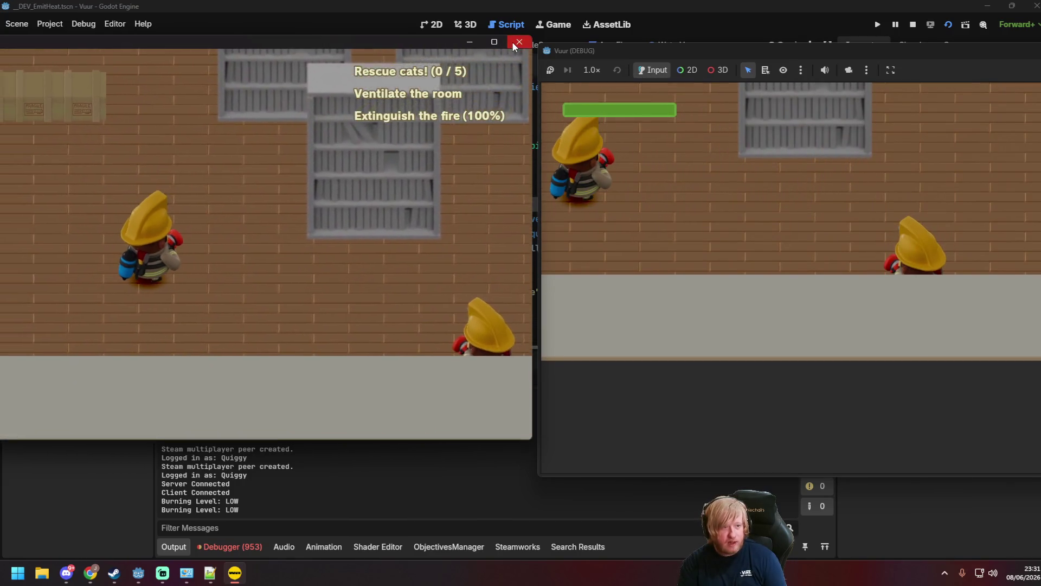
click(519, 41)
drag(721, 50, 375, 81)
Close the last game window and reopen the WaterVapor scene.
click(885, 82)
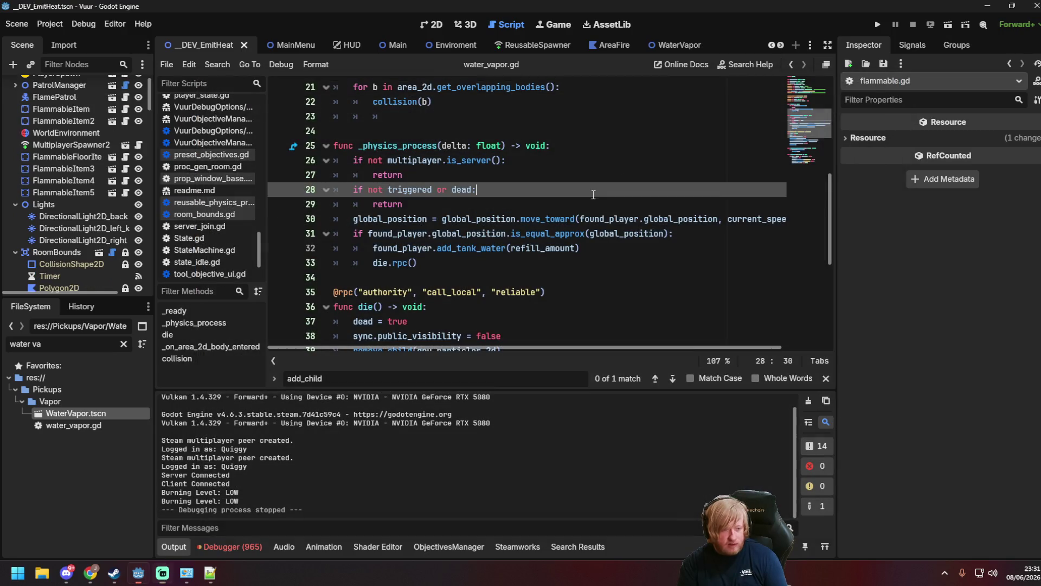
scroll(223, 211, down, 3)
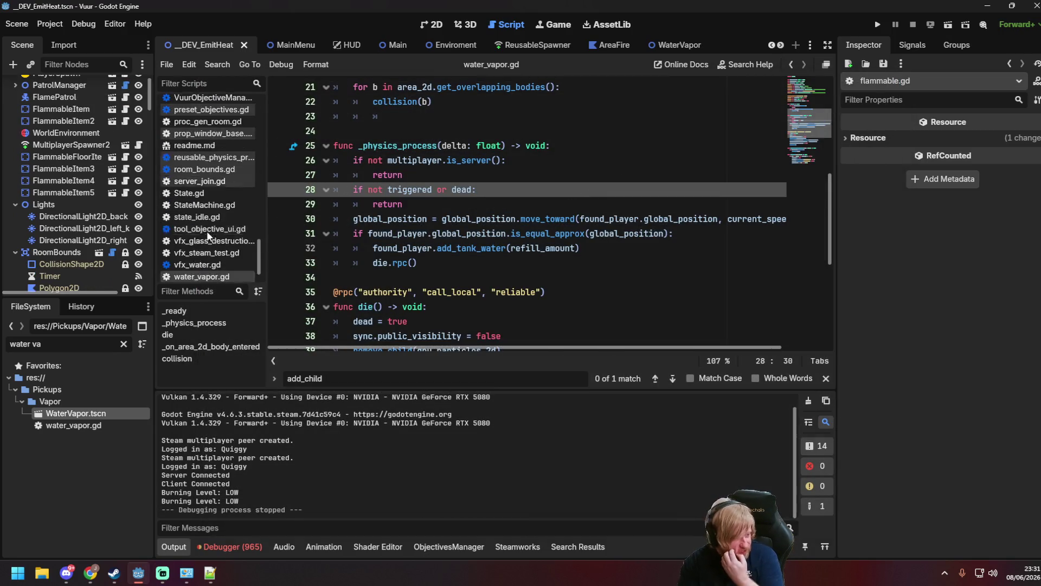
double_click(106, 414)
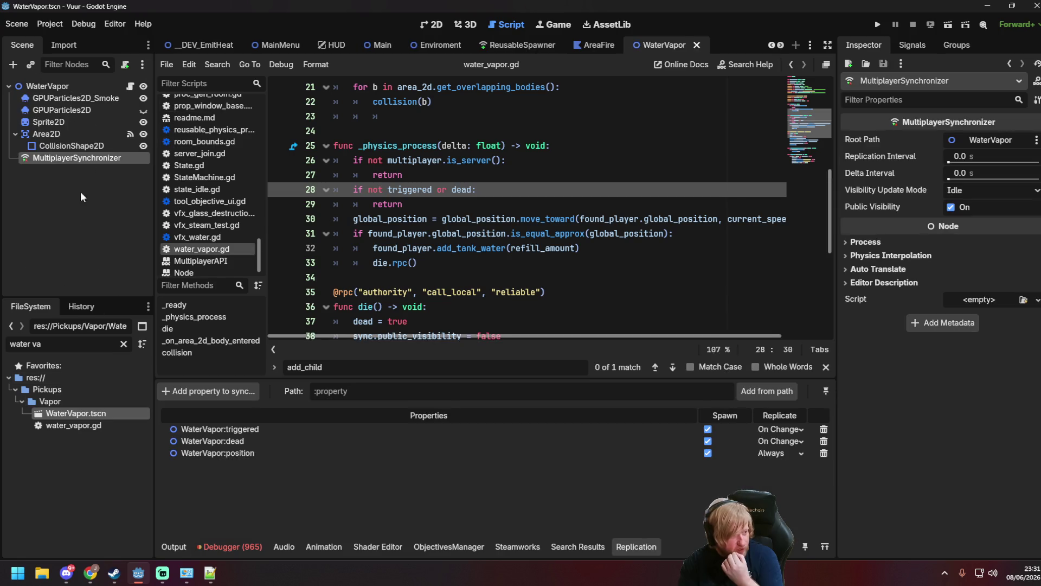
click(524, 259)
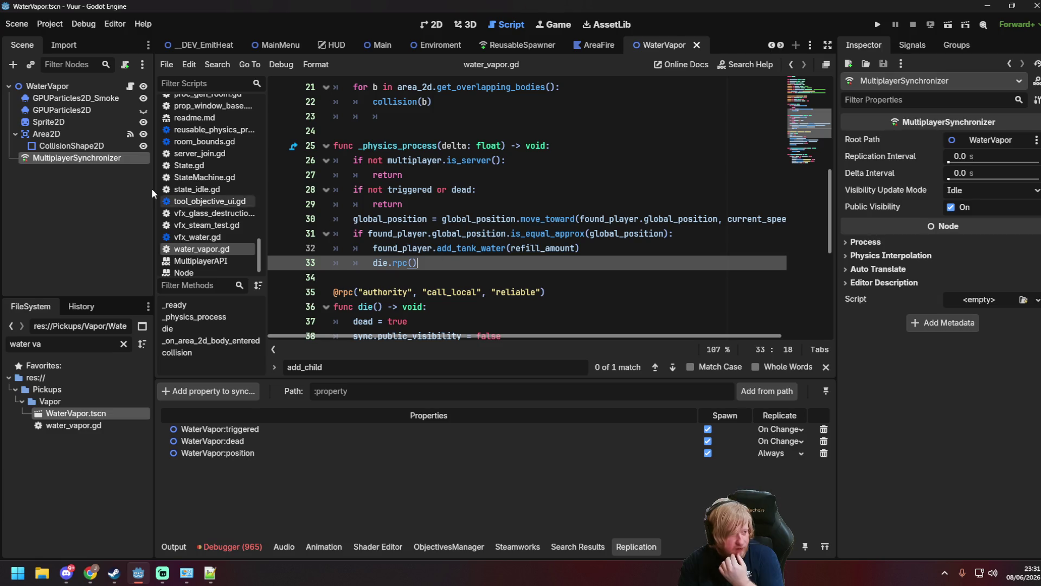
key(F2)
key(Escape)
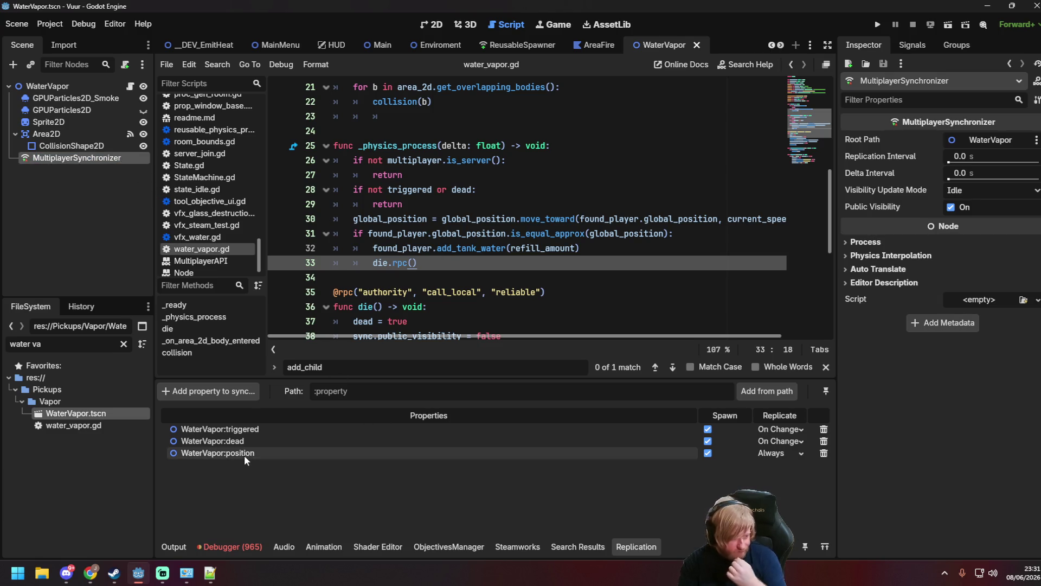
Turn off position sync on spawn, keep its replication at Always, and reselect the MultiplayerSynchronizer.
click(708, 452)
click(772, 454)
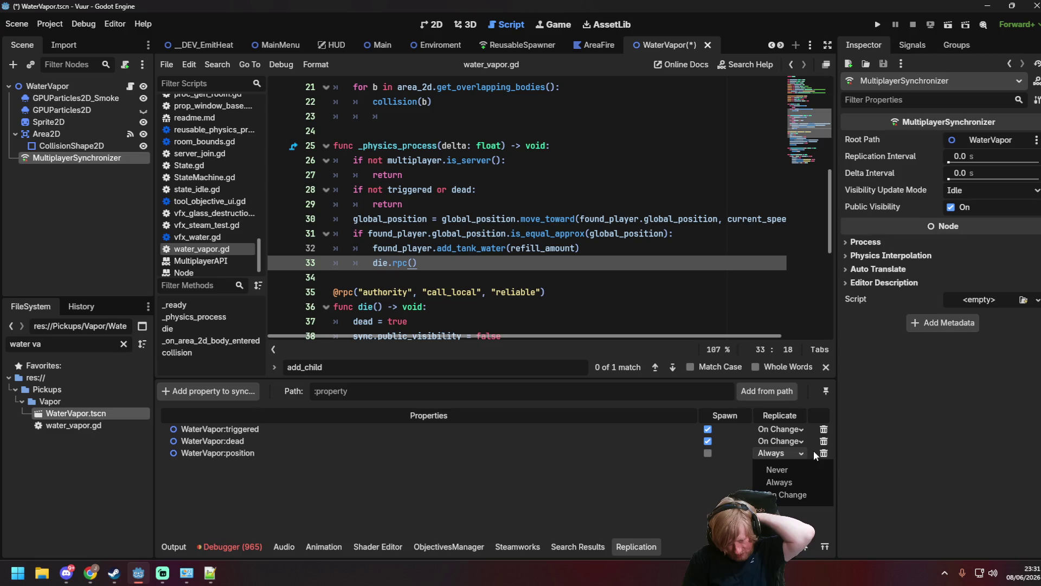
click(271, 459)
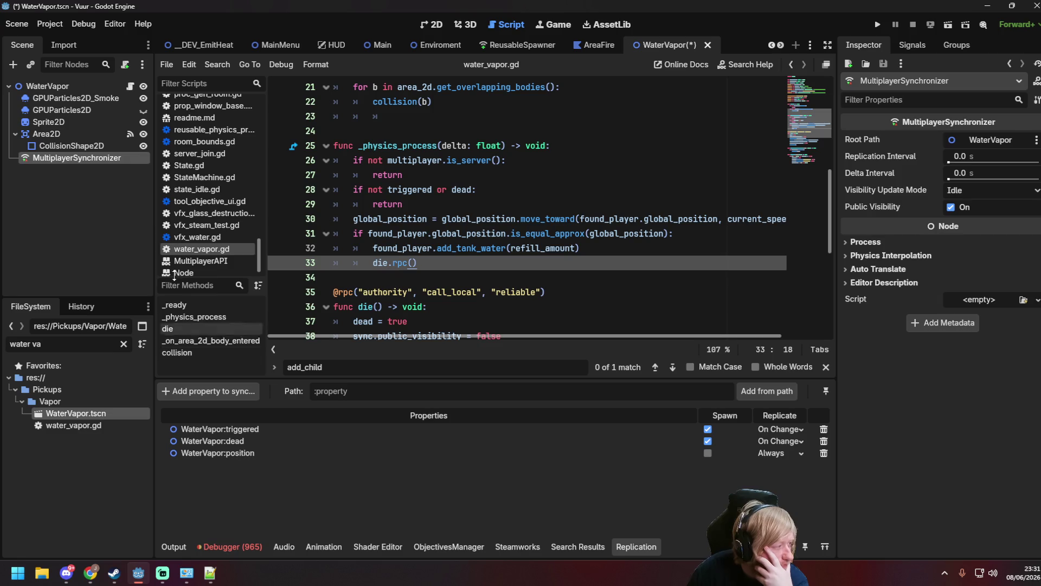
click(106, 88)
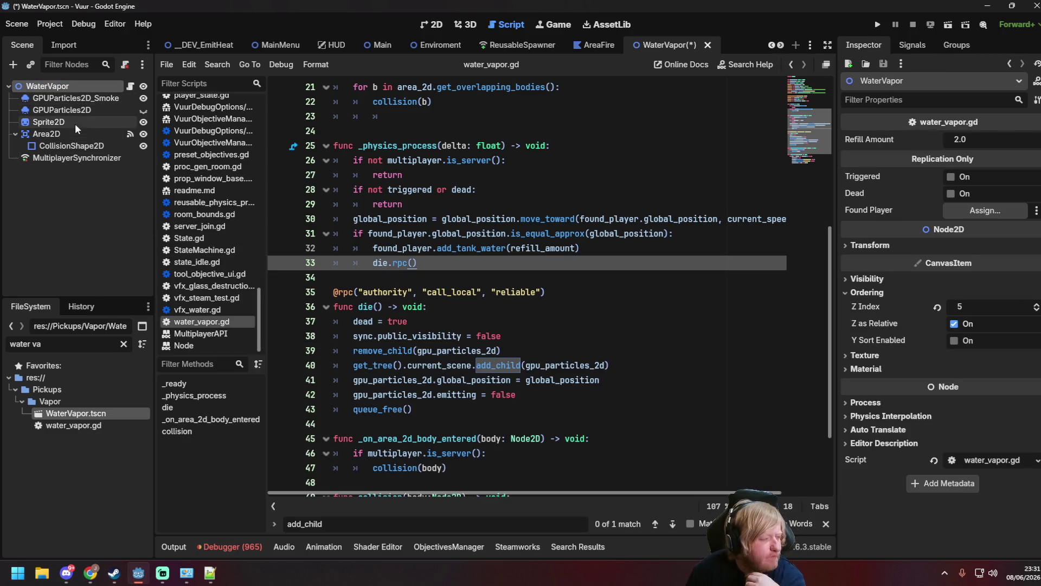
click(72, 157)
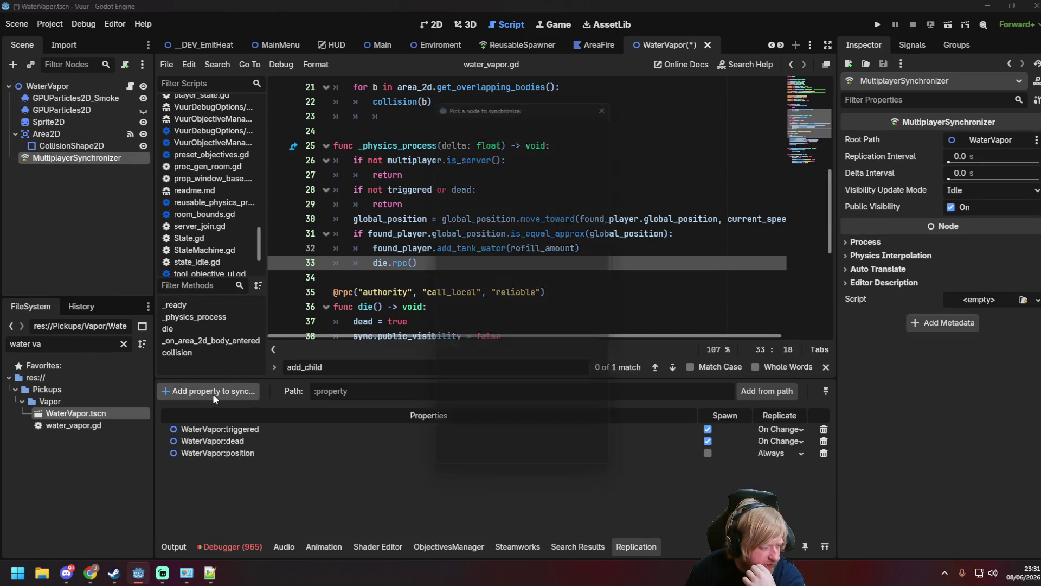
click(212, 391)
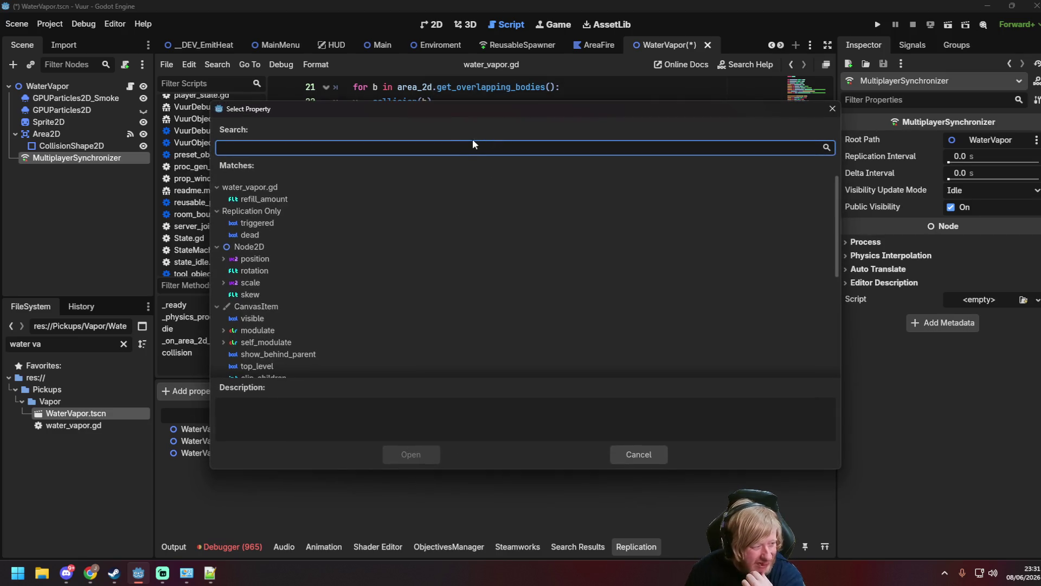
mouse_move(347, 109)
mouse_down()
mouse_move(520, 109)
mouse_move(281, 131)
mouse_up()
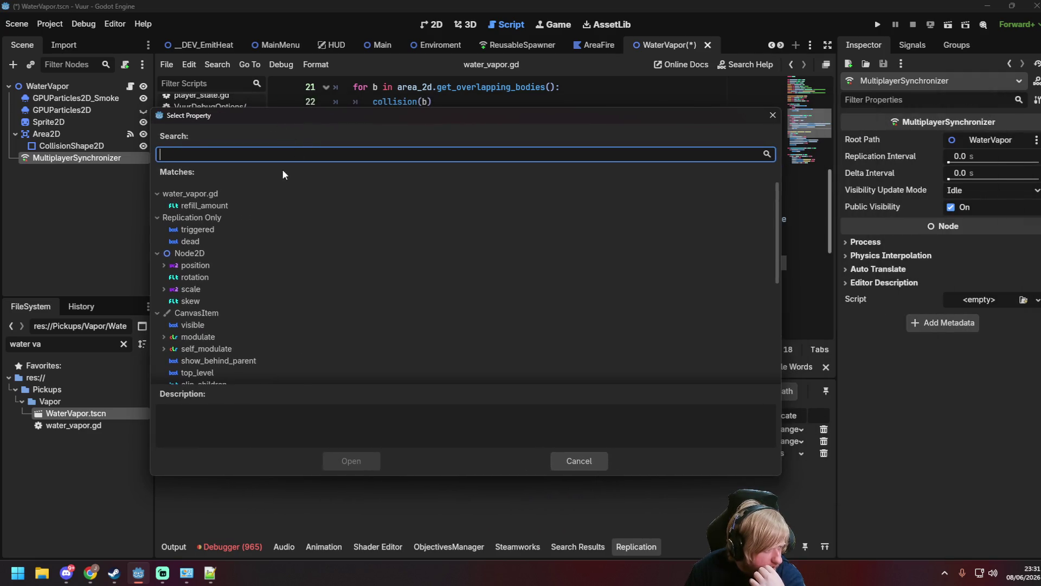
scroll(255, 257, down, 6)
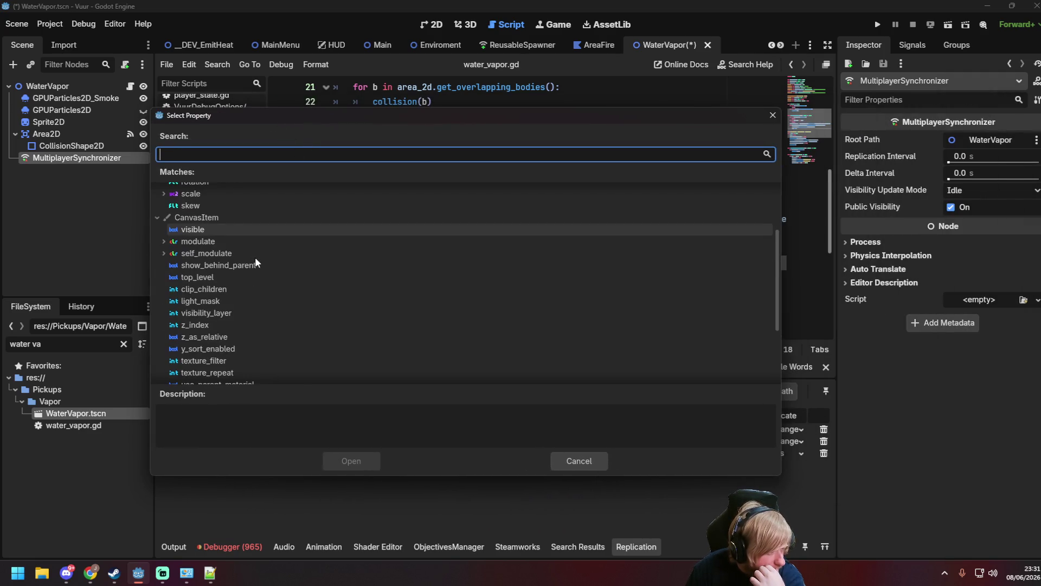
scroll(191, 354, up, 2)
scroll(192, 354, up, 2)
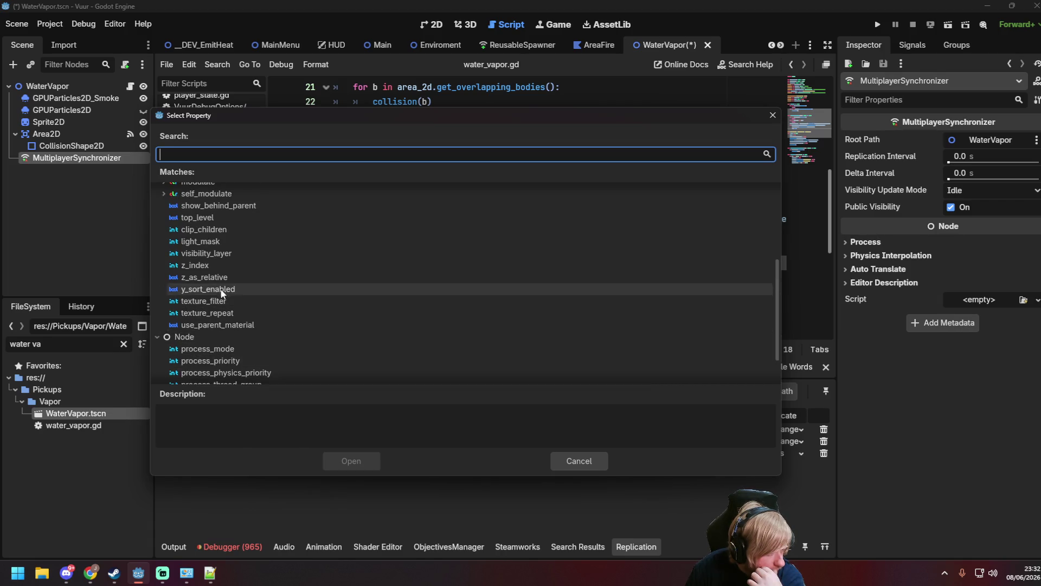
scroll(220, 276, up, 3)
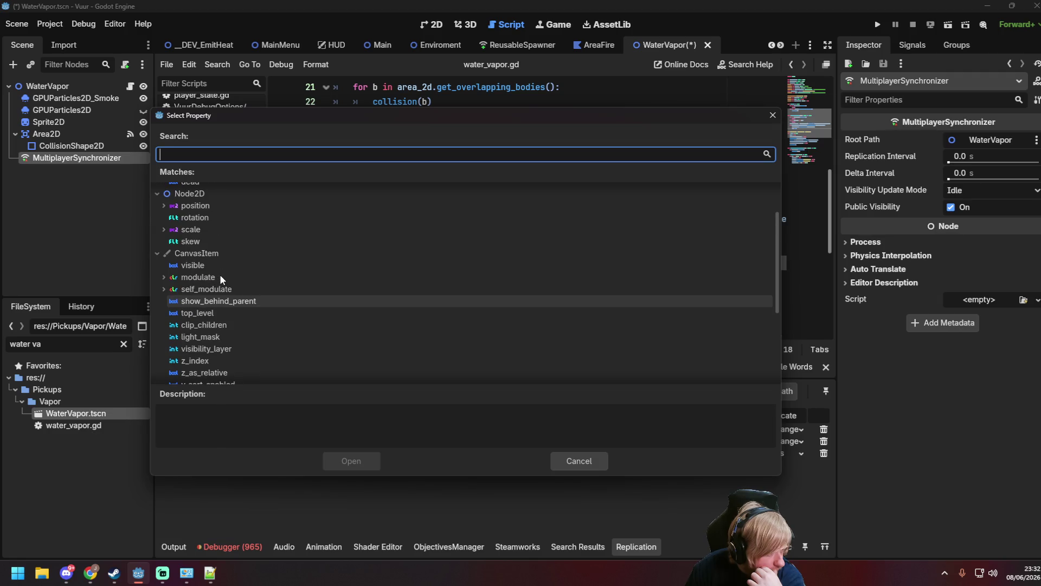
scroll(244, 274, down, 4)
scroll(277, 285, up, 6)
scroll(298, 297, up, 1)
click(164, 265)
click(164, 264)
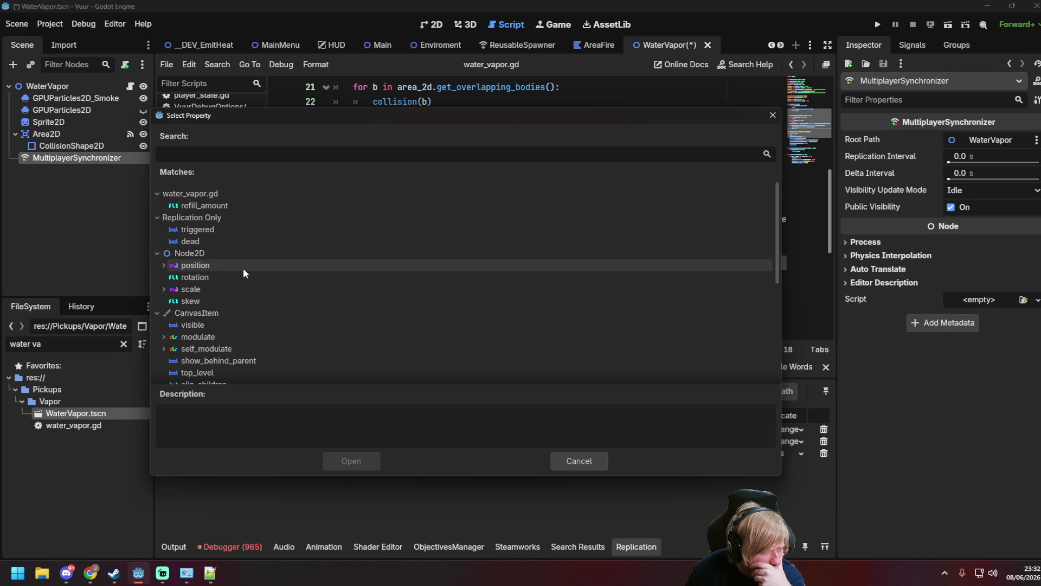
click(574, 460)
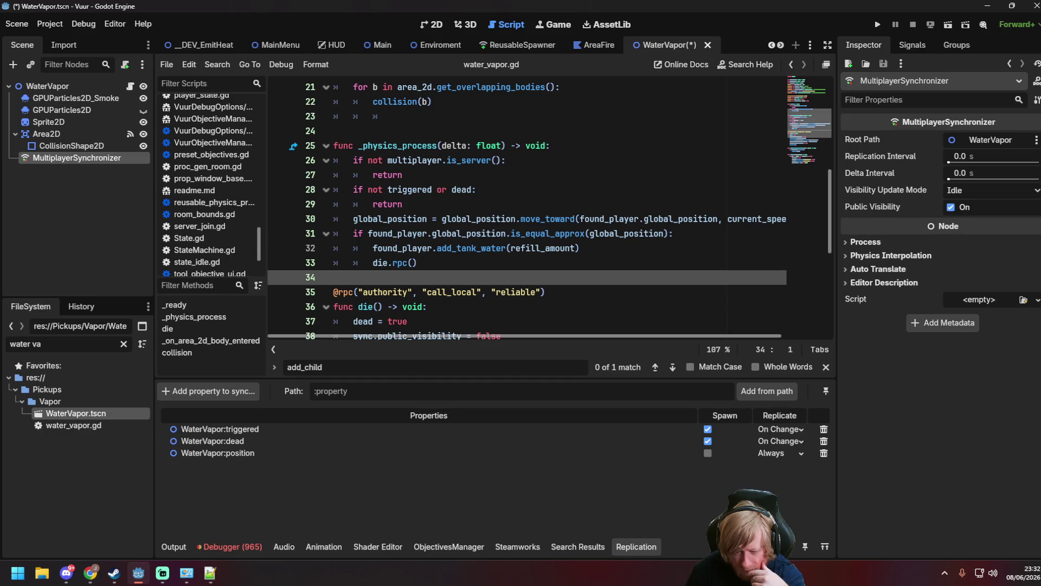
Watch a YouTube clip in the browser, then return to Godot and save the WaterVapor scene.
key(alt+Tab)
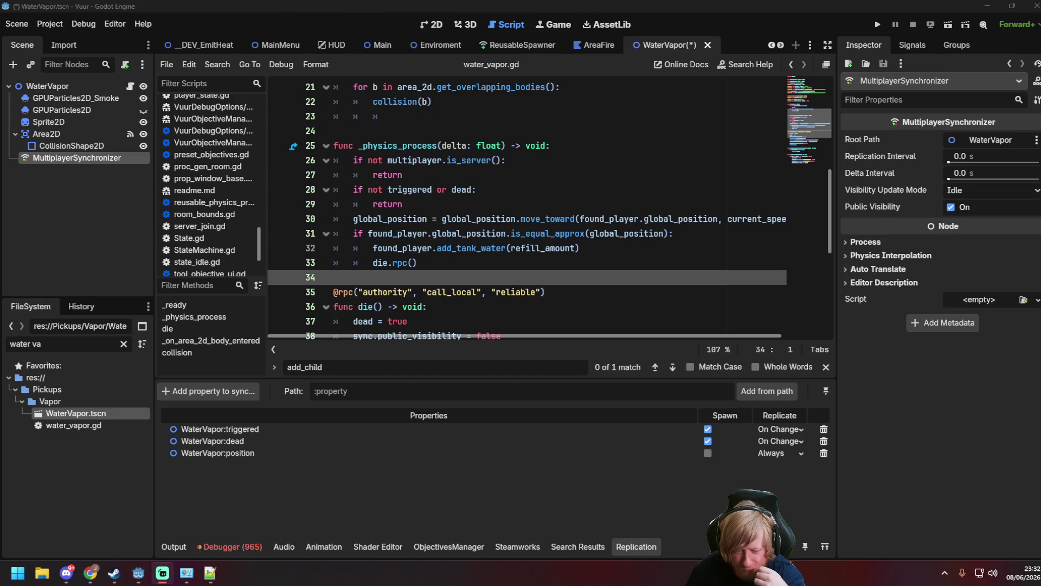
key(alt+Tab)
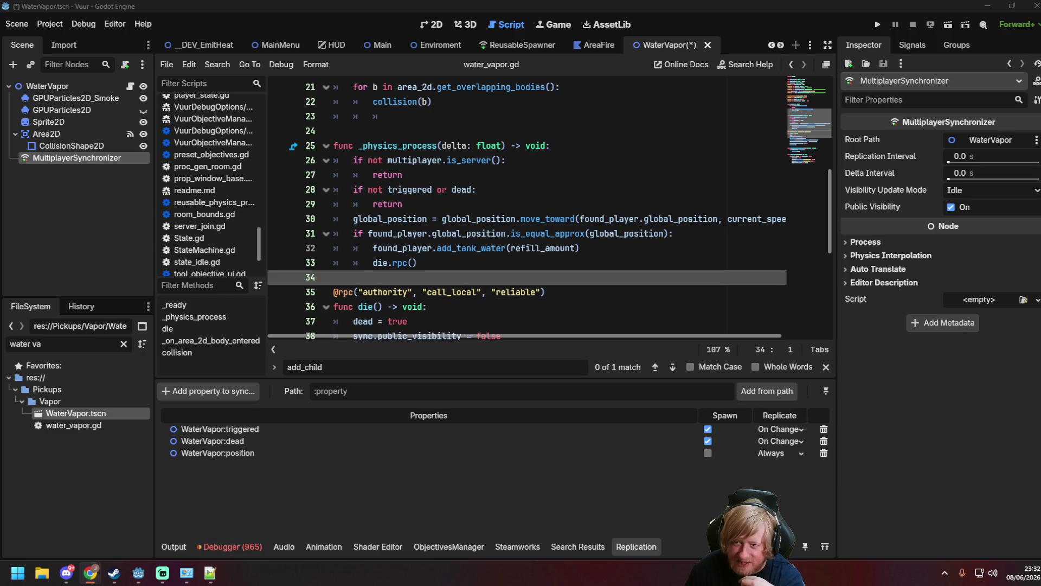
key(alt+Tab)
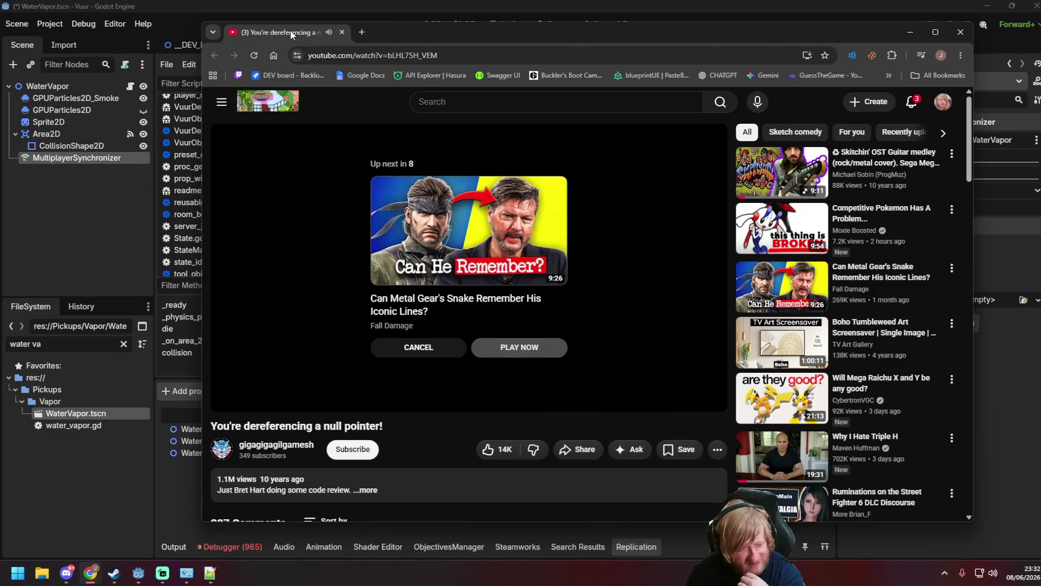
key(alt+Tab)
click(579, 248)
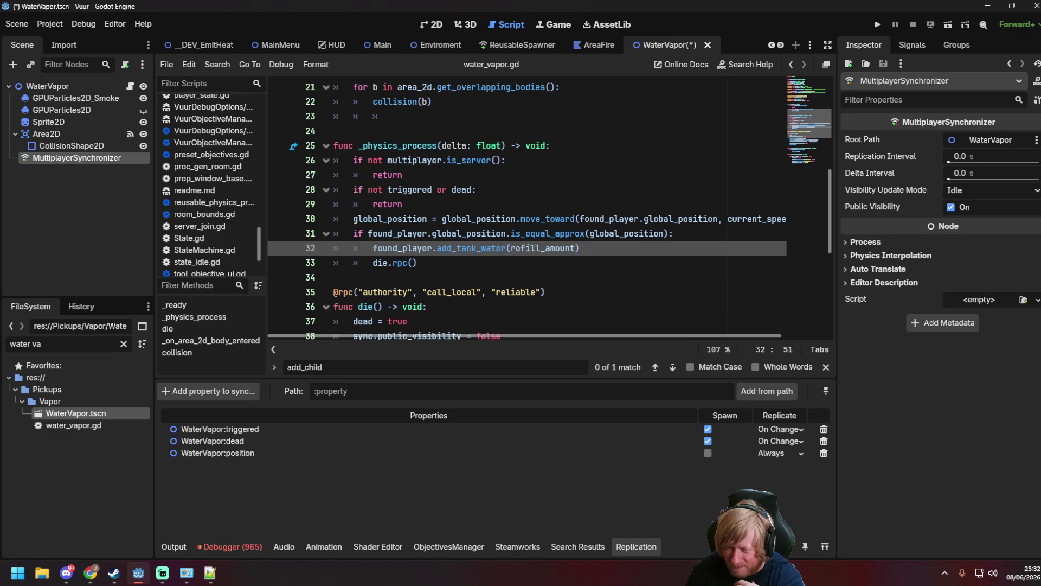
key(alt+Tab)
key(alt+Tab)
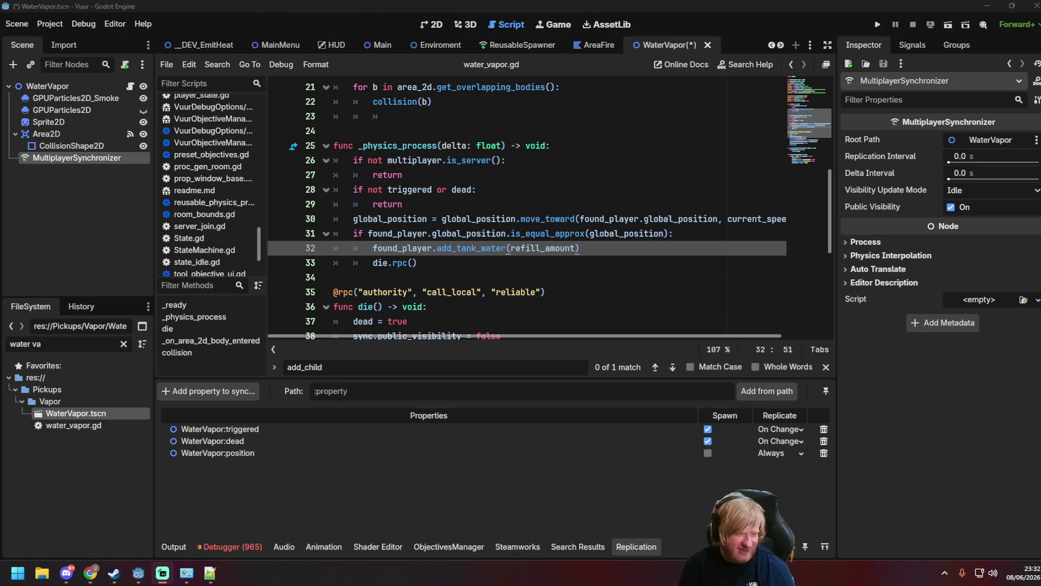
key(alt+Tab)
key(ctrl+s)
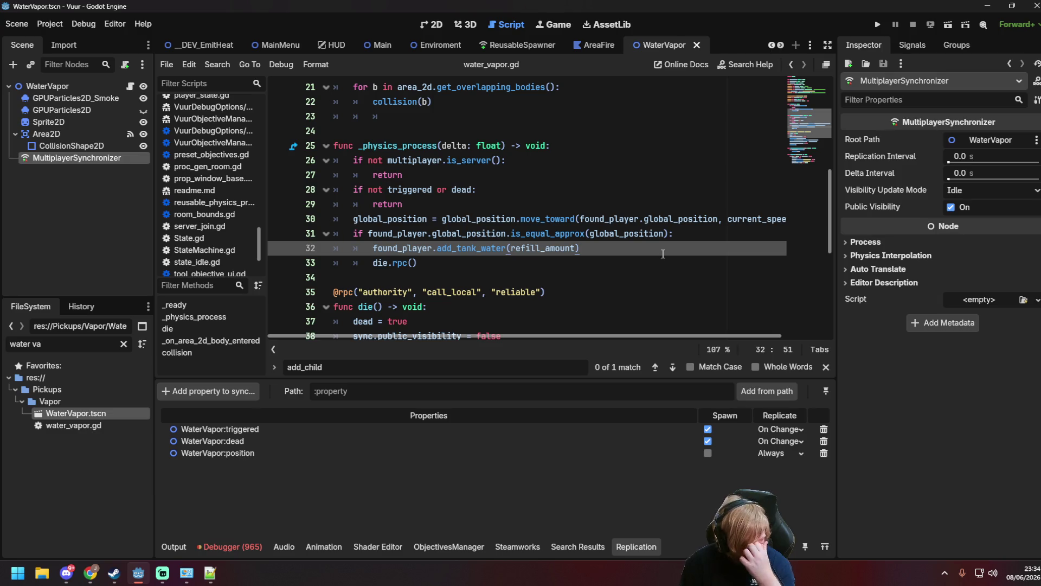
scroll(663, 256, up, 3)
scroll(664, 257, up, 4)
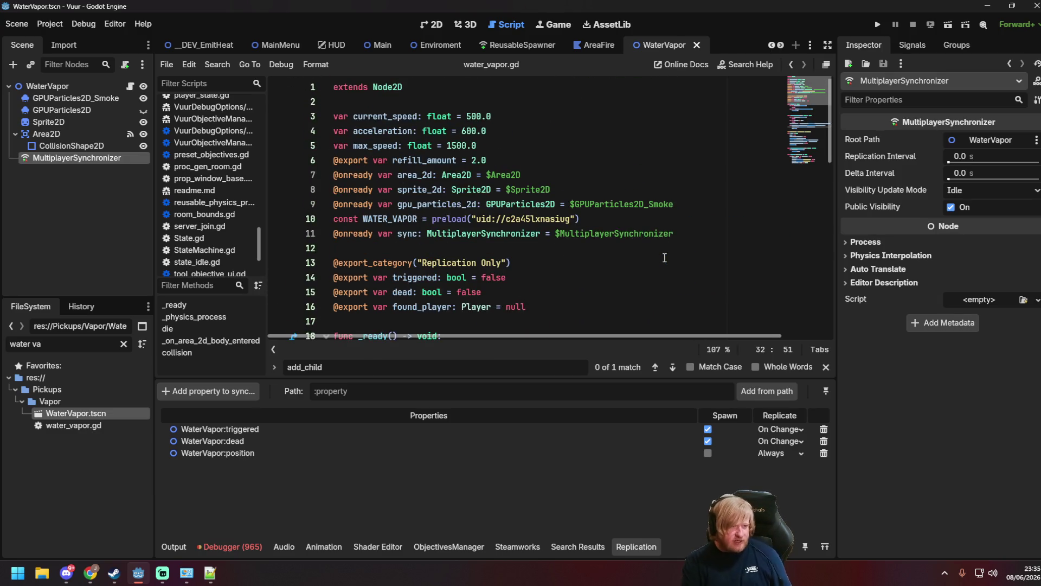
scroll(621, 251, down, 3)
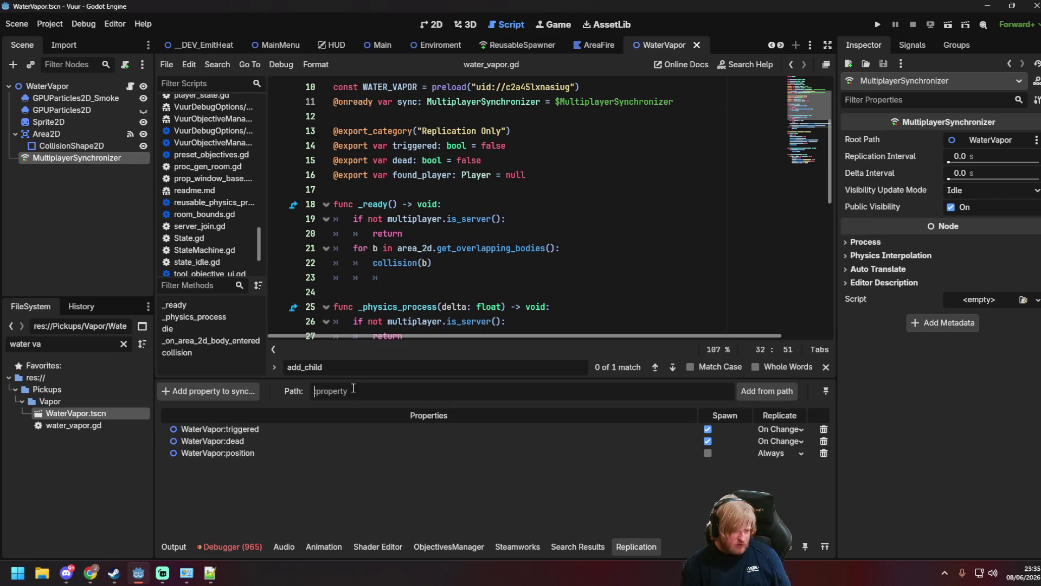
click(437, 393)
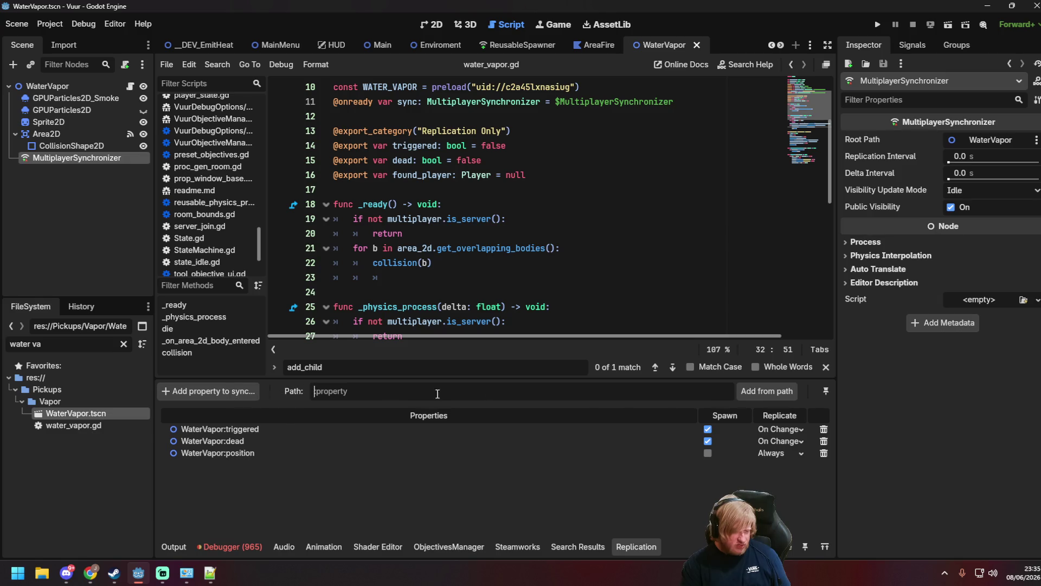
click(754, 388)
key(Return)
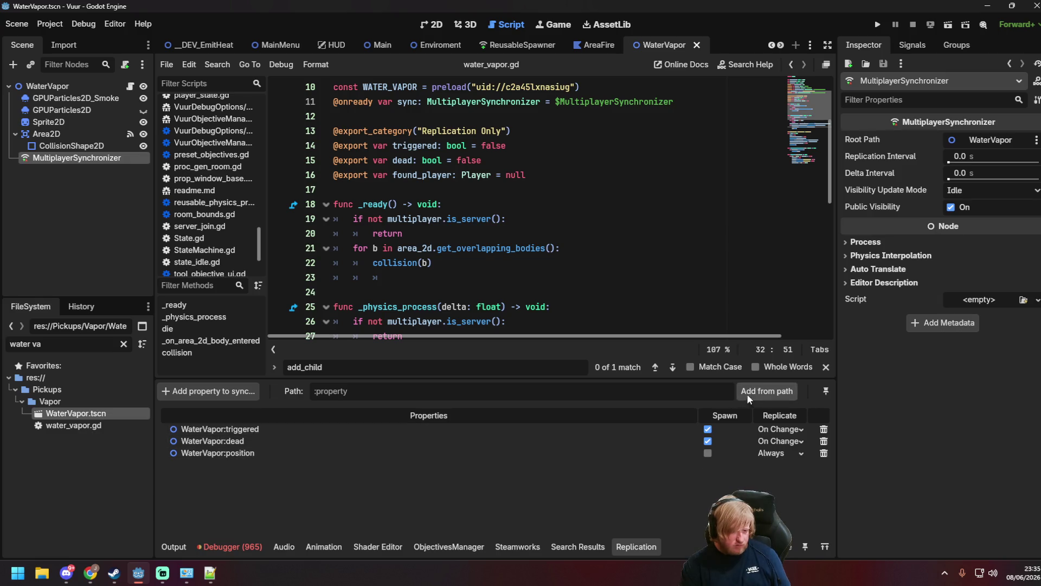
click(211, 391)
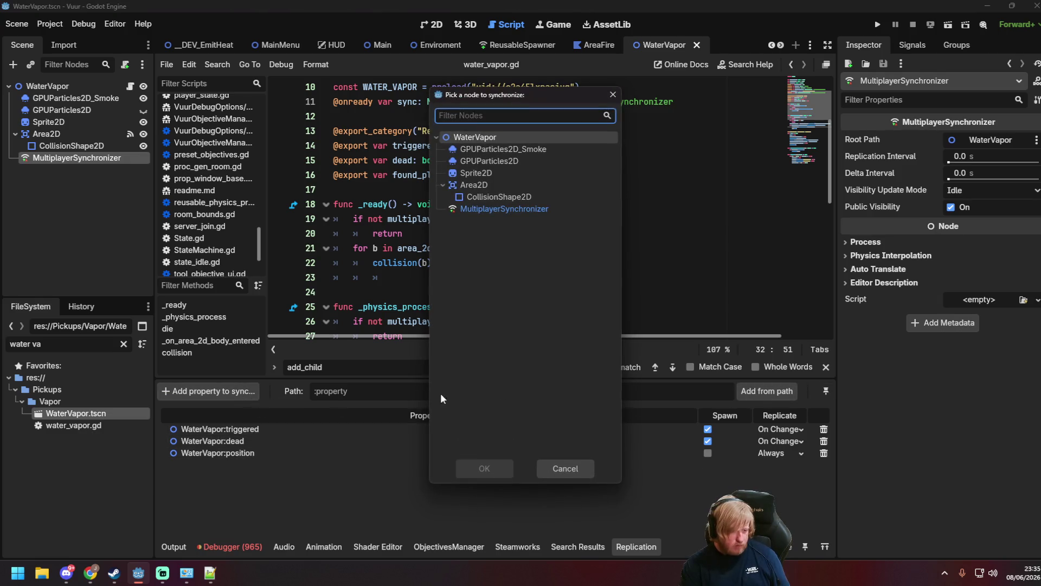
click(566, 465)
key(alt+Tab)
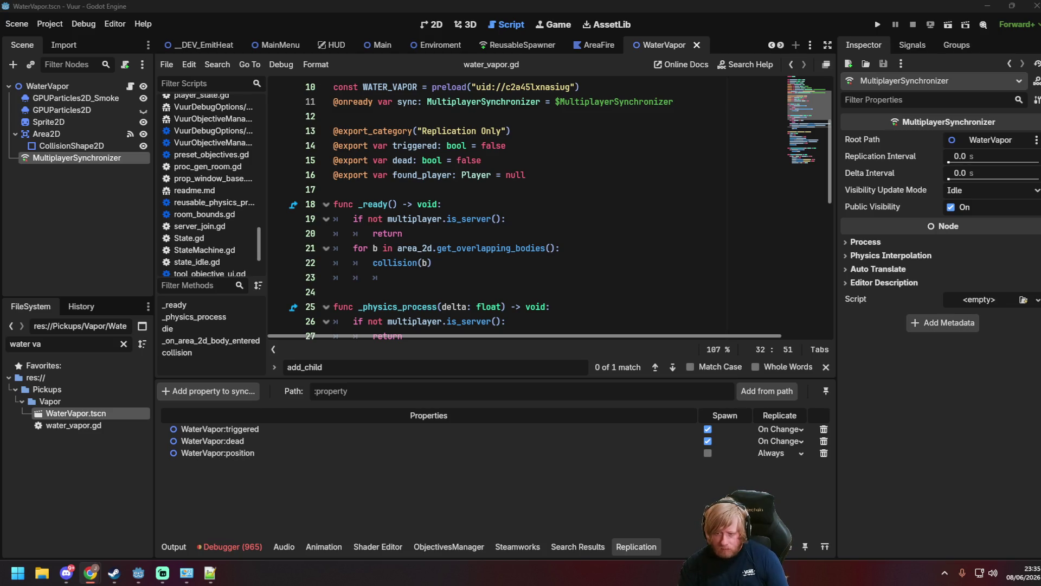
click(691, 204)
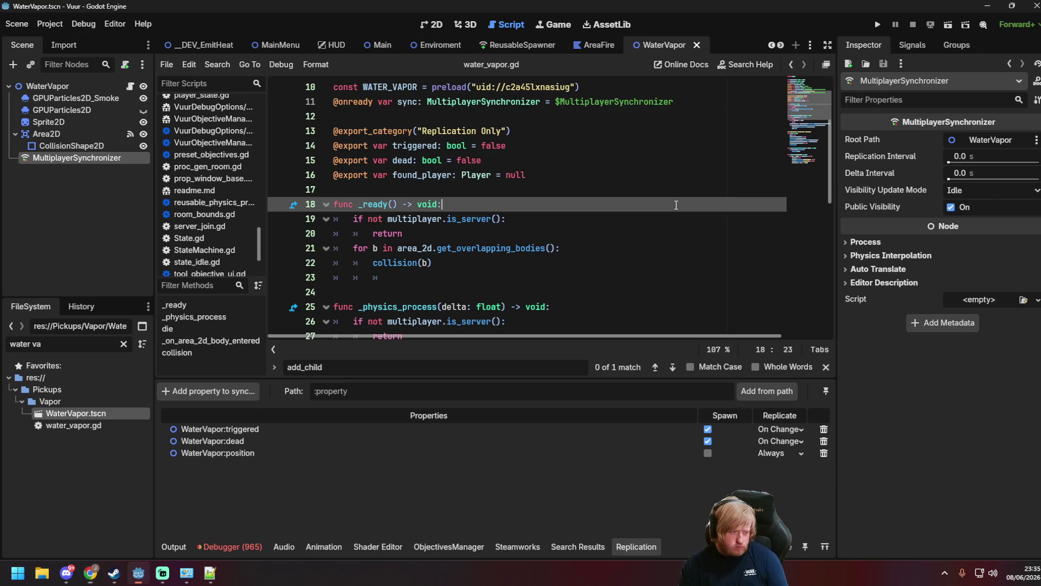
Replace die()'s sync.public_visibility line with a print of the MultiplayerSynchronizer's multiplayer authority.
scroll(565, 254, down, 7)
scroll(565, 254, down, 3)
scroll(565, 254, up, 2)
click(515, 179)
drag(354, 161, 501, 161)
text(print(get_node("MultiplayerSynchronizer").get_multiplayer_authority()))
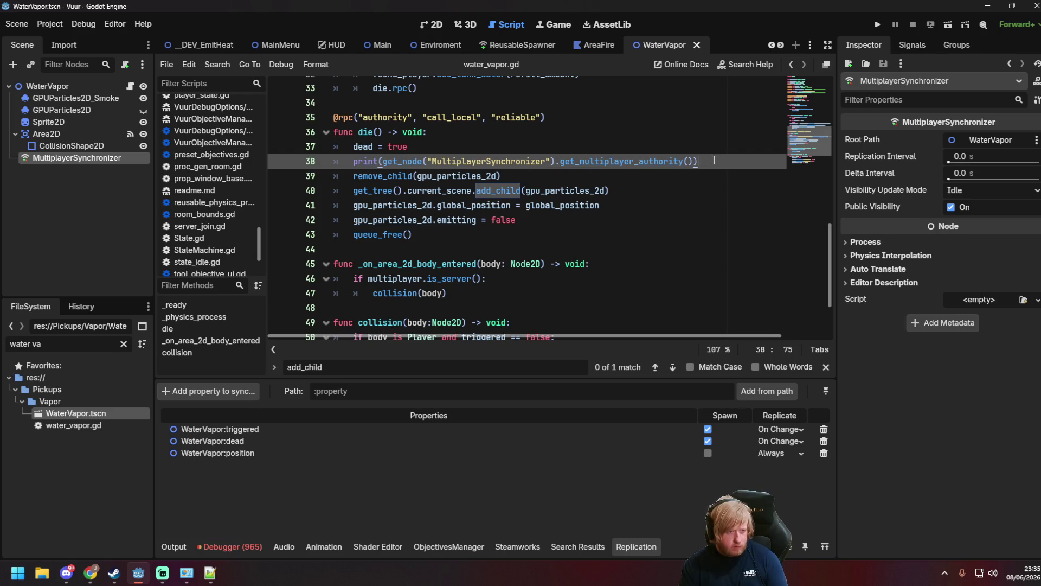
Add a "SYNC OWNER" label as the print call's first argument and save water_vapor.gd.
click(477, 161)
click(380, 161)
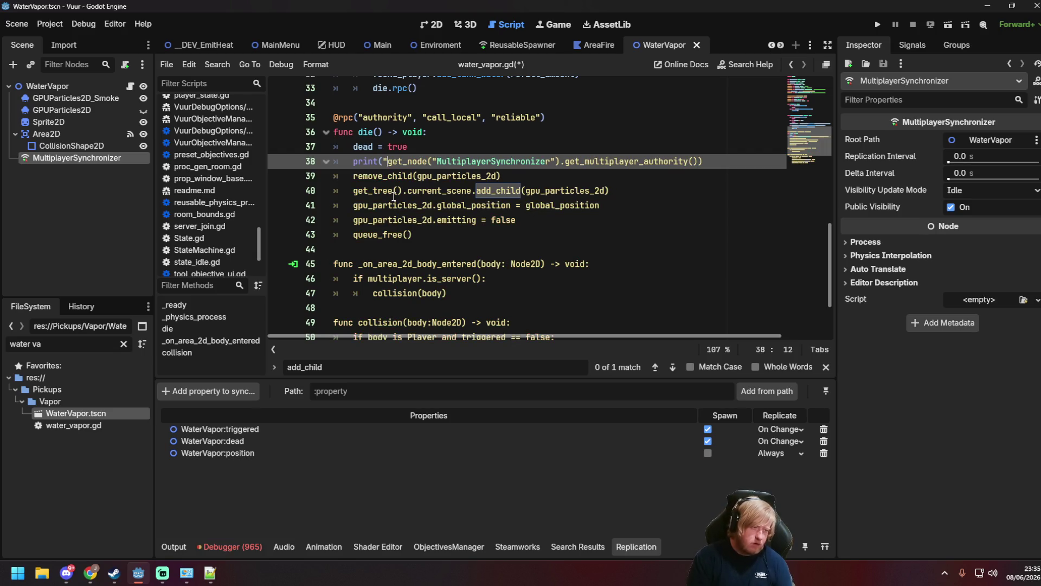
text("SYNC OWNER",)
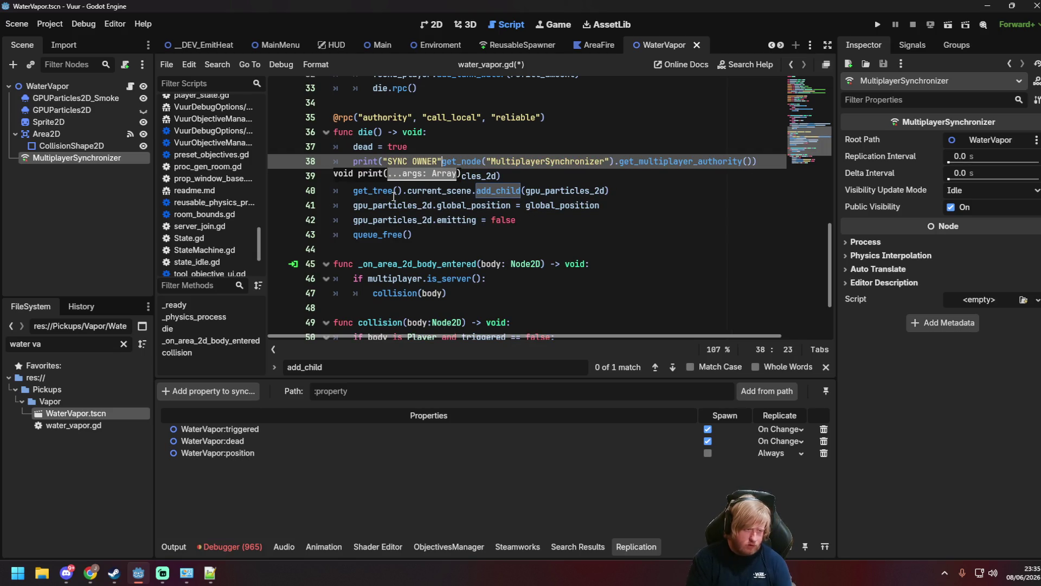
key(ctrl+s)
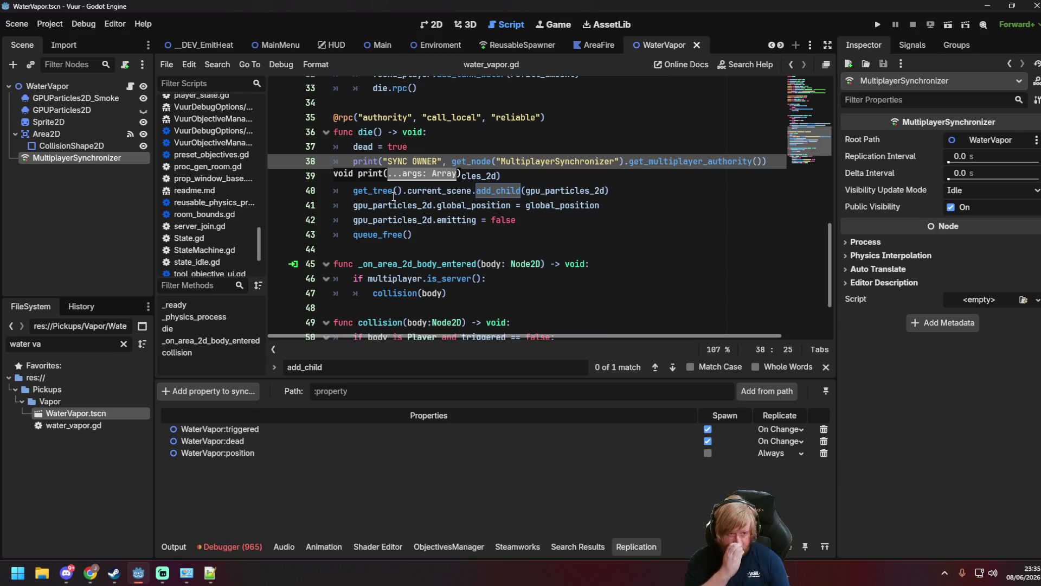
Glance at the browser, then return to the script with the caret on line 43.
key(alt+Tab)
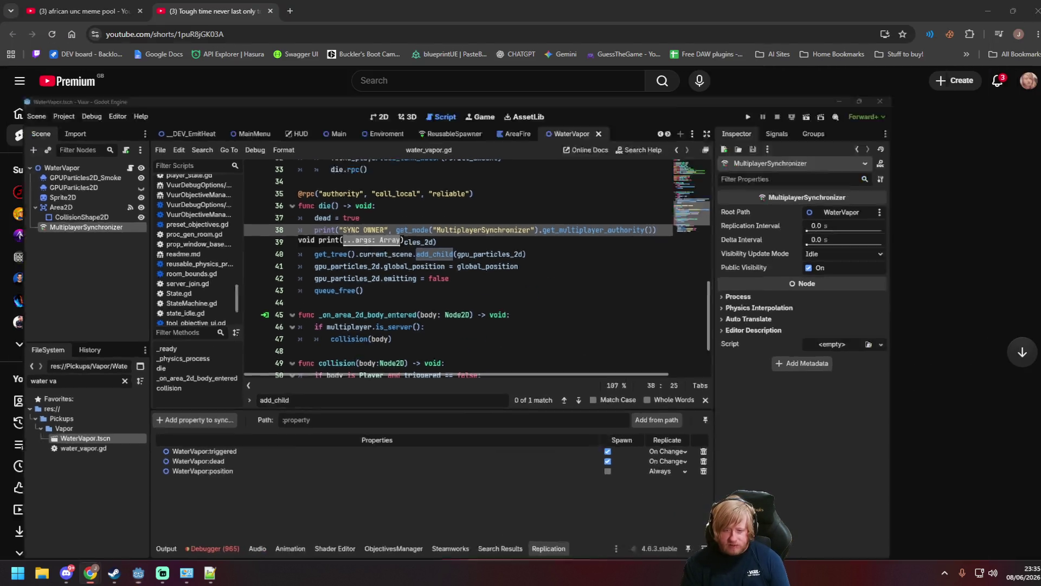
key(alt+Tab)
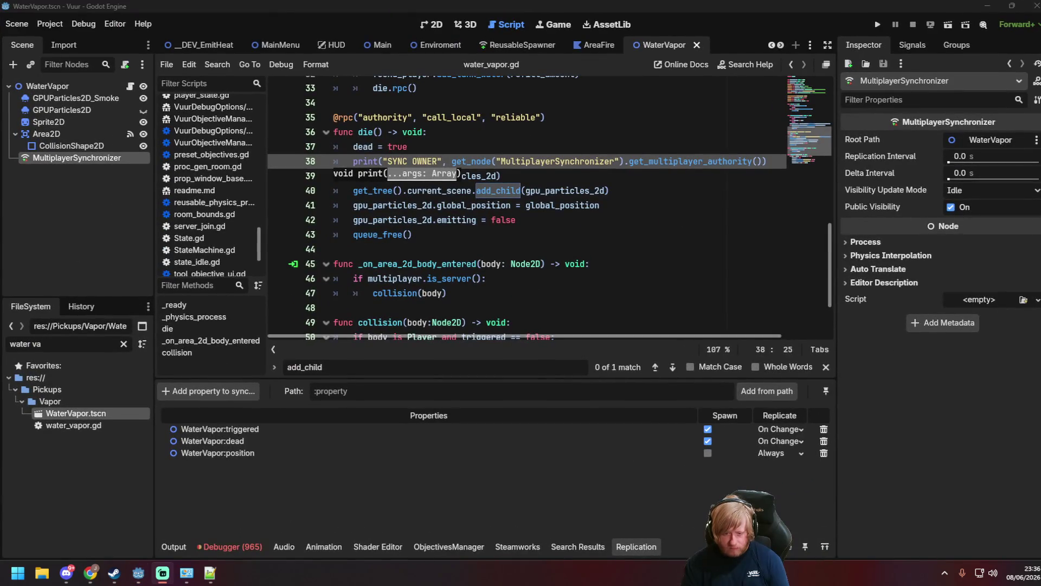
click(412, 234)
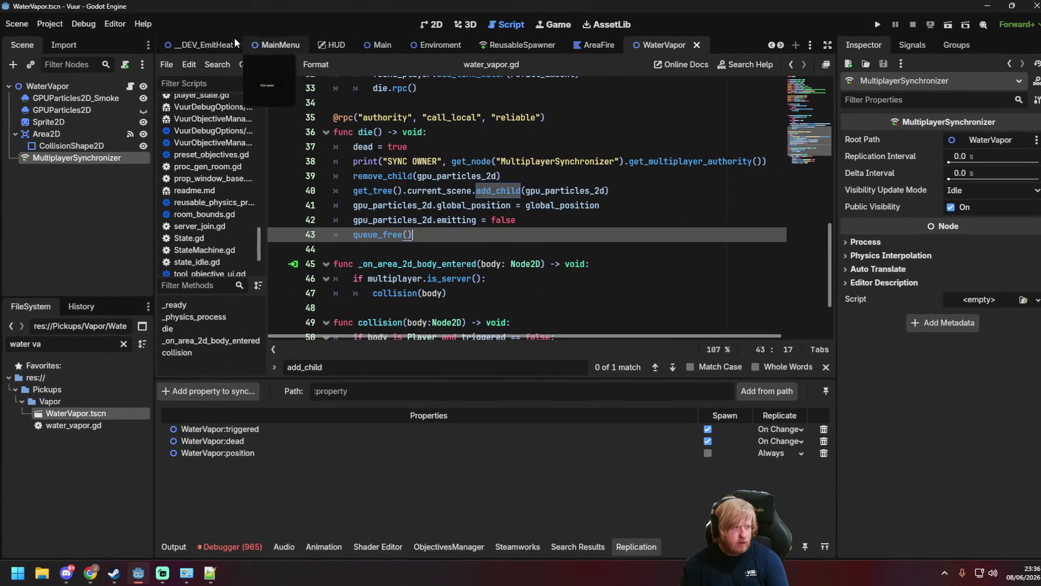
Run the _DEV_EmitHeat scene, host the server in one game window and join from the other.
click(196, 44)
key(F6)
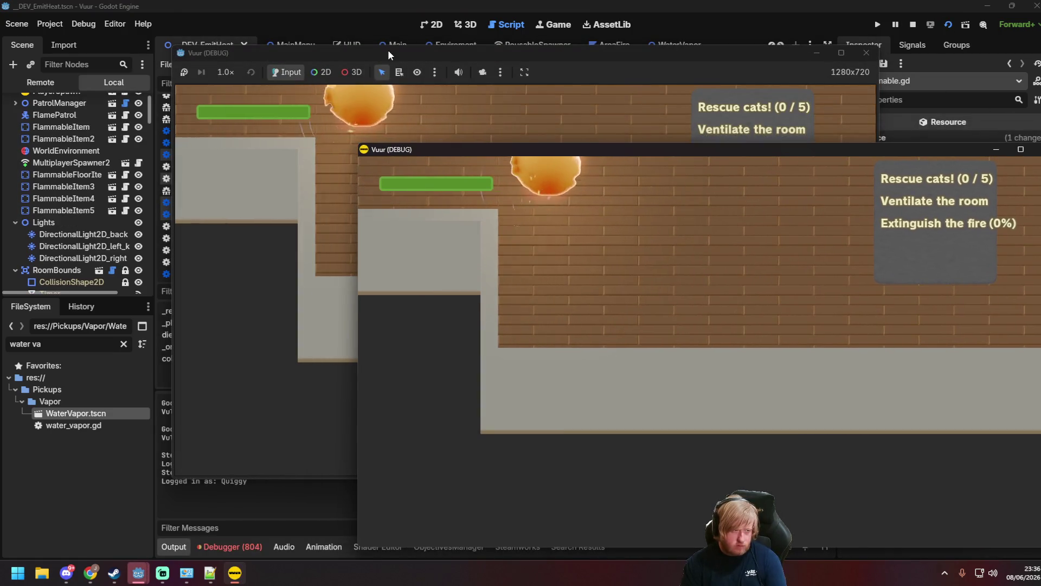
mouse_move(388, 52)
mouse_down()
mouse_move(273, 40)
mouse_move(217, 20)
mouse_move(219, 10)
mouse_up()
click(851, 297)
click(669, 308)
click(219, 136)
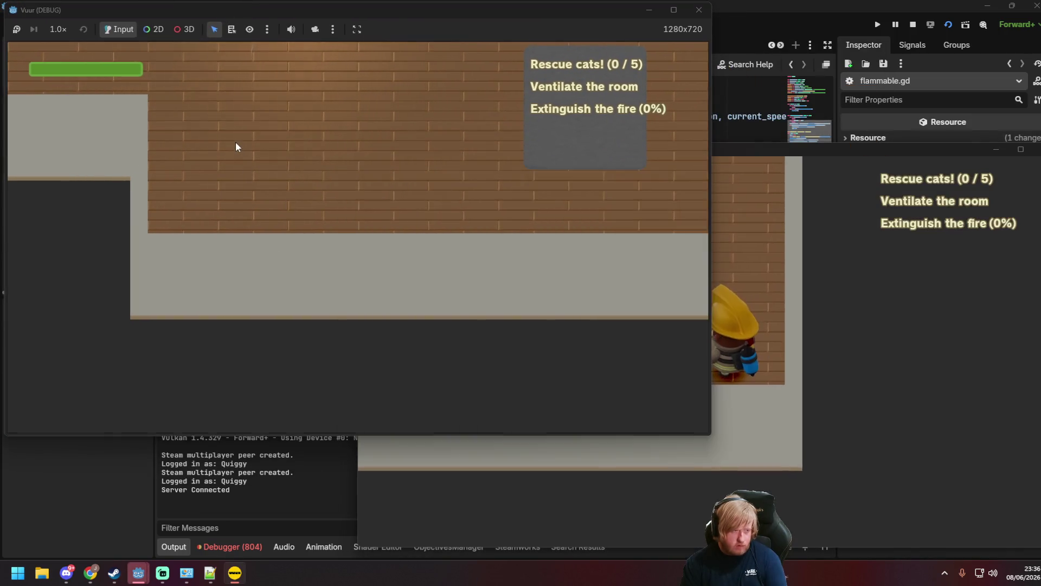
click(332, 252)
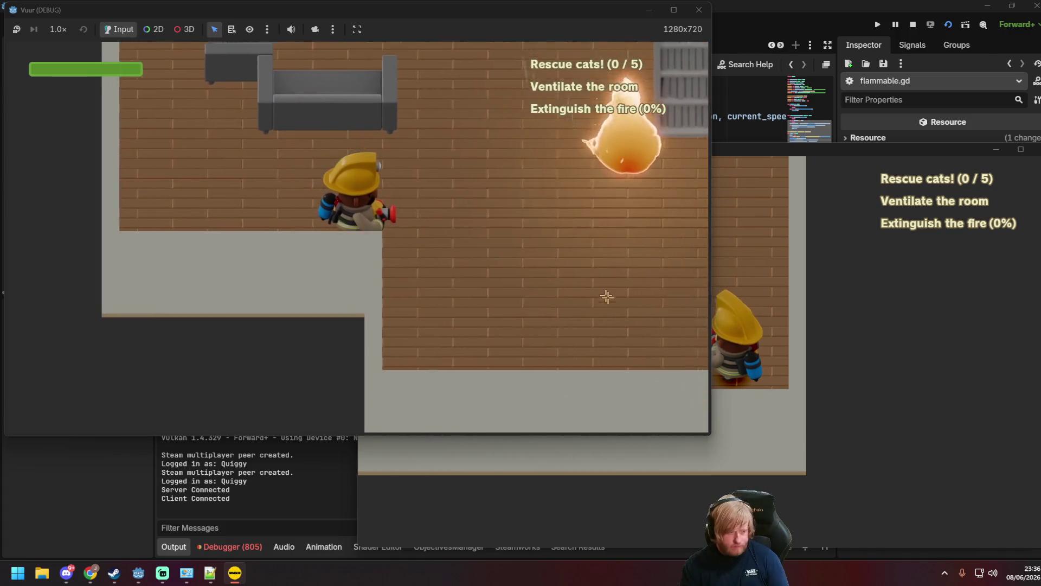
Walk the firefighter to the fires and spray water until they are extinguished.
key(w)
mouse_move(545, 194)
mouse_down()
mouse_move(466, 82)
mouse_move(396, 97)
mouse_move(369, 119)
mouse_up()
key(d)
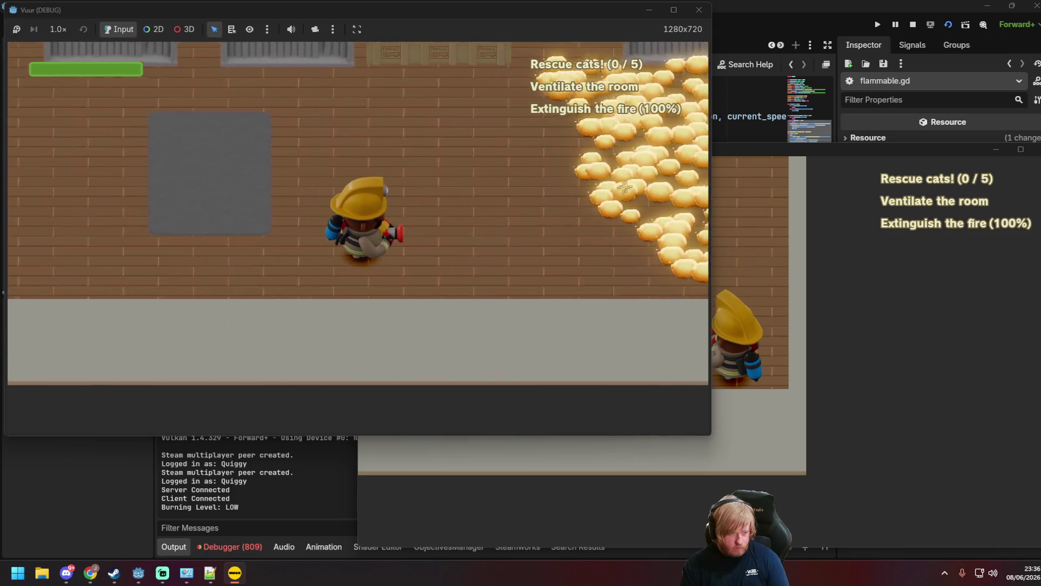
drag(623, 186, 628, 196)
key(w)
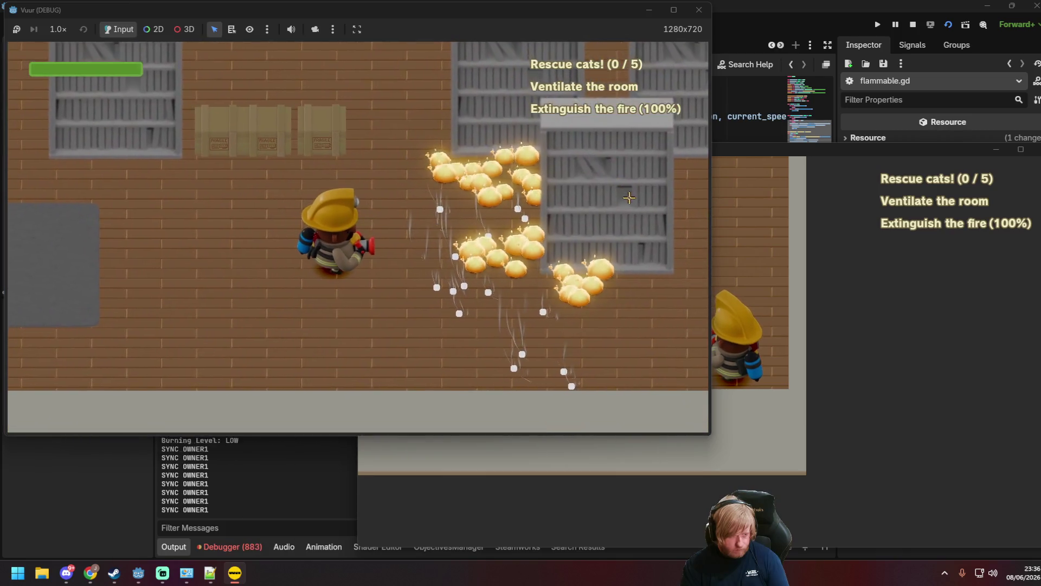
key(s)
key(d)
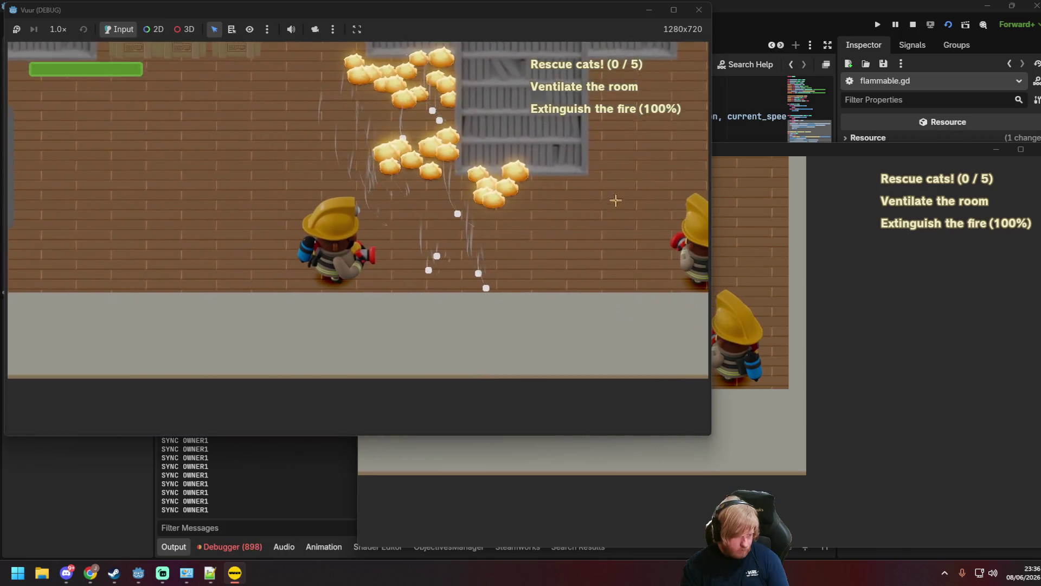
drag(596, 204, 595, 200)
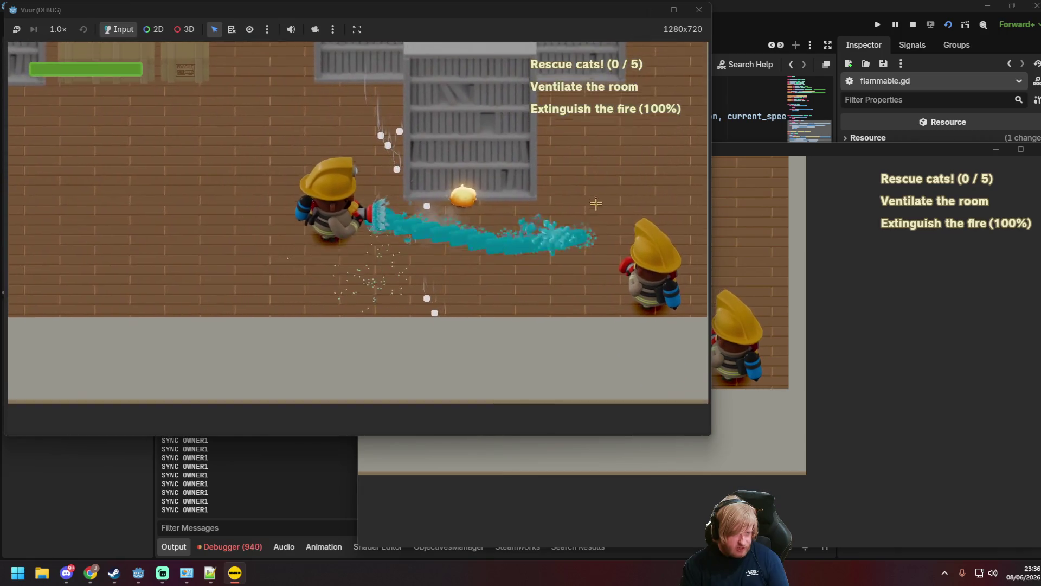
key(w)
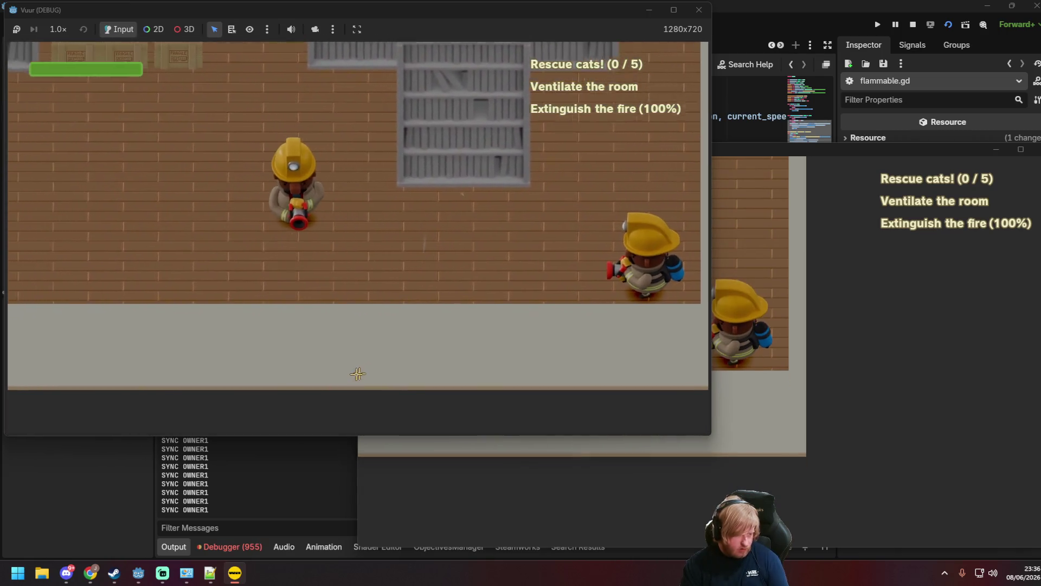
click(190, 498)
Inspect the repeated SYNC OWNER1 lines in the output log.
drag(211, 442, 198, 426)
click(197, 426)
scroll(206, 444, up, 6)
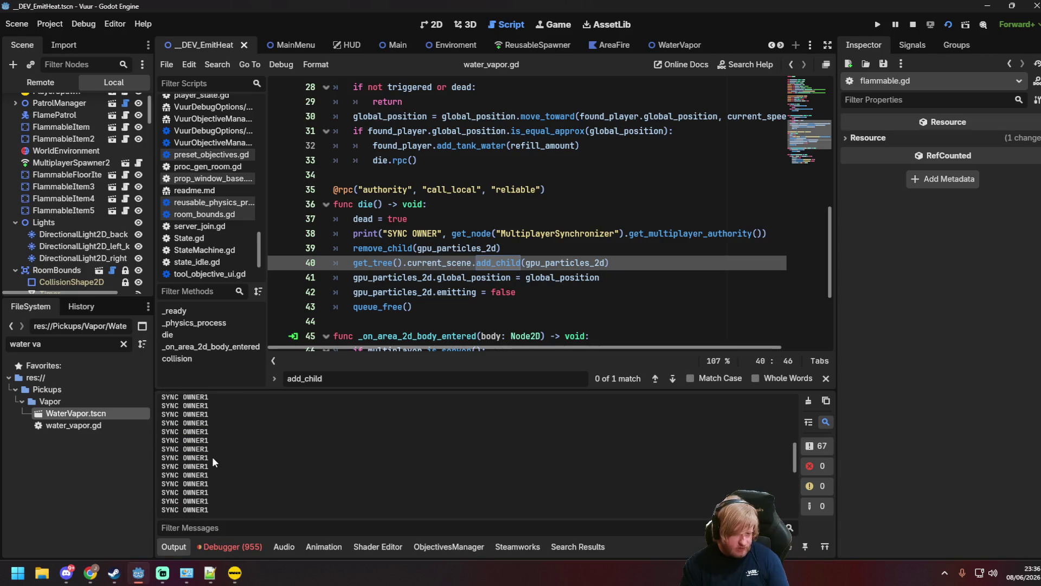
scroll(217, 464, down, 1)
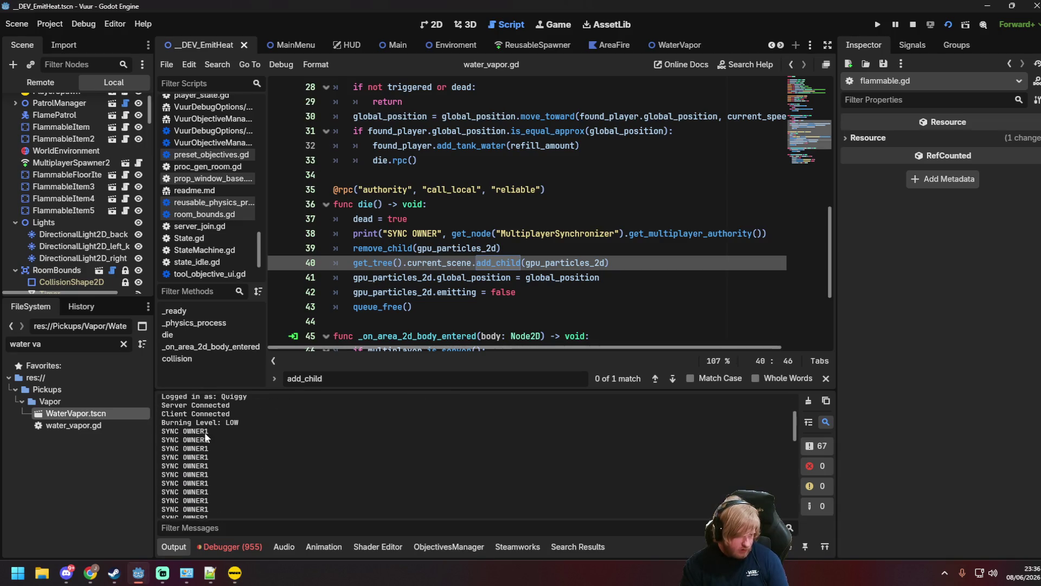
Delete the SYNC OWNER print line from die() and save water_vapor.gd.
click(765, 233)
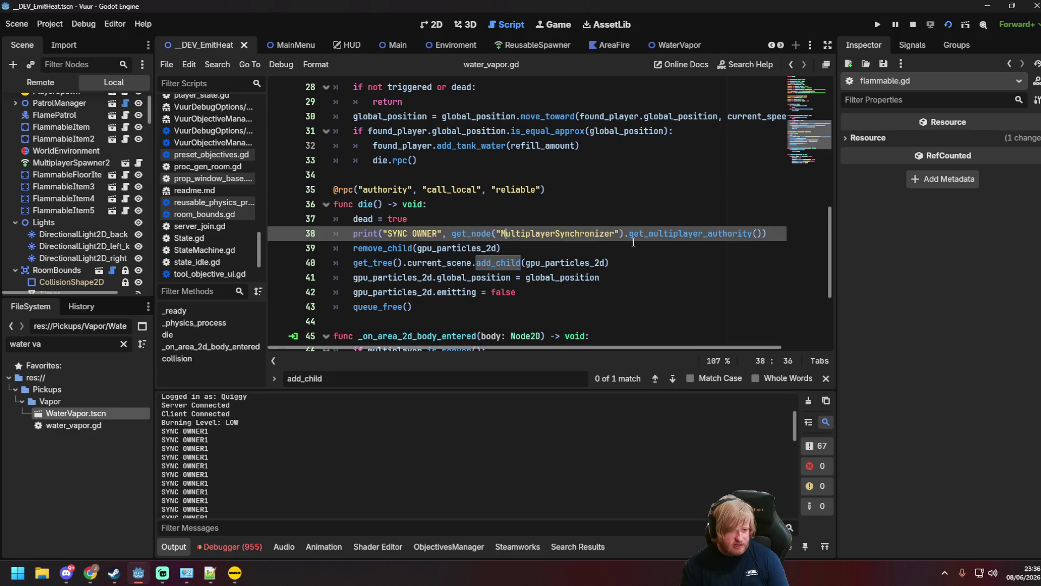
drag(764, 233, 329, 239)
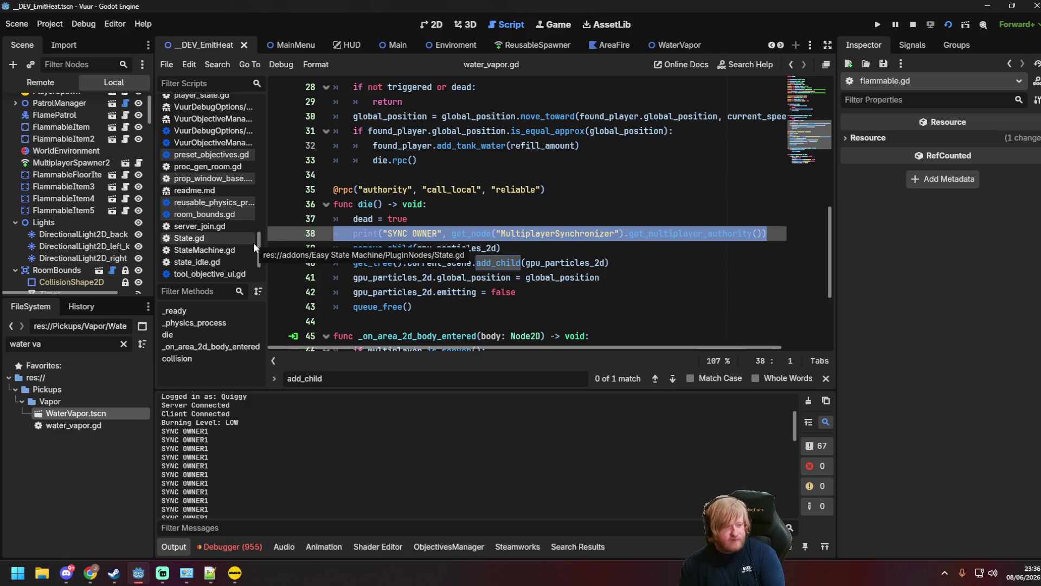
key(BackSpace)
key(BackSpace)
key(ctrl+s)
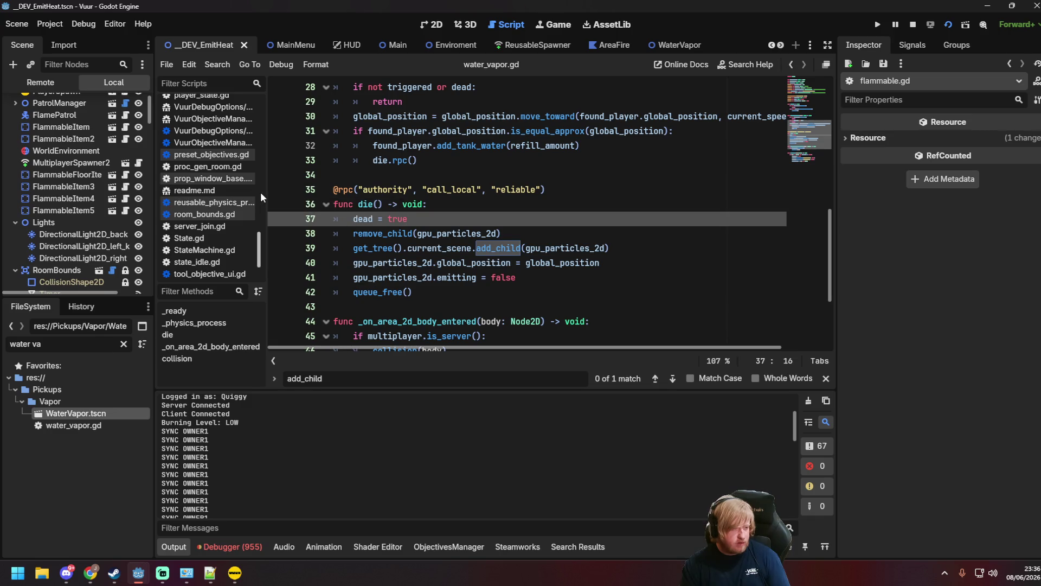
Close the running Vuur (DEBUG) game window and save again.
click(229, 573)
mouse_move(671, 144)
mouse_down()
mouse_move(598, 132)
mouse_move(643, 149)
mouse_up()
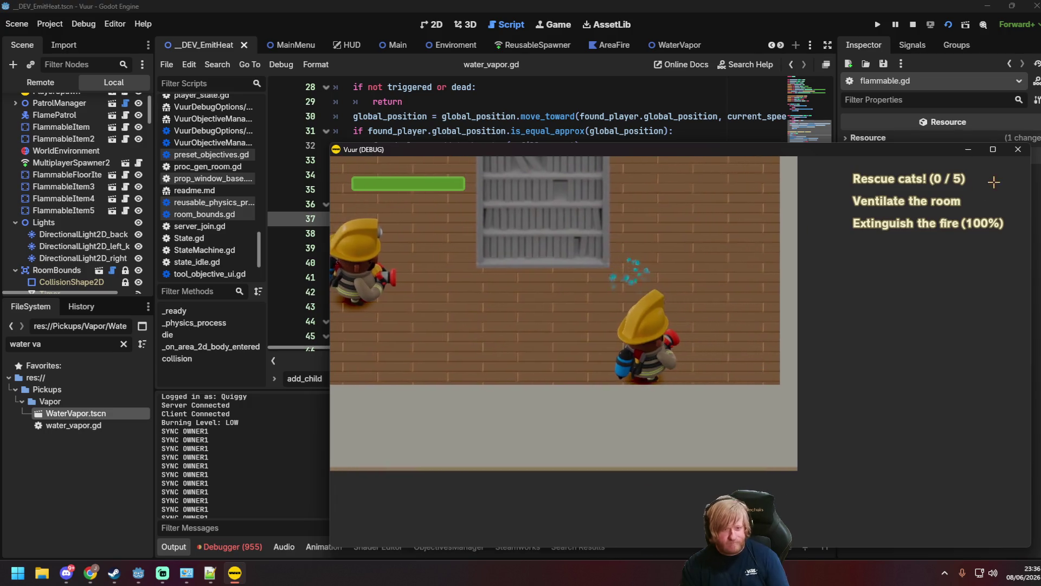
click(1018, 149)
key(ctrl+s)
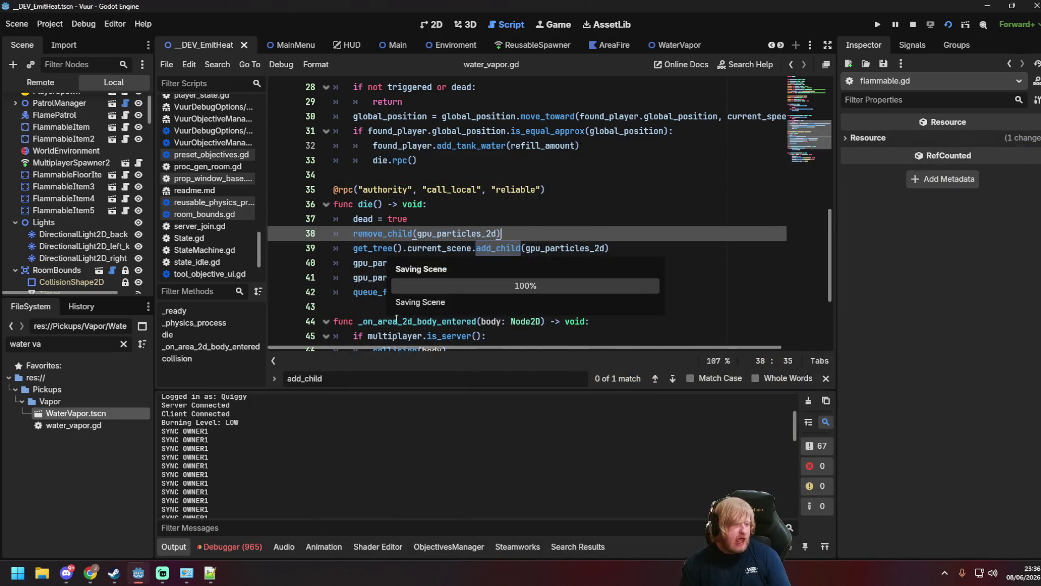
scroll(422, 261, down, 3)
click(421, 278)
scroll(421, 272, up, 3)
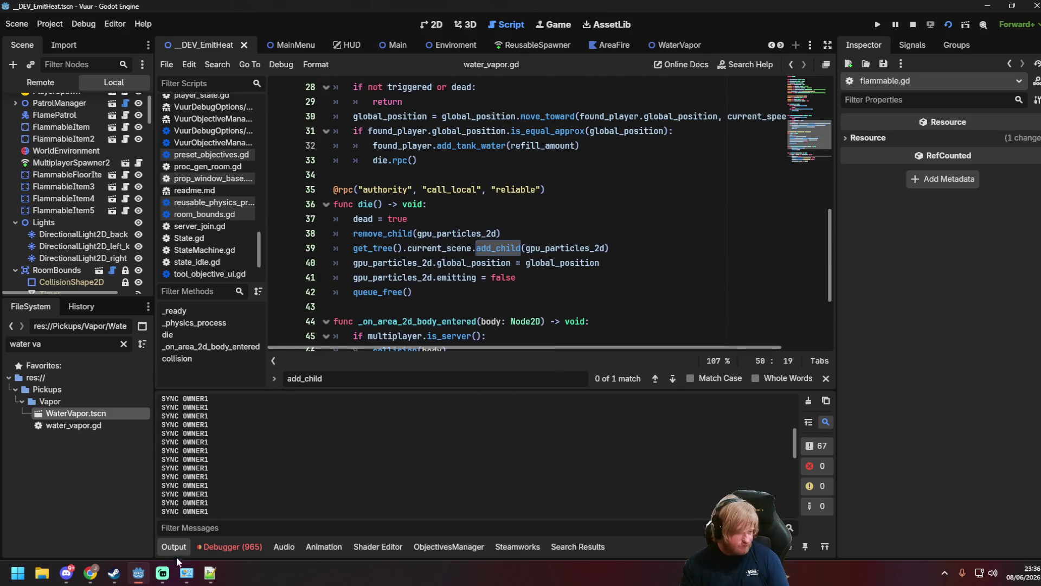
click(90, 573)
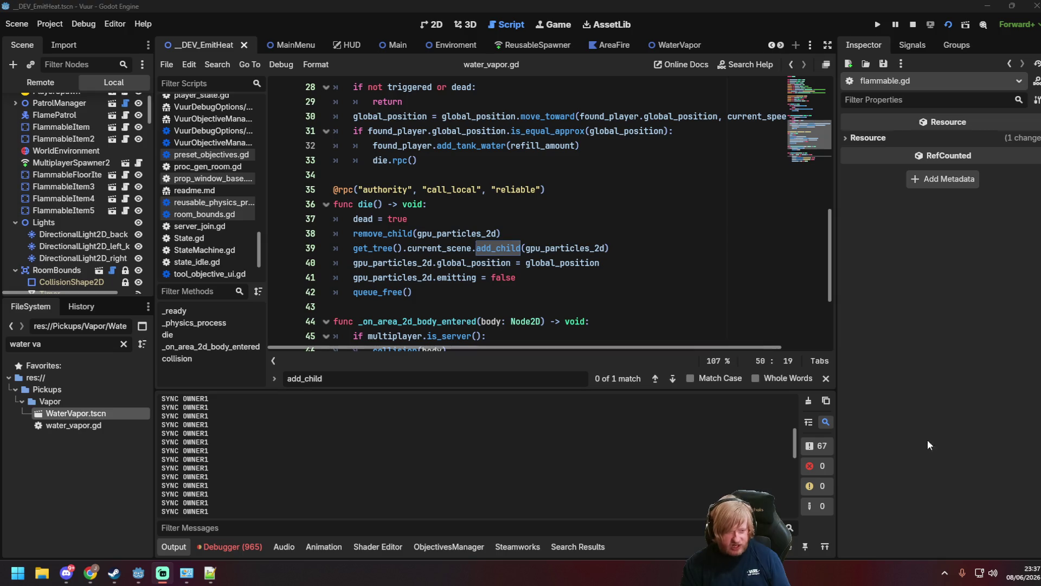
Change line 39 to add_child(gpu_particles_2d, true) and save water_vapor.gd.
click(654, 296)
click(608, 249)
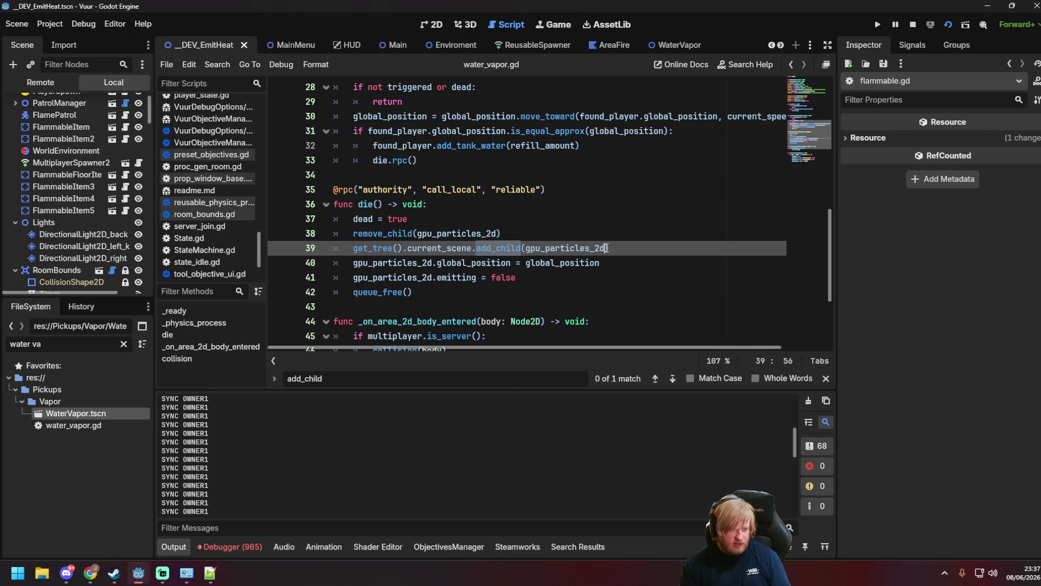
text(, true)
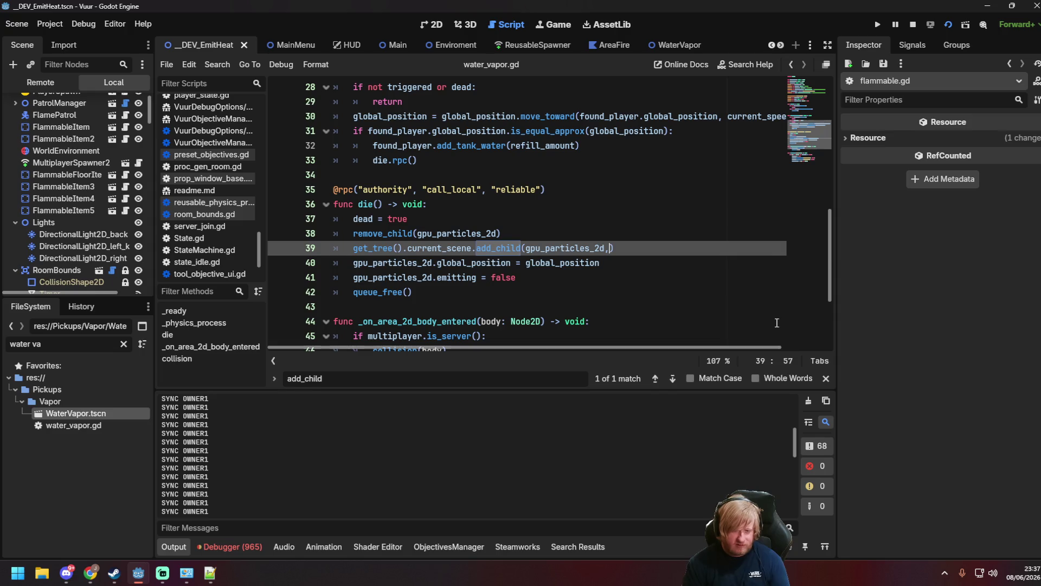
key(Right)
key(ctrl+s)
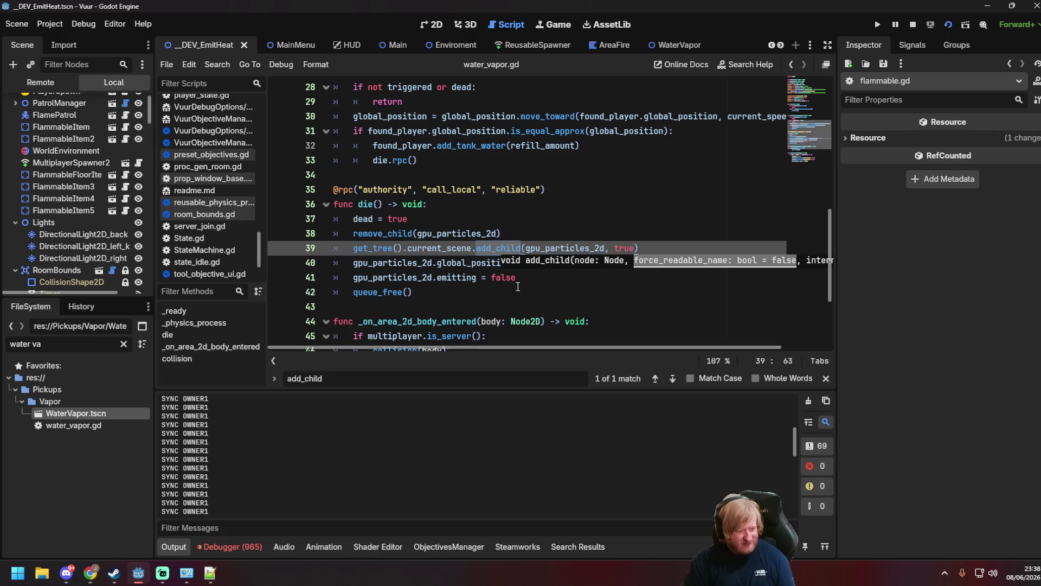
click(543, 294)
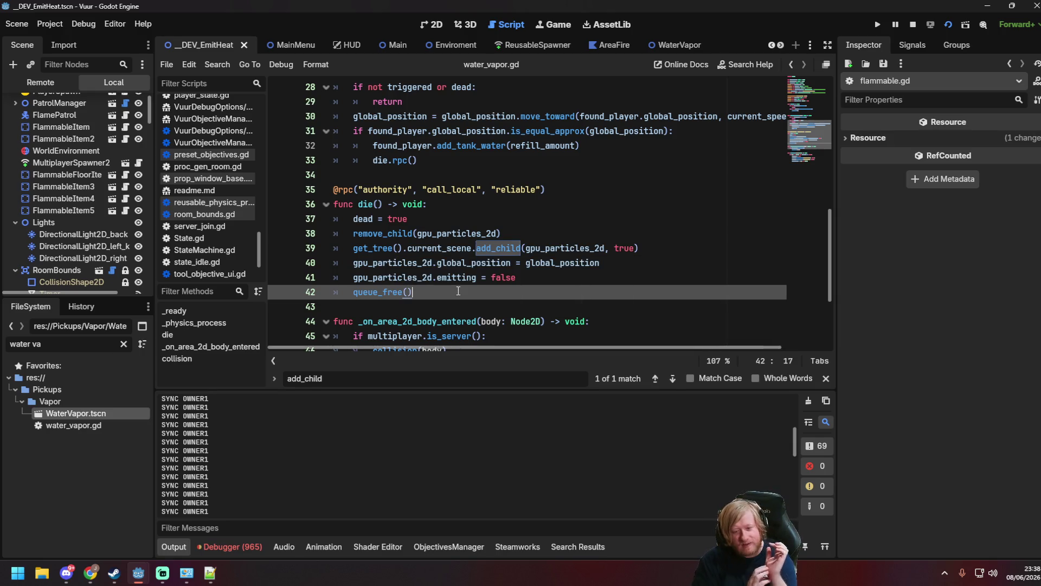
scroll(482, 251, down, 1)
scroll(483, 251, down, 2)
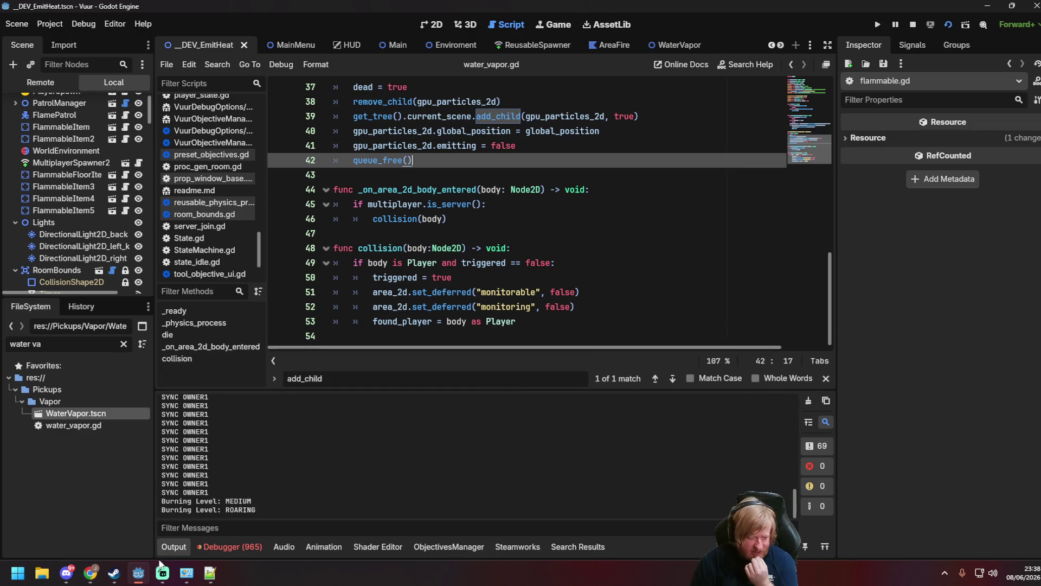
Close the Vuur (DEBUG) game from its taskbar preview and save the script.
mouse_move(139, 572)
click(239, 477)
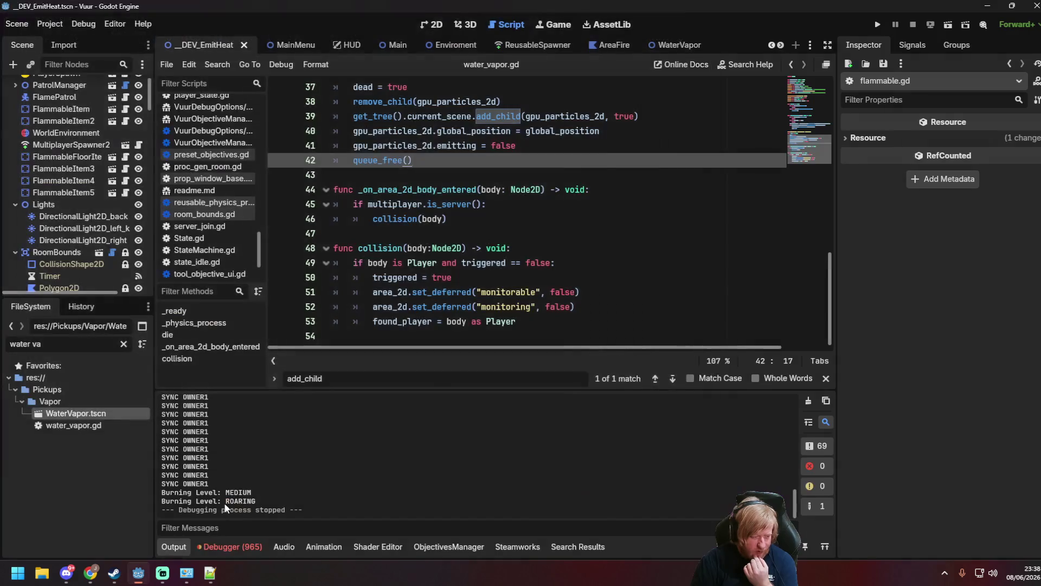
click(623, 292)
click(622, 277)
scroll(623, 274, up, 1)
key(ctrl+s)
scroll(623, 274, up, 4)
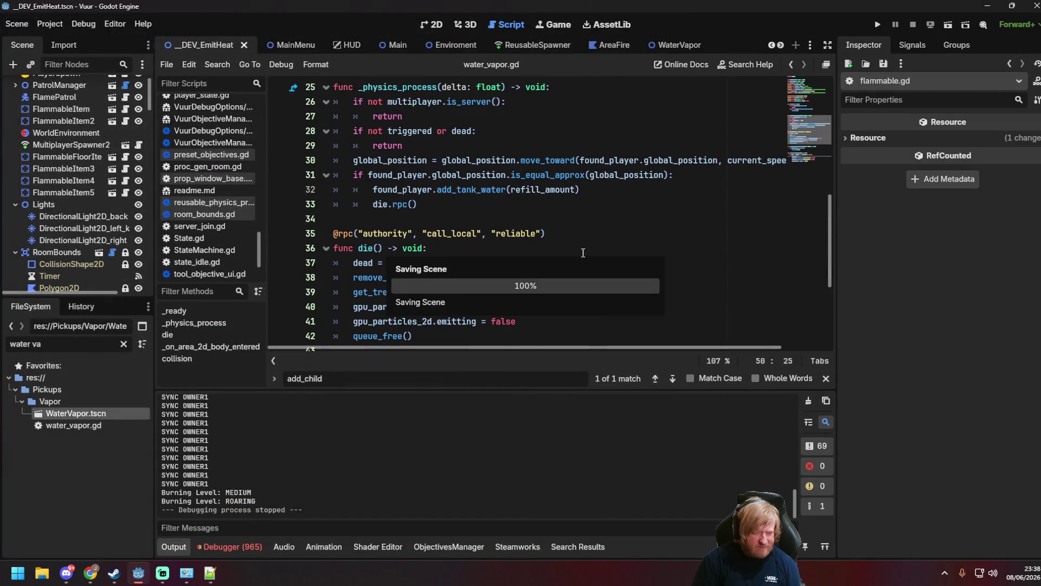
Review the rpc annotation, die()'s queue_free() and collision()'s triggered check in water_vapor.gd.
click(565, 248)
click(554, 234)
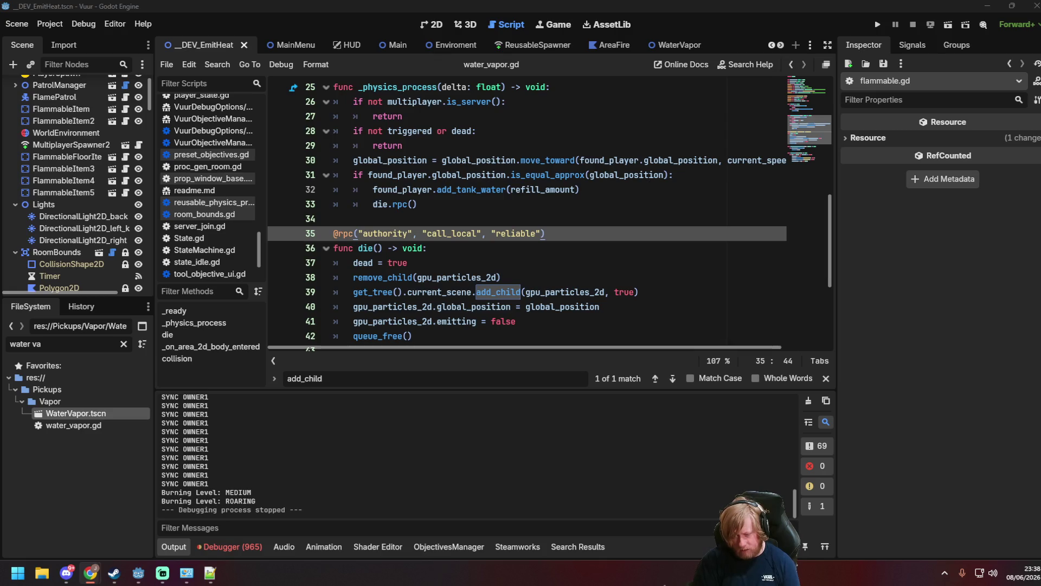
key(alt+Tab)
click(625, 235)
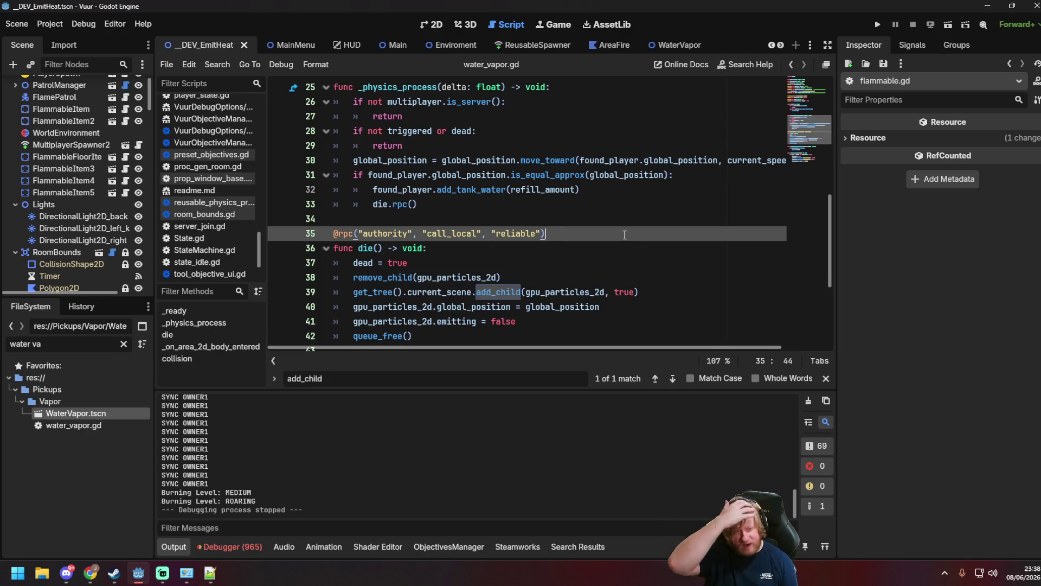
scroll(623, 236, up, 8)
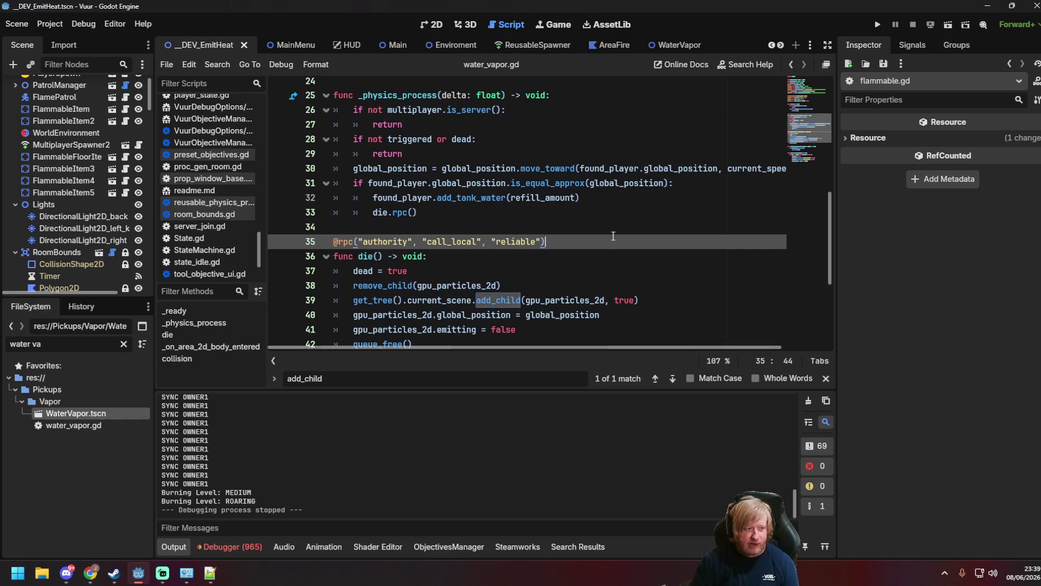
click(601, 243)
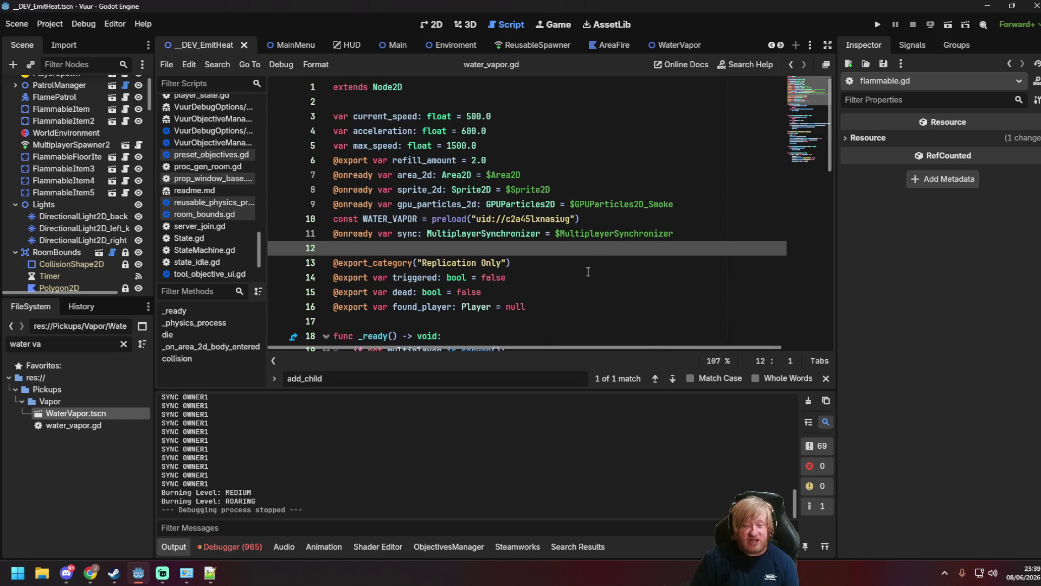
scroll(590, 271, down, 6)
scroll(591, 270, down, 4)
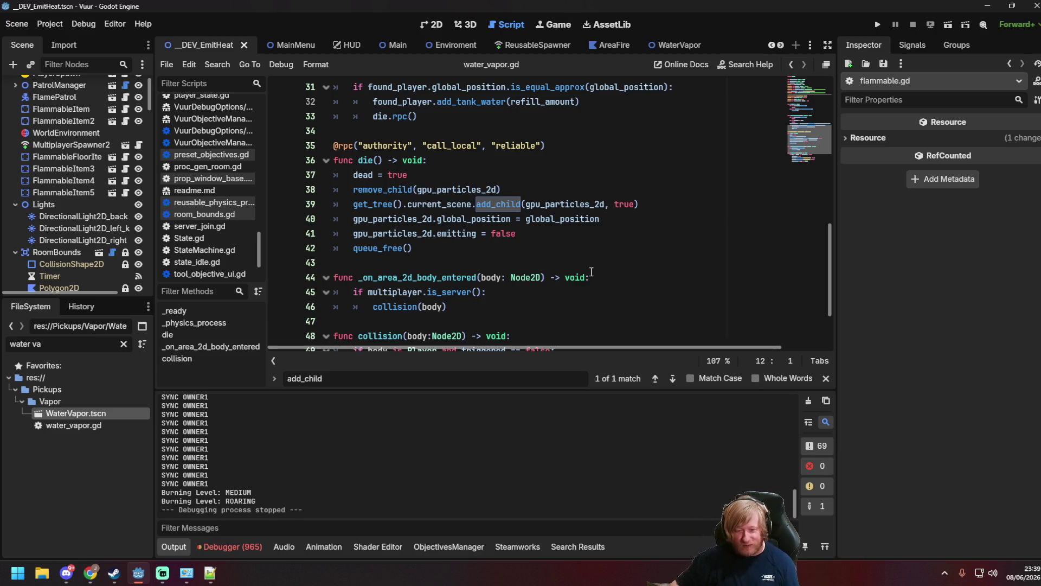
click(502, 262)
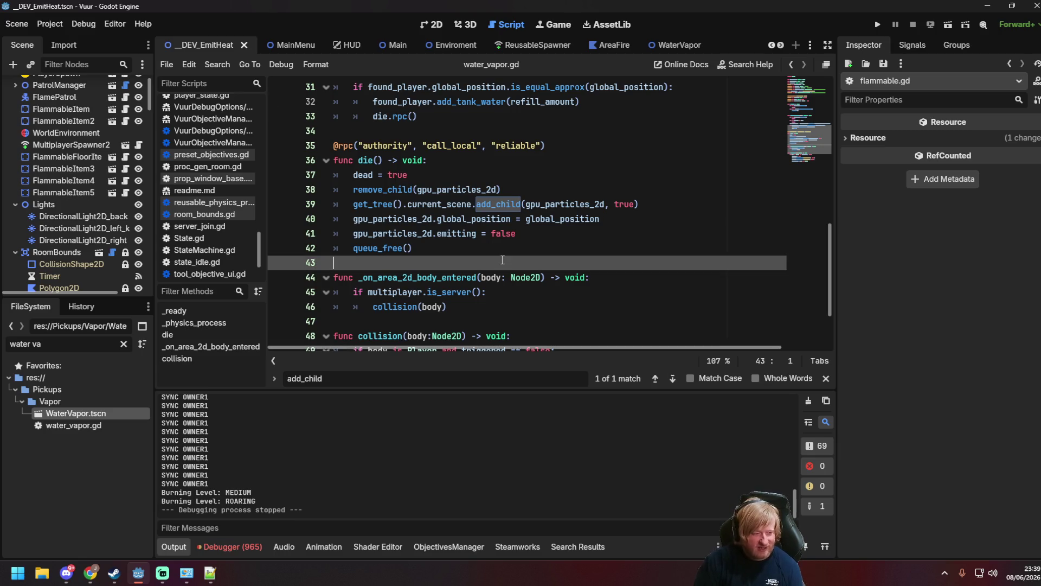
click(495, 254)
scroll(496, 253, down, 2)
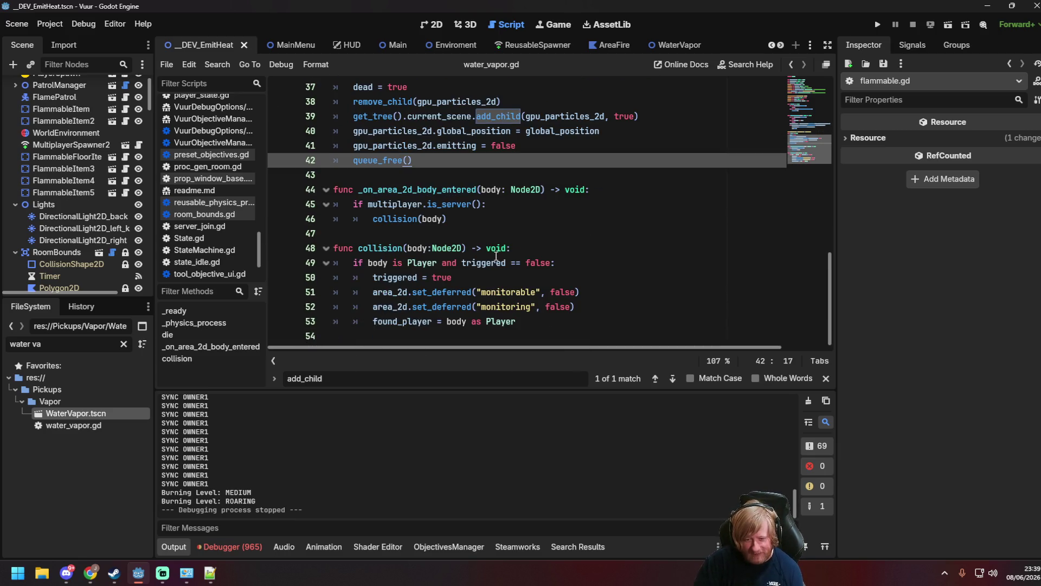
click(496, 258)
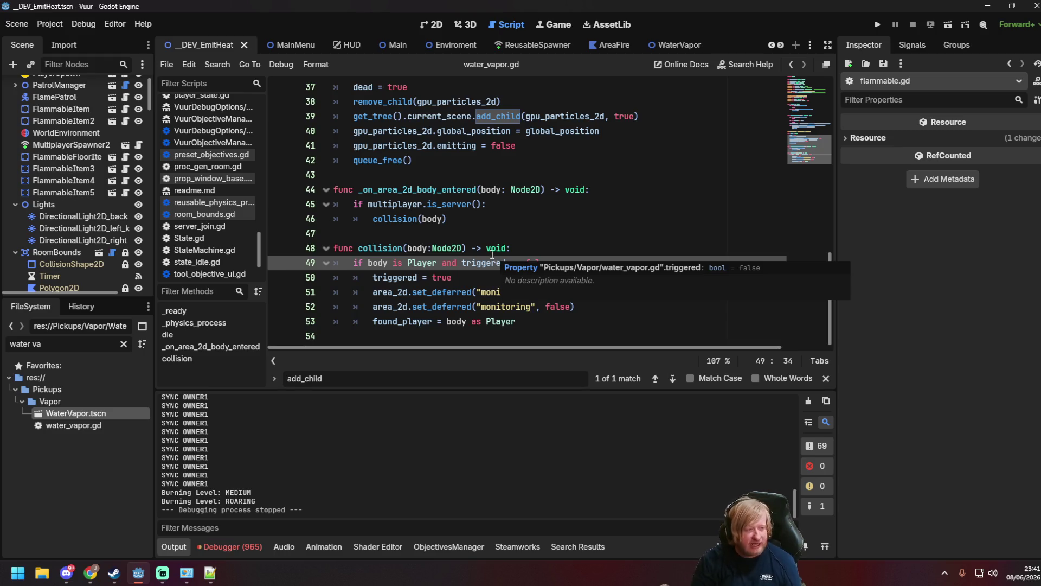
Inspect die() and the move_toward call on line 30, then launch the game with Run Project.
scroll(498, 194, up, 3)
click(495, 204)
scroll(491, 209, up, 3)
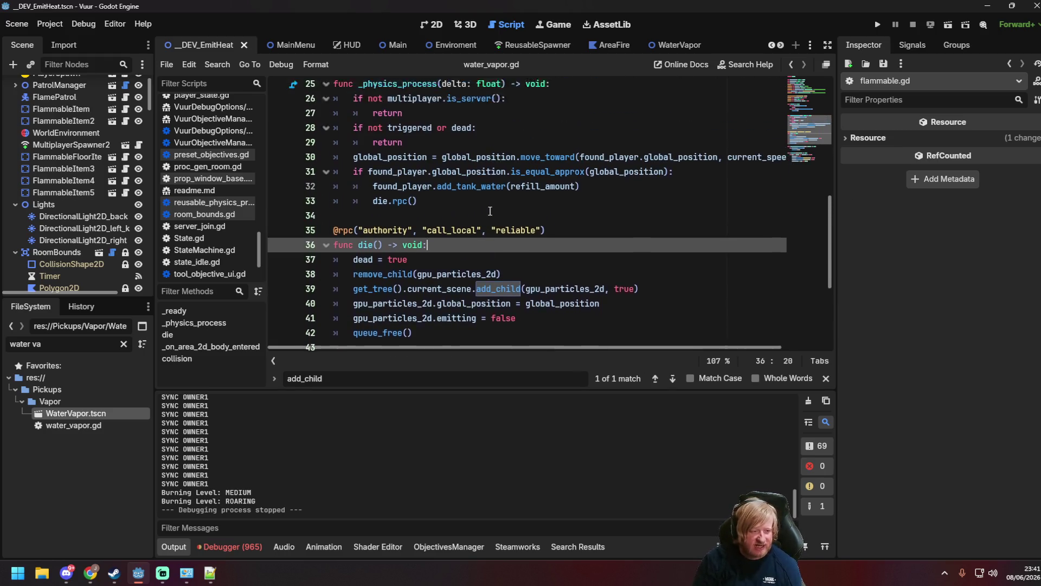
scroll(490, 214, down, 1)
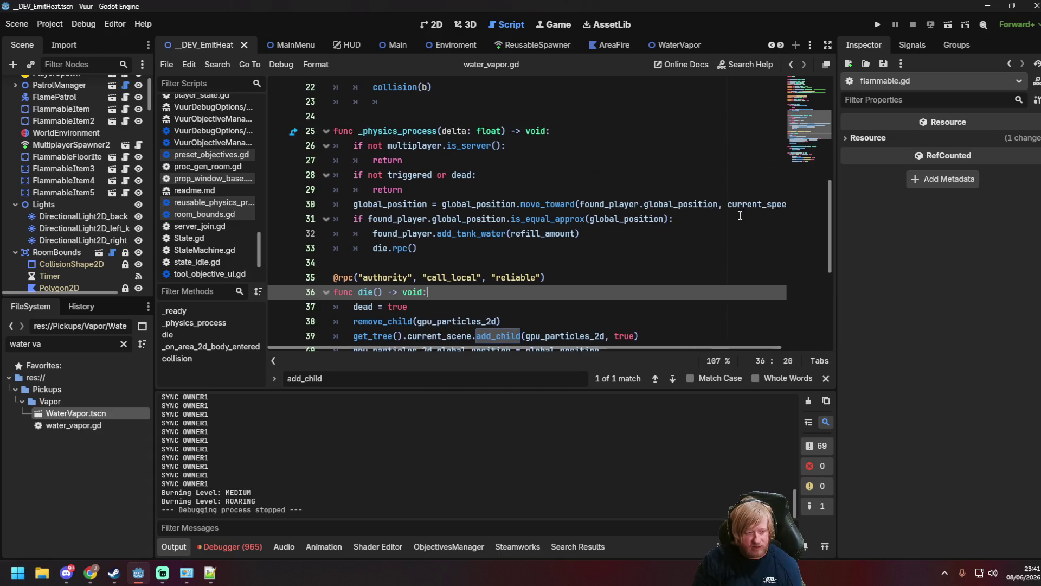
click(382, 201)
click(545, 204)
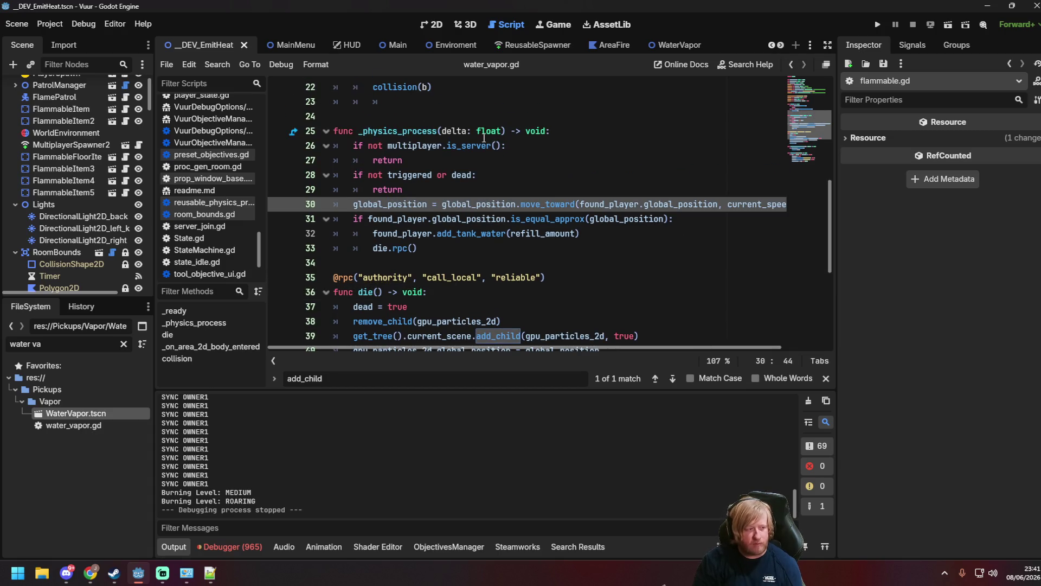
click(569, 160)
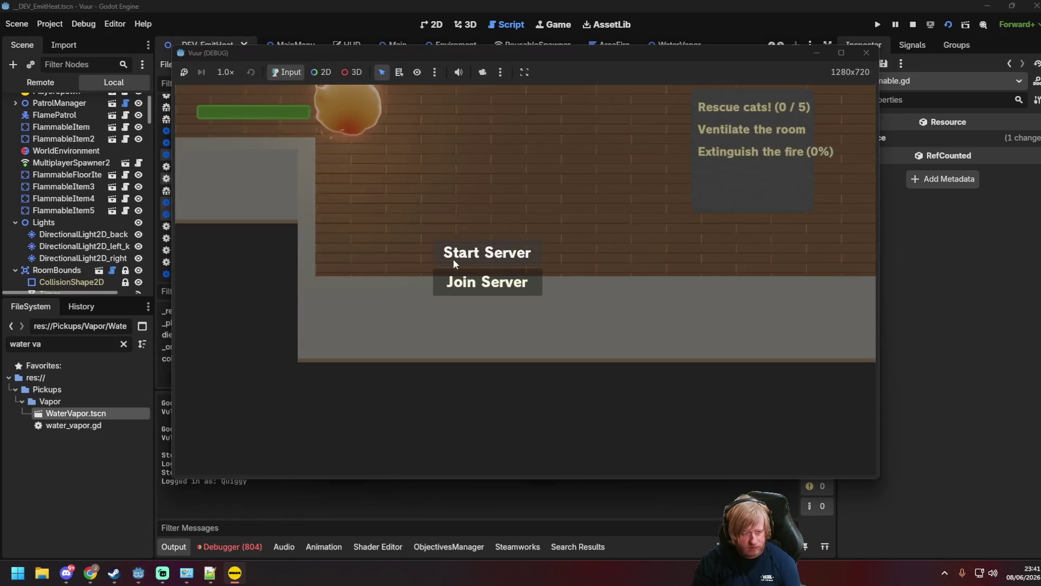
Join the server and spray water across the fire while walking the firefighter.
click(454, 256)
mouse_move(305, 291)
mouse_down()
mouse_move(336, 217)
mouse_move(315, 184)
mouse_move(404, 254)
mouse_up()
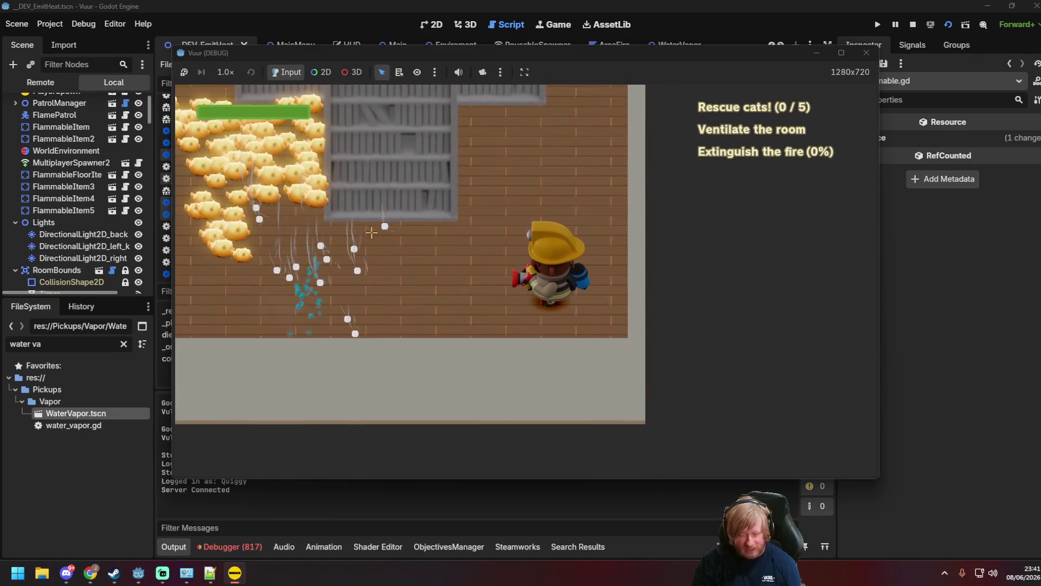
key(w)
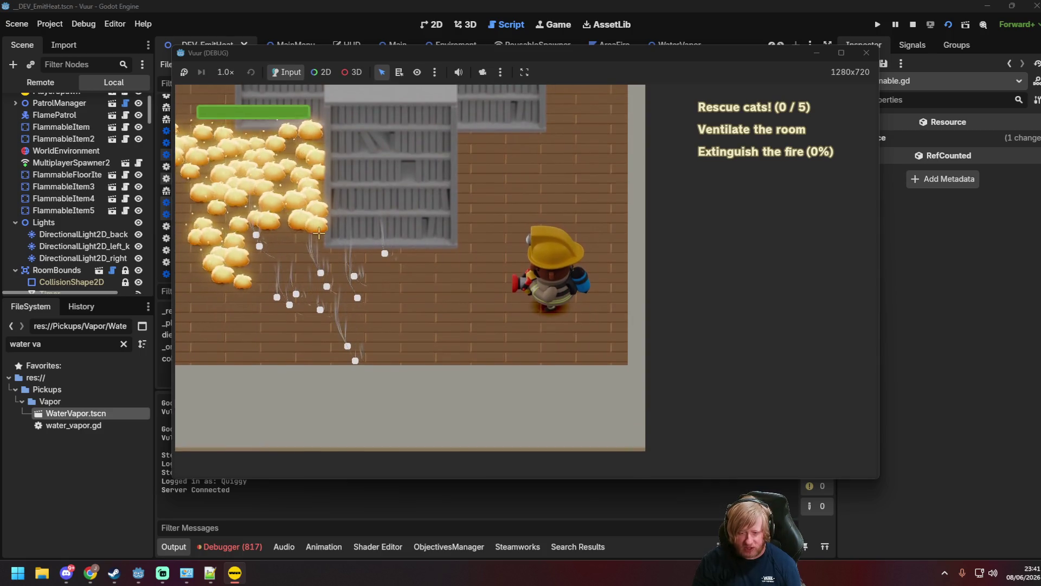
key(a)
Keep walking the firefighter around the library room with WASD as the fire spreads.
key(a)
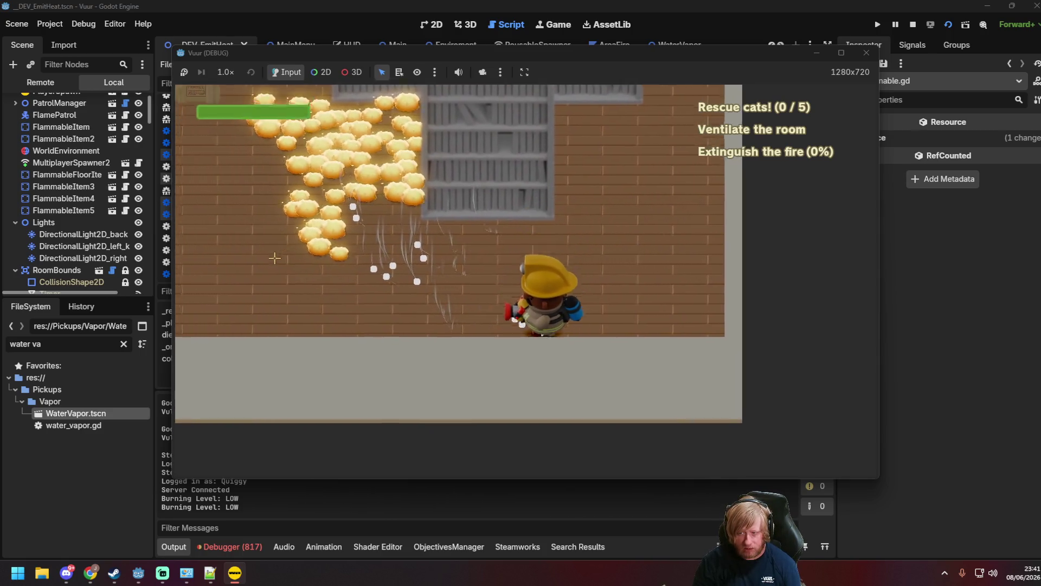
key(s)
mouse_move(330, 223)
mouse_down()
mouse_move(383, 251)
mouse_move(406, 140)
mouse_move(537, 89)
mouse_move(574, 94)
mouse_move(696, 173)
mouse_move(678, 217)
mouse_move(682, 206)
mouse_up()
key(w)
key(a)
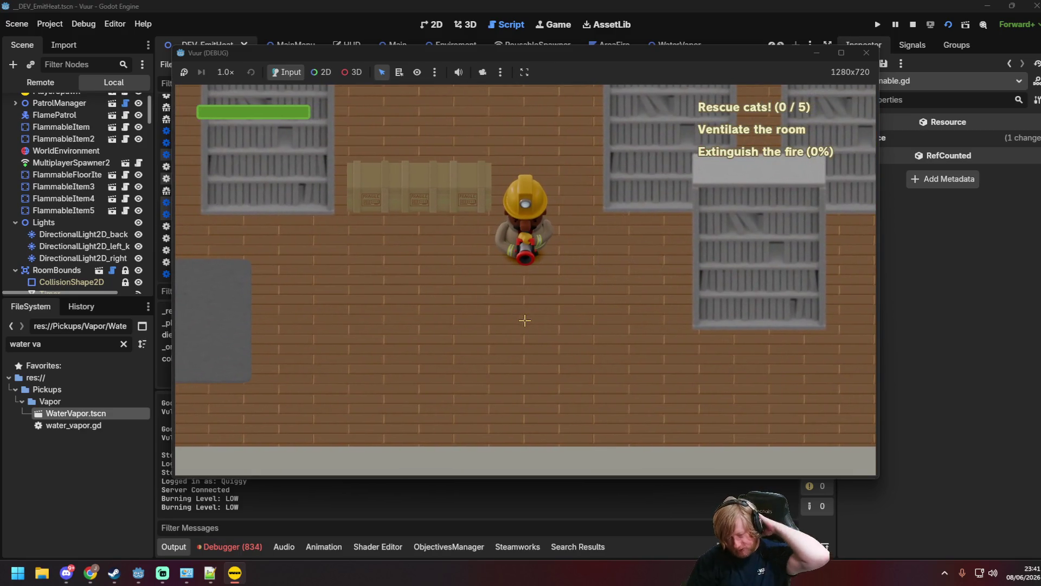
key(w)
key(d)
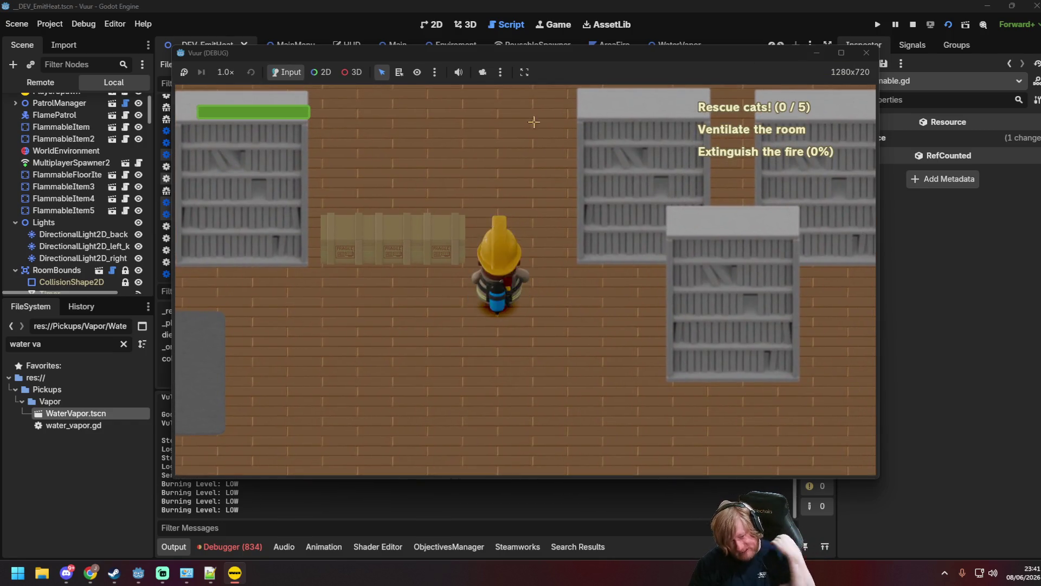
key(s)
key(d)
key(w)
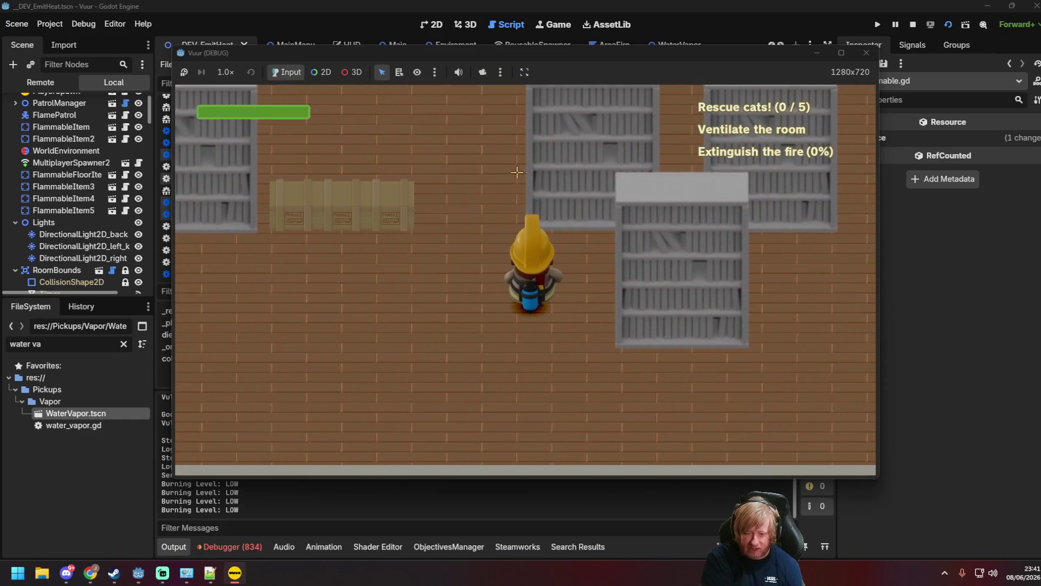
key(s)
key(d)
key(a)
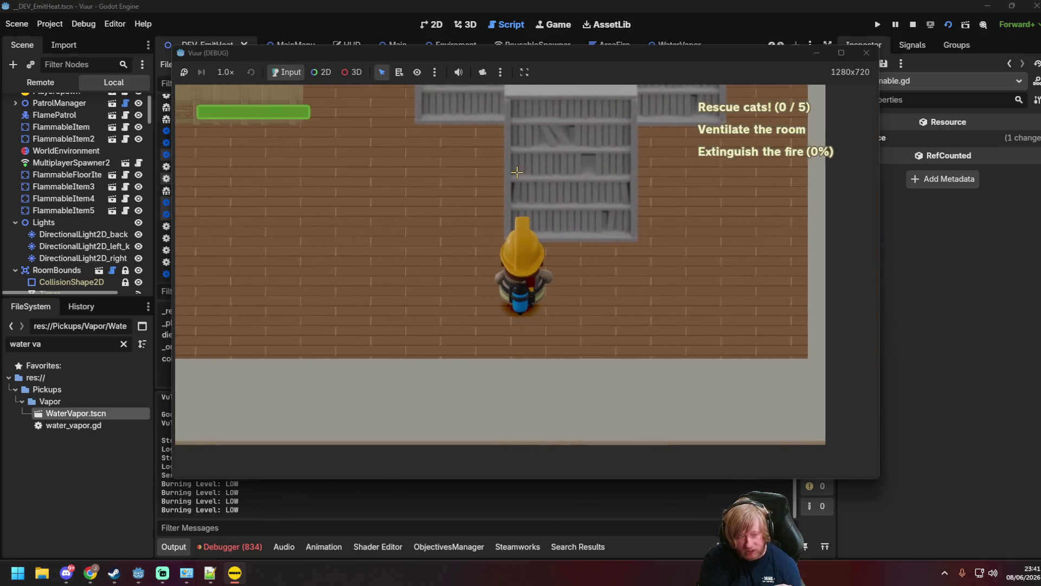
key(s)
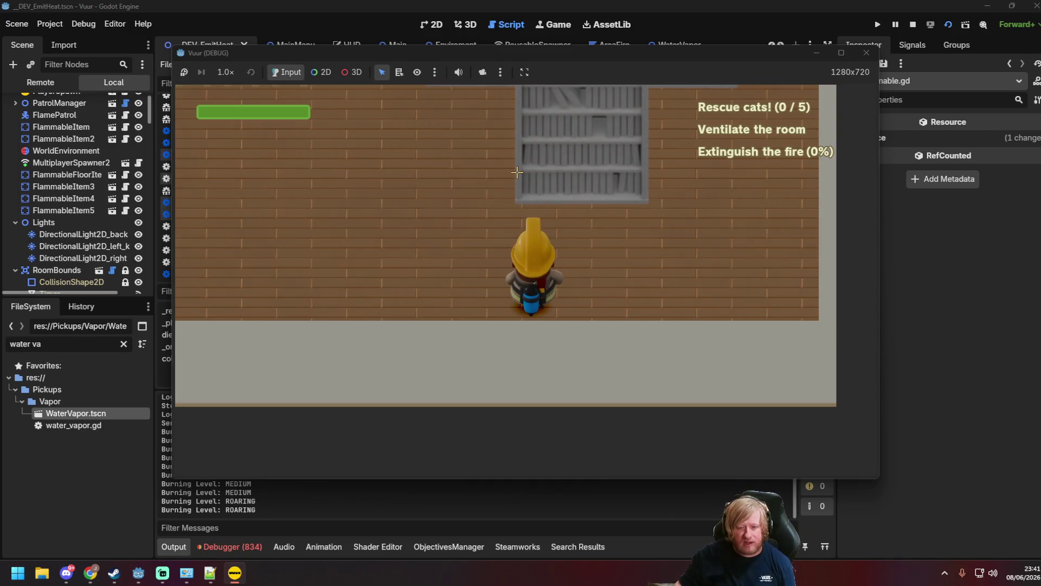
click(529, 73)
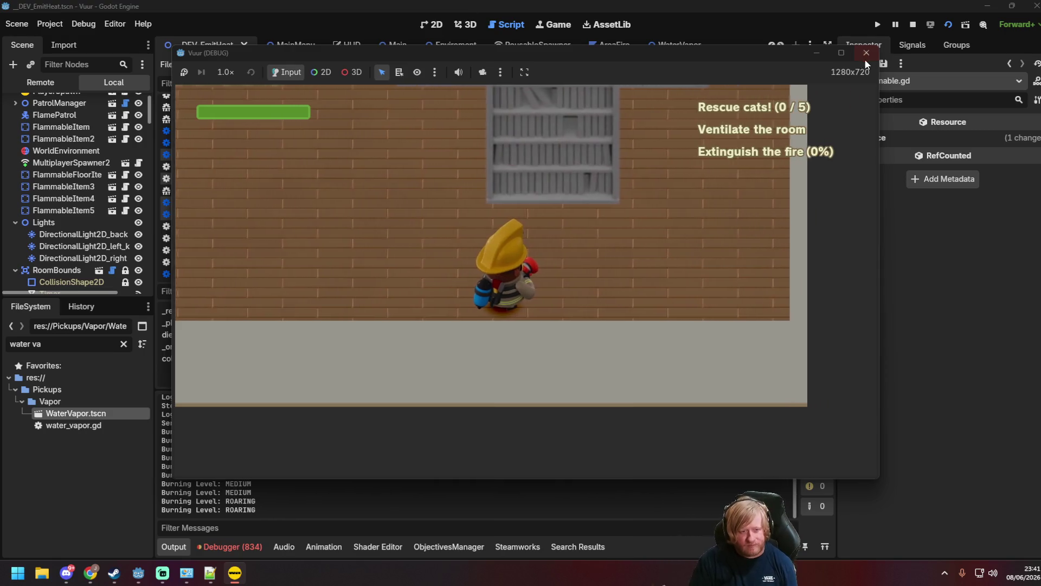
Close the running game and inspect the die.rpc() call on line 33.
click(862, 77)
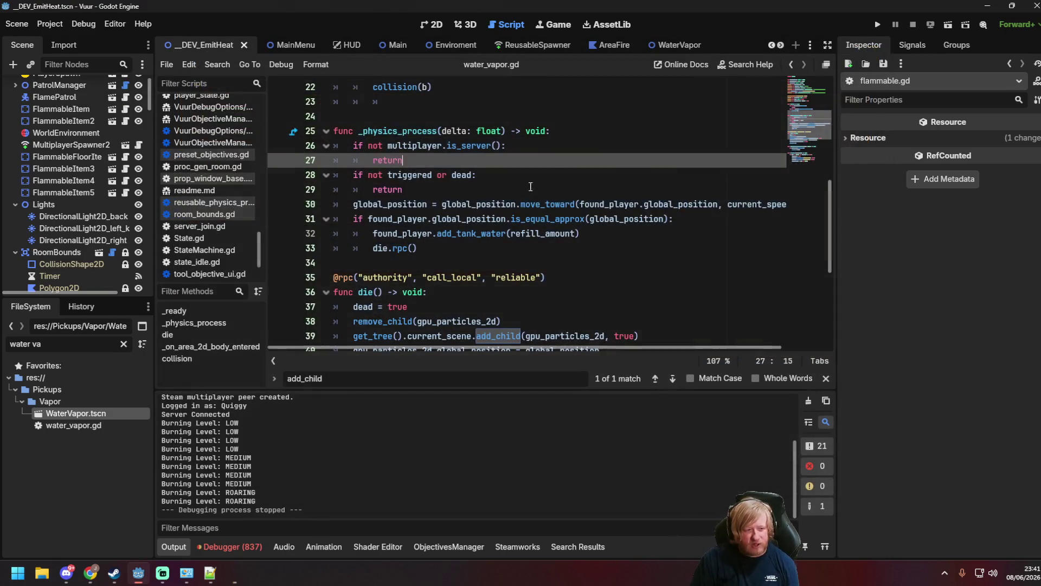
click(494, 261)
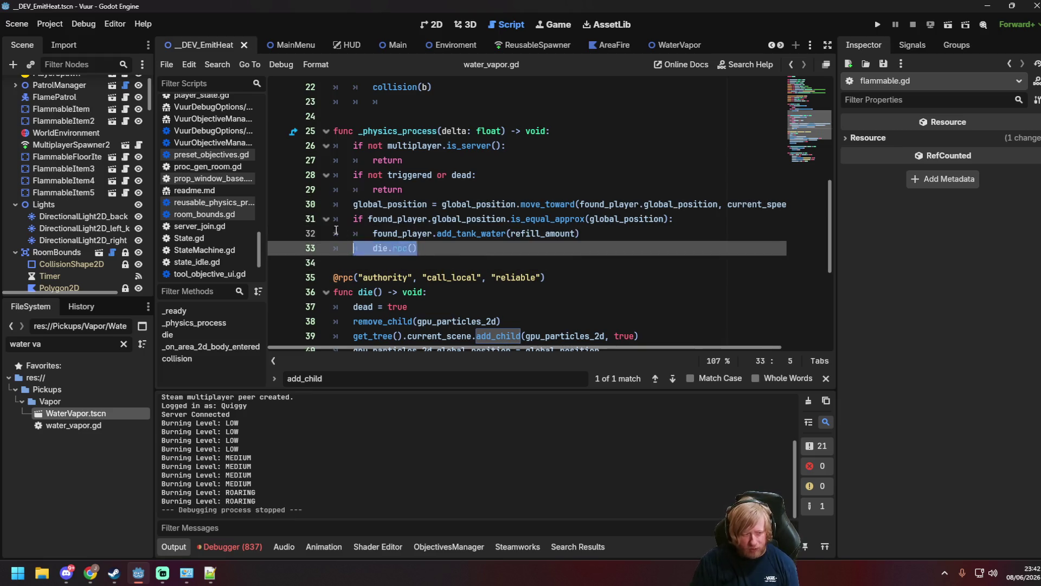
click(471, 250)
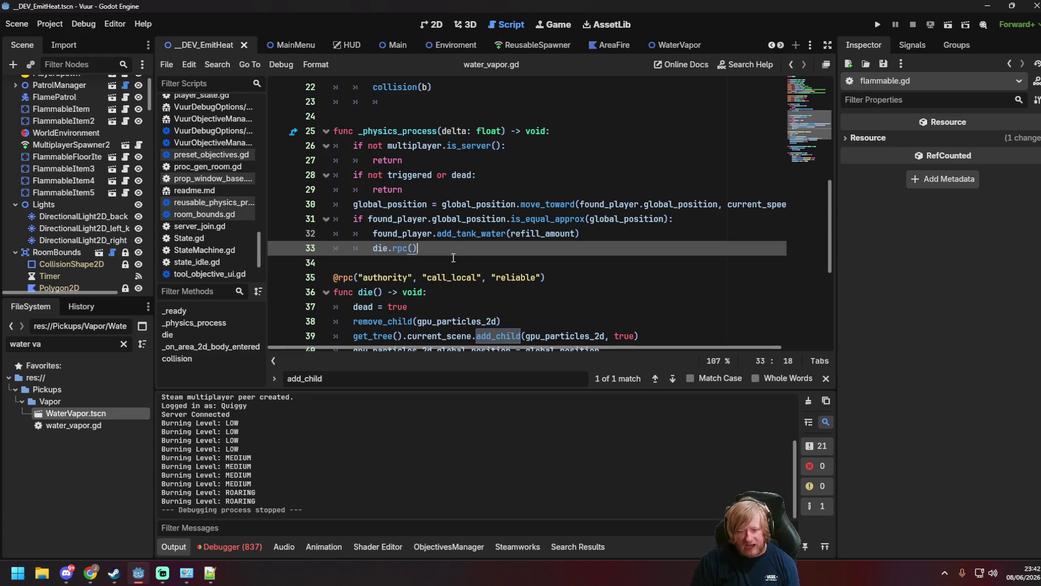
drag(383, 247, 412, 248)
click(465, 252)
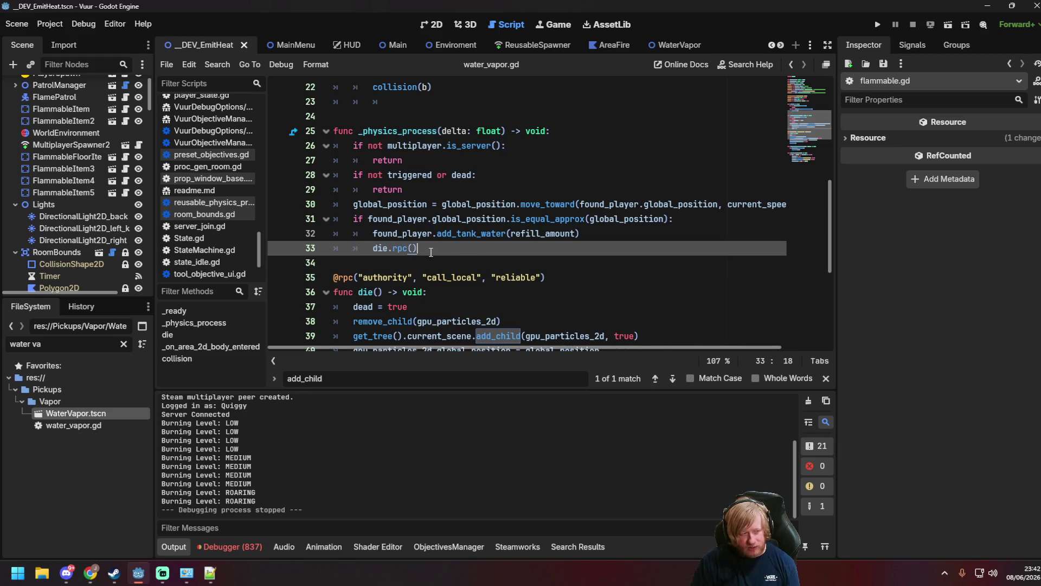
Scroll through die() down to queue_free() on line 42.
scroll(461, 255, up, 6)
scroll(429, 276, down, 5)
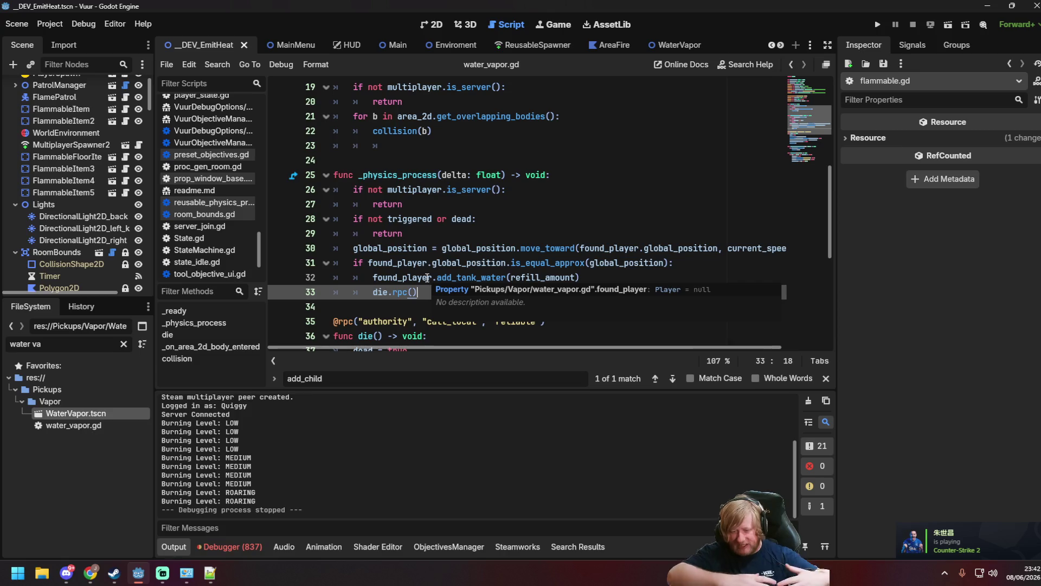
scroll(425, 278, down, 5)
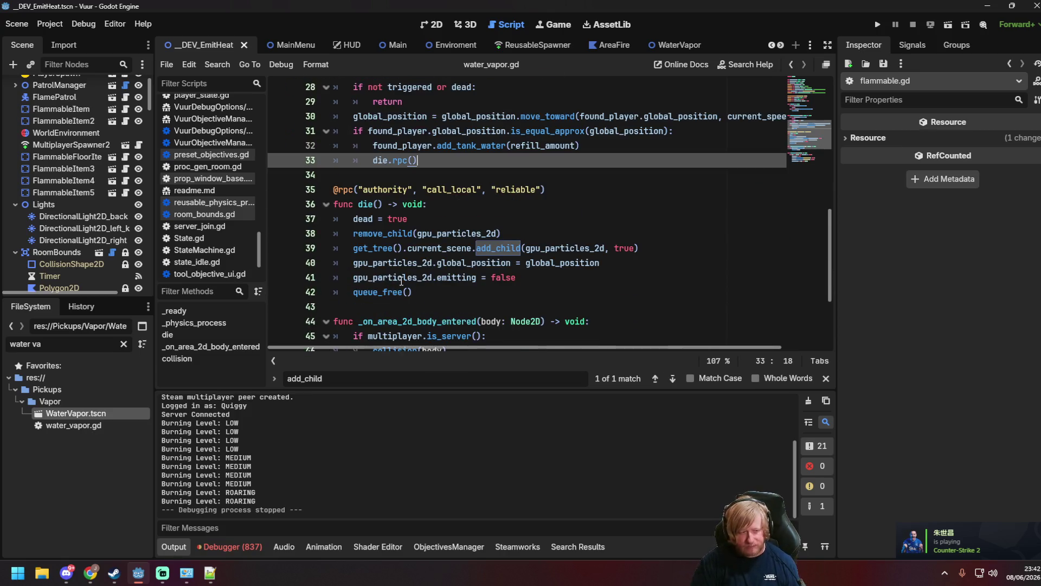
click(426, 247)
scroll(430, 273, up, 3)
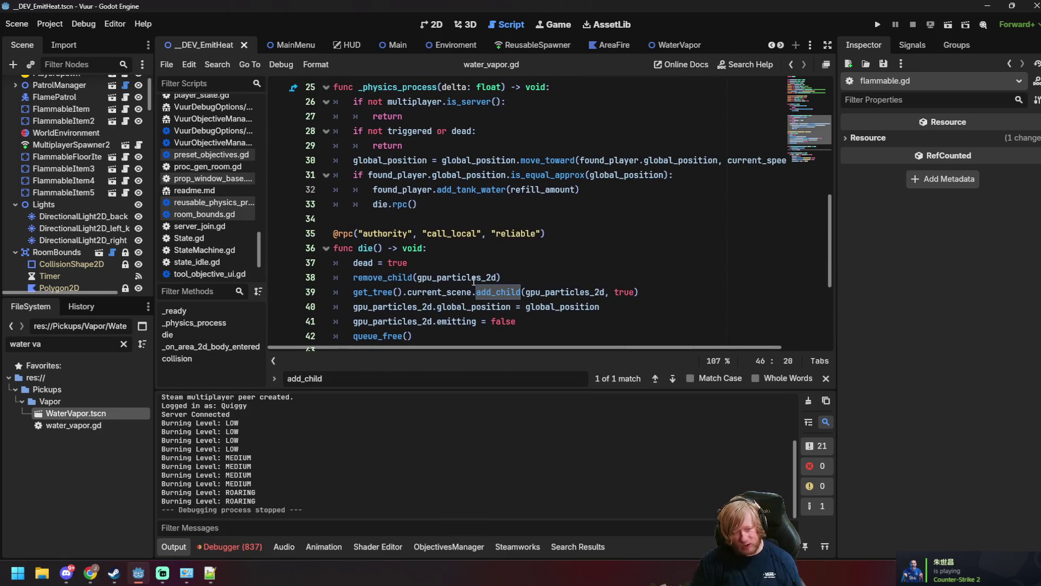
click(418, 204)
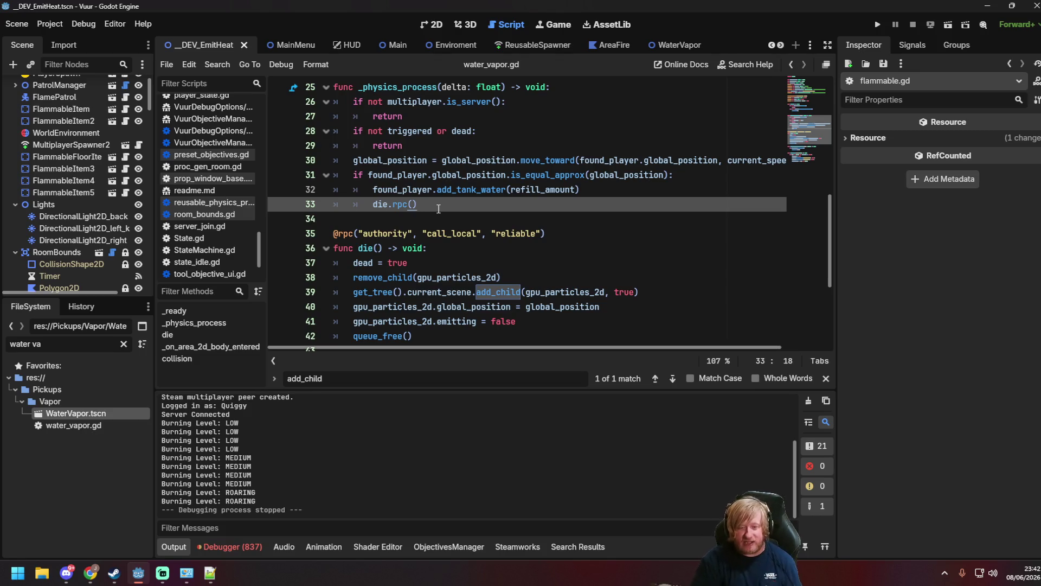
scroll(472, 222, down, 3)
click(473, 219)
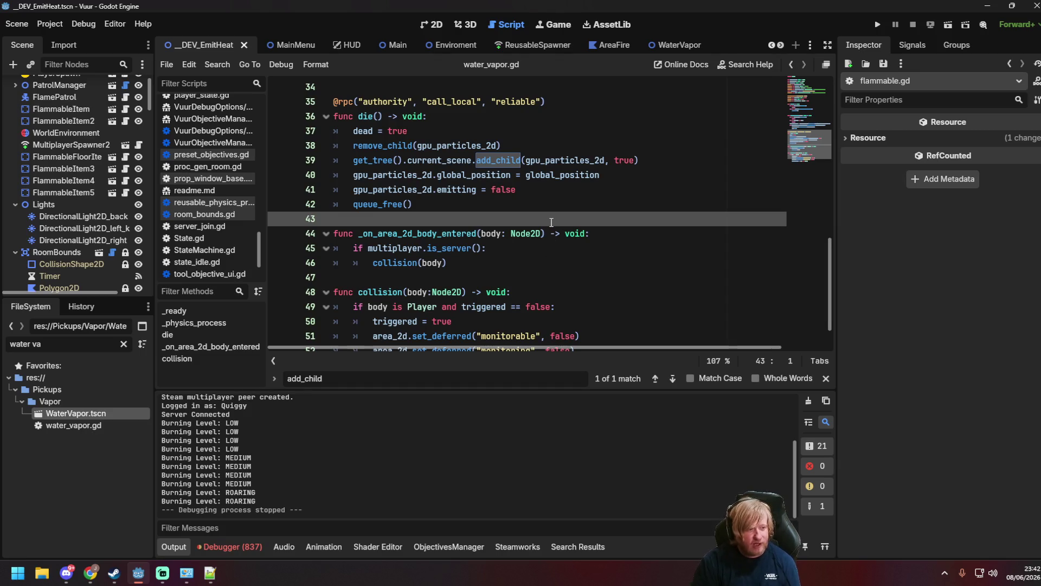
click(553, 205)
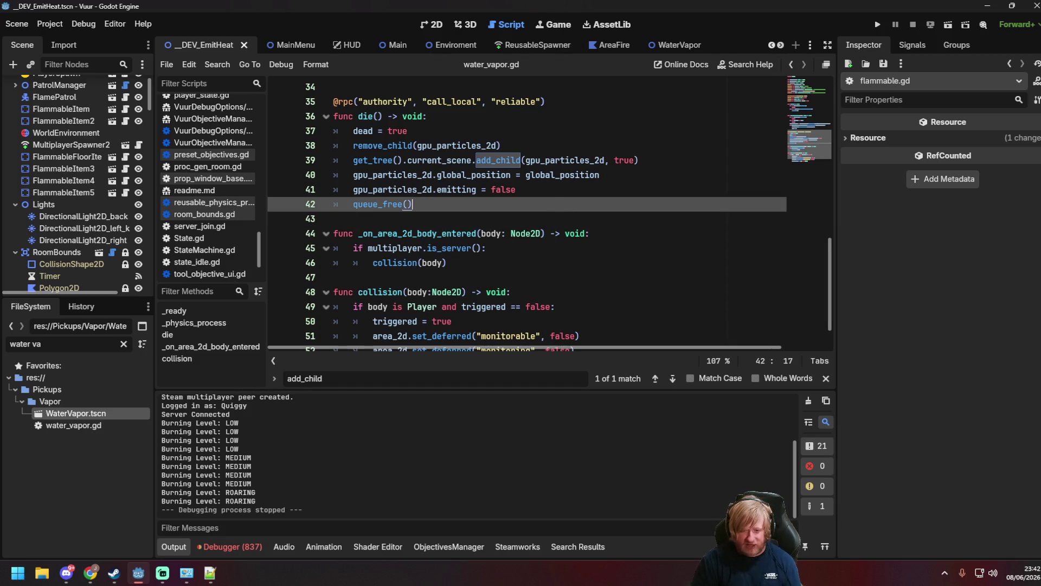
key(alt+Tab)
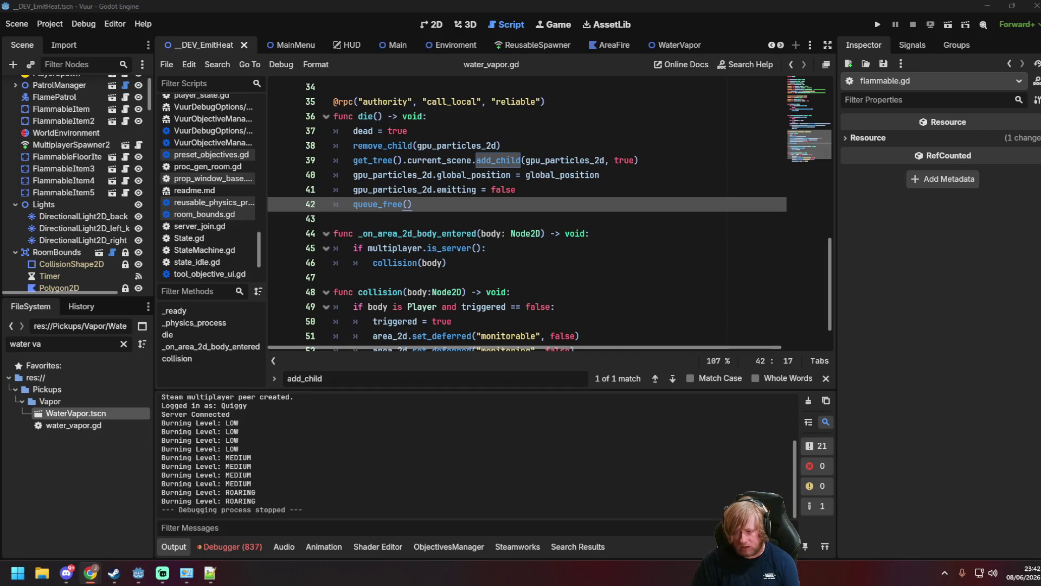
click(163, 573)
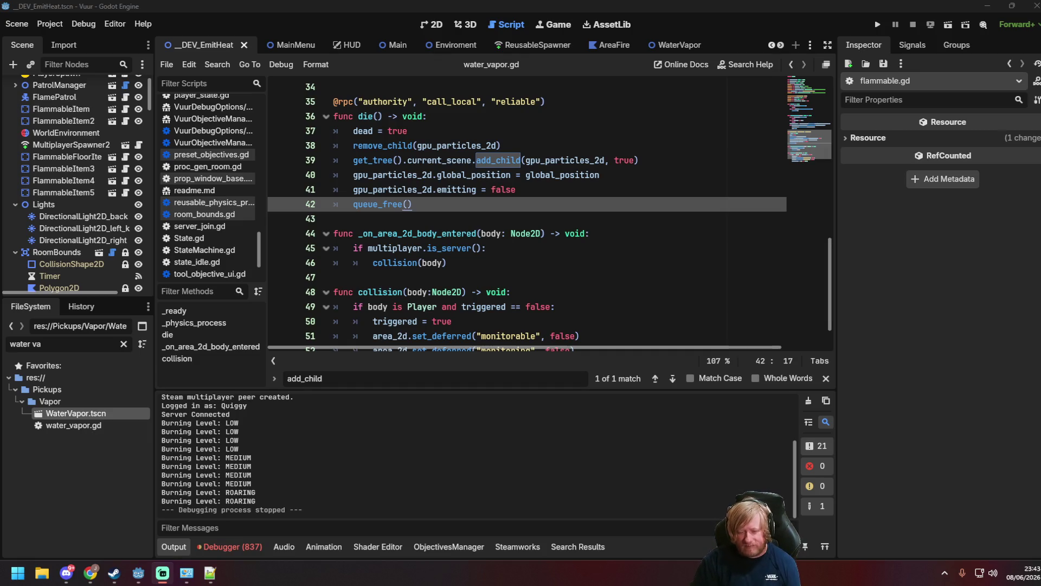
key(alt+Tab)
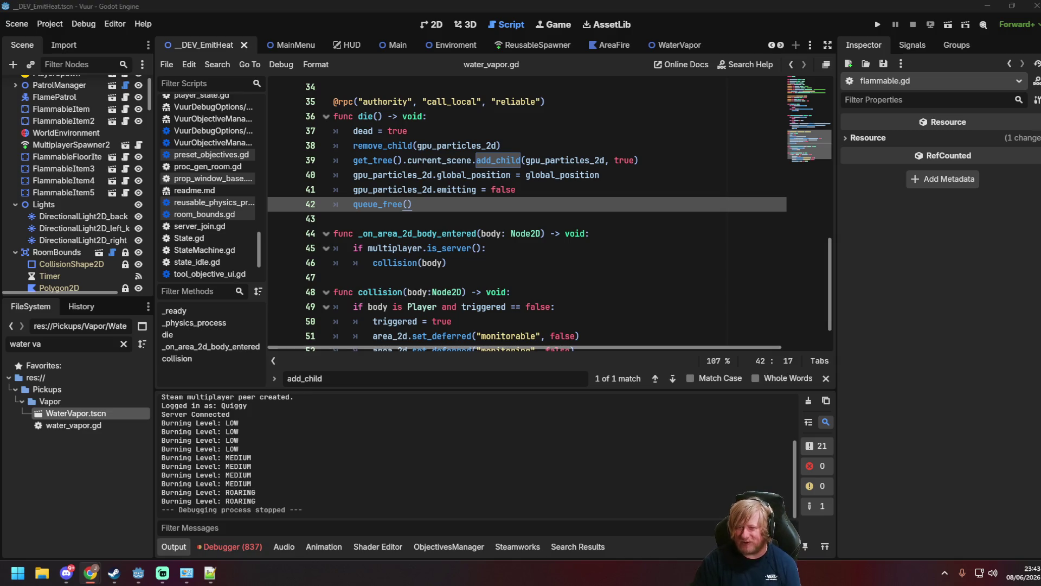
key(alt+Tab)
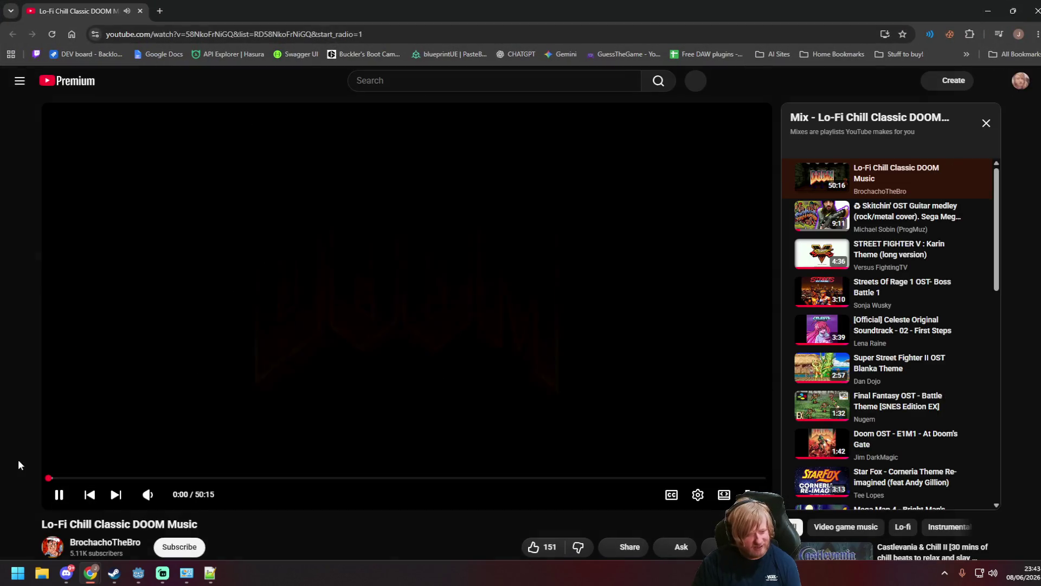
Leave the Lo-Fi Classic DOOM music video playing and return to Godot's water_vapor.gd.
mouse_move(168, 495)
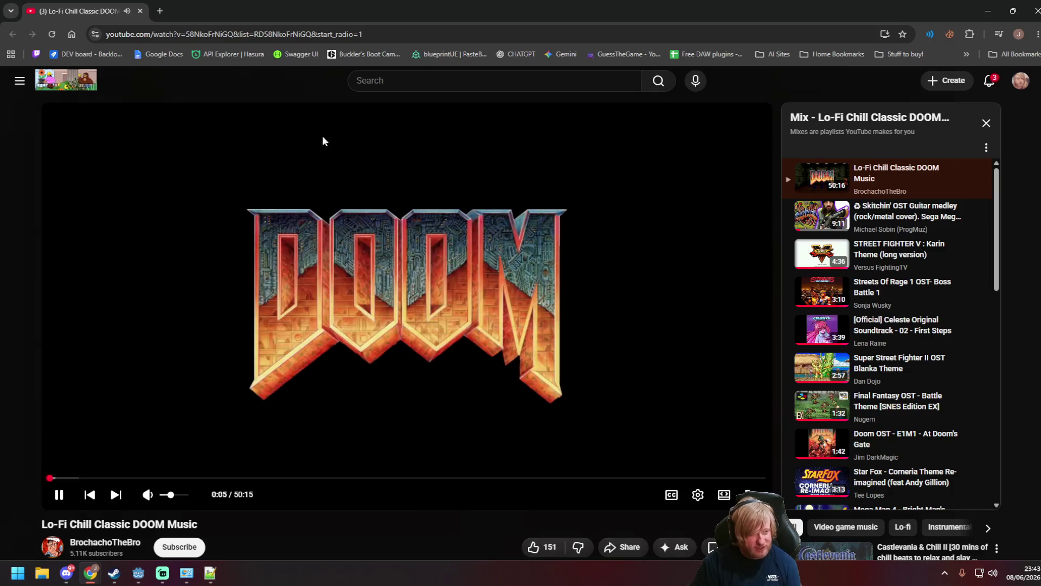
key(alt+Tab)
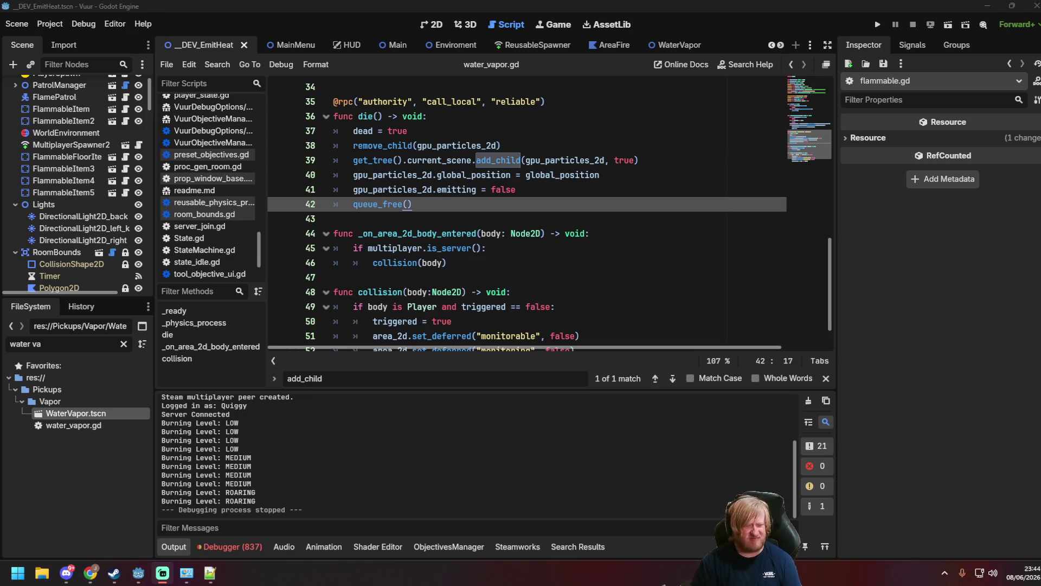
Review the not-triggered check on line 28, the early return and the die call on line 33.
click(582, 233)
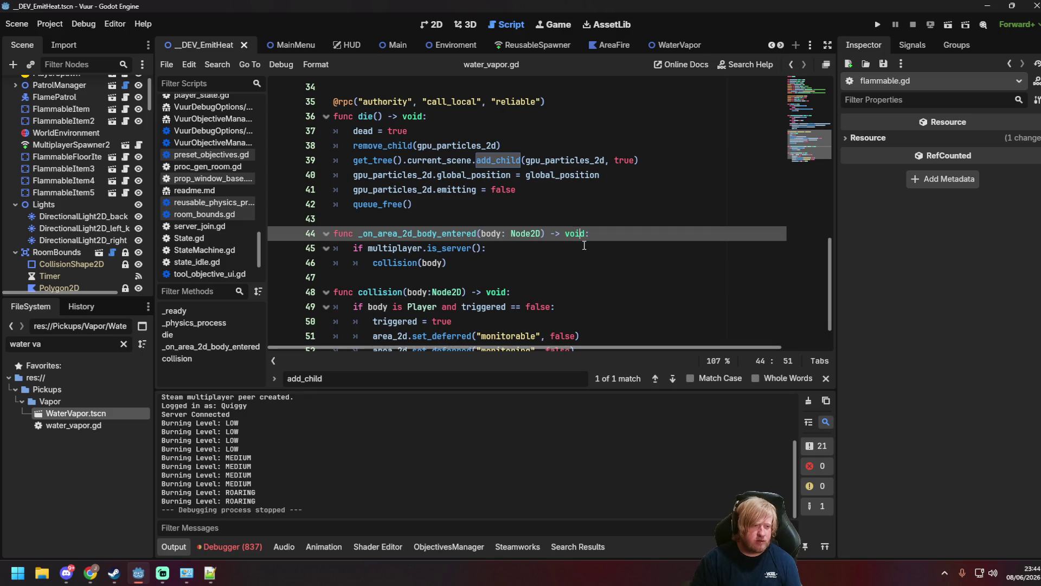
scroll(591, 255, up, 4)
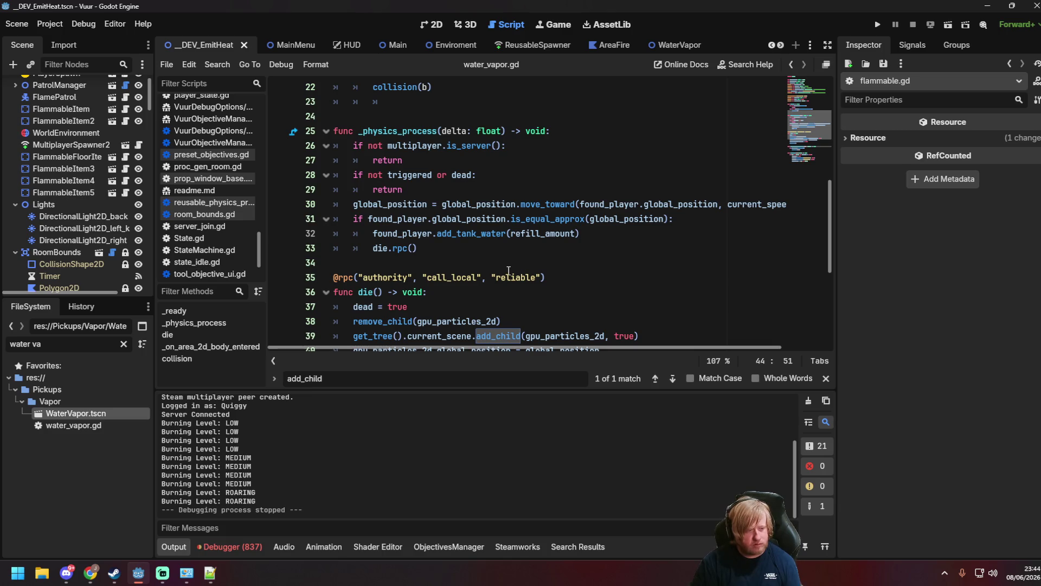
click(445, 235)
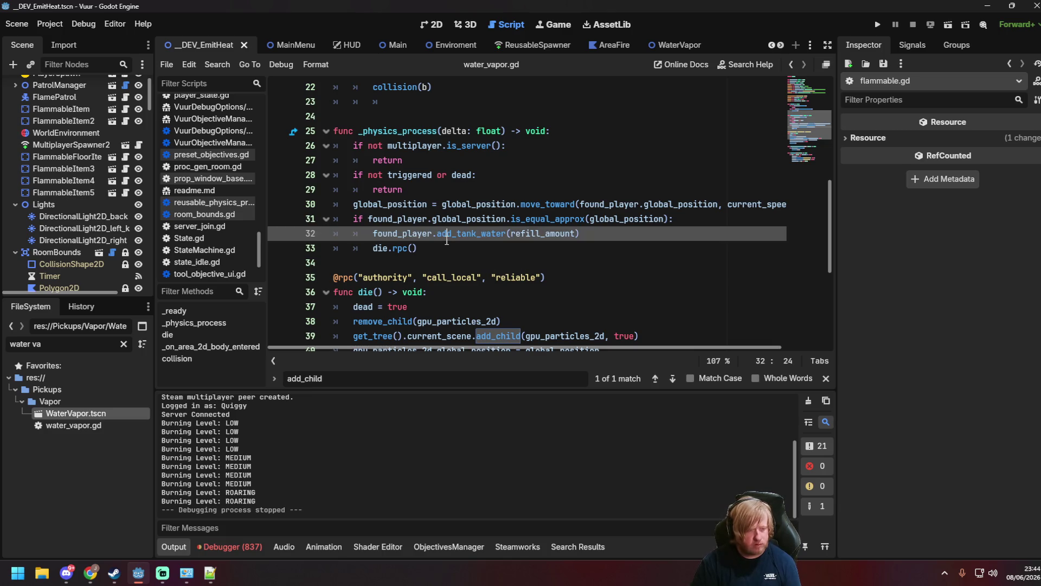
click(443, 246)
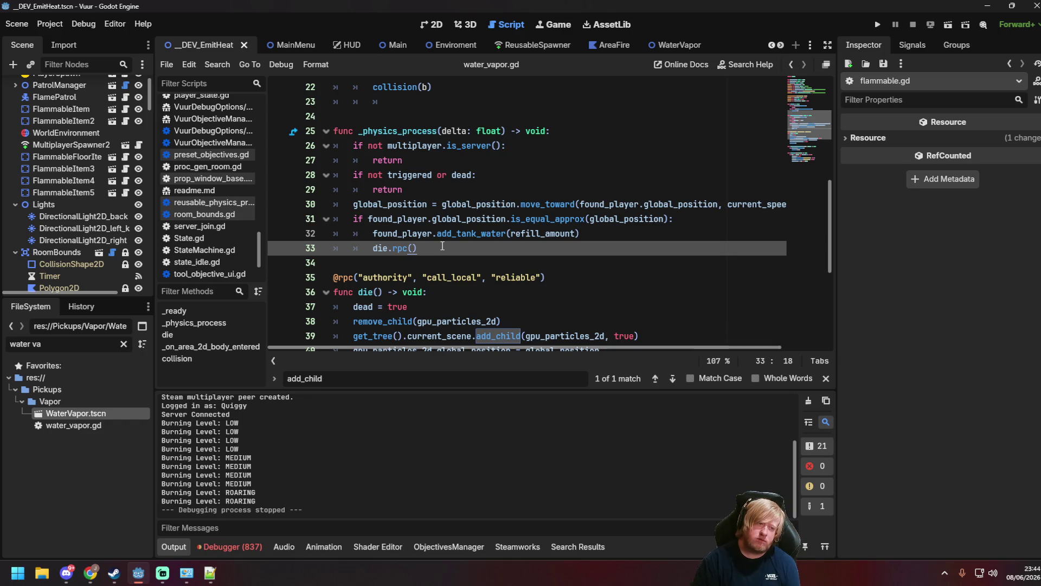
click(426, 190)
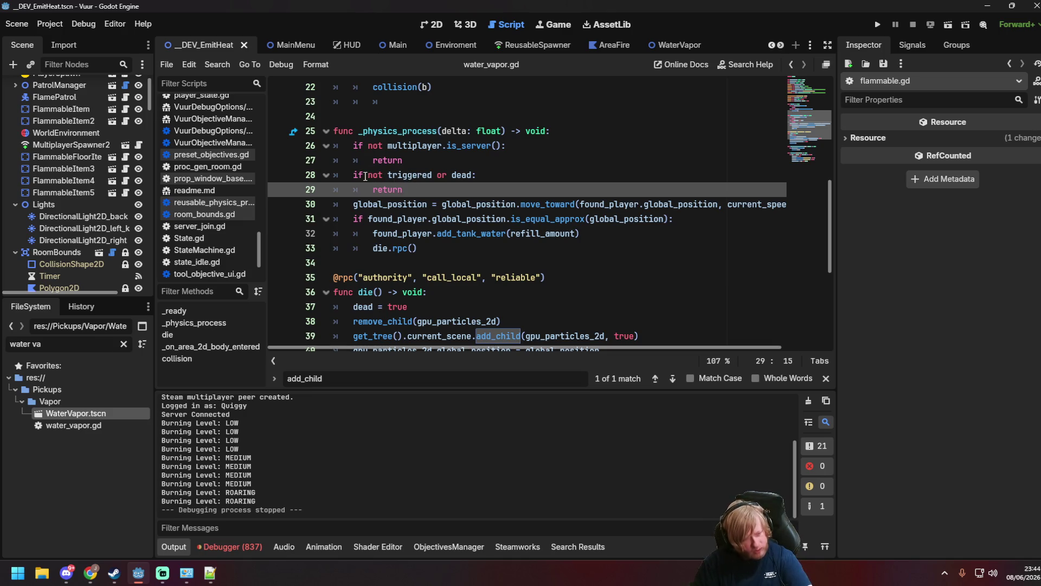
drag(365, 175, 466, 175)
click(488, 179)
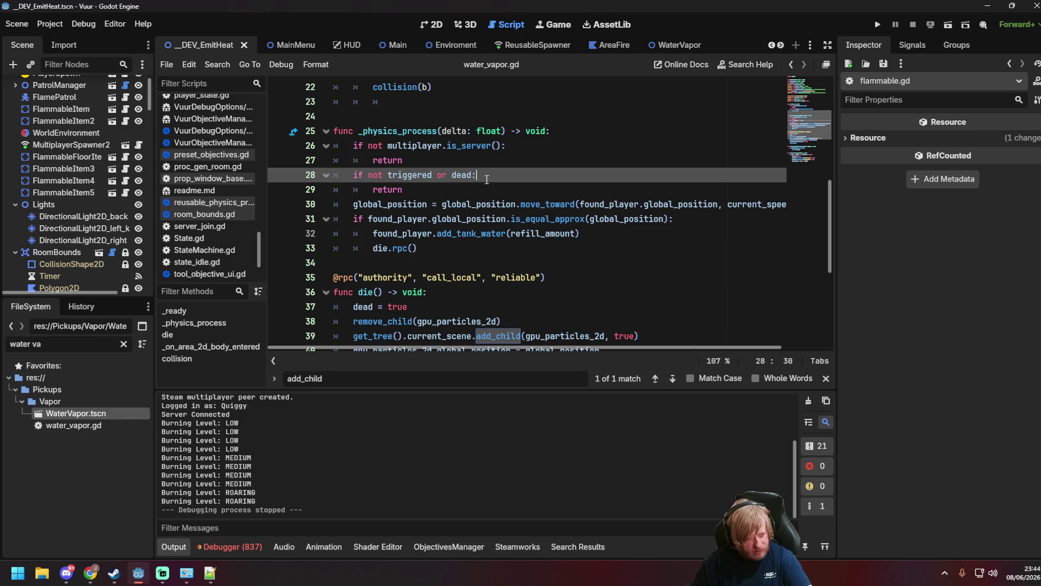
click(471, 186)
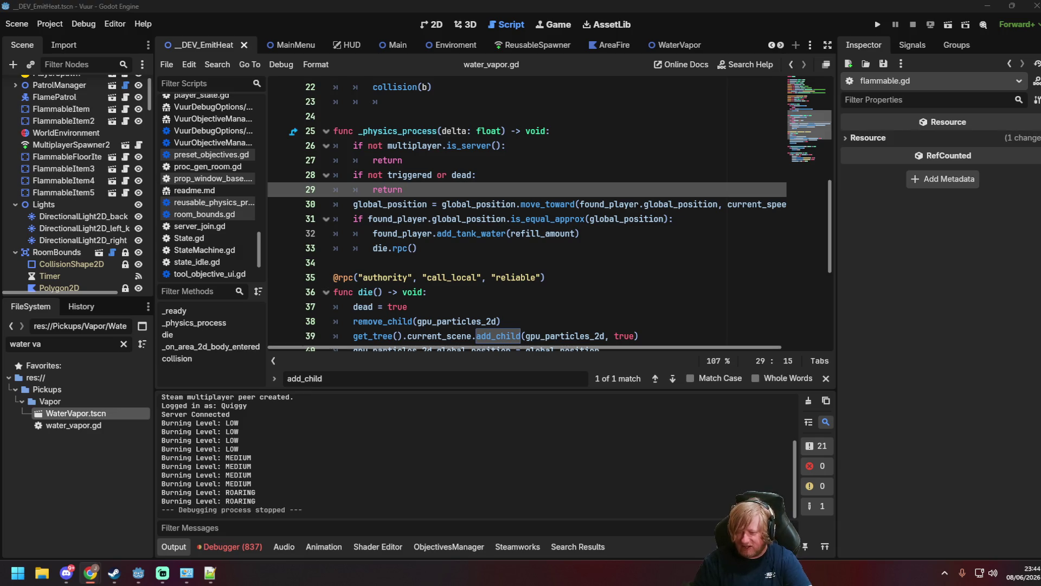
Minimise Godot with Win+D to show the Windows desktop.
key(super+d)
key(super+d)
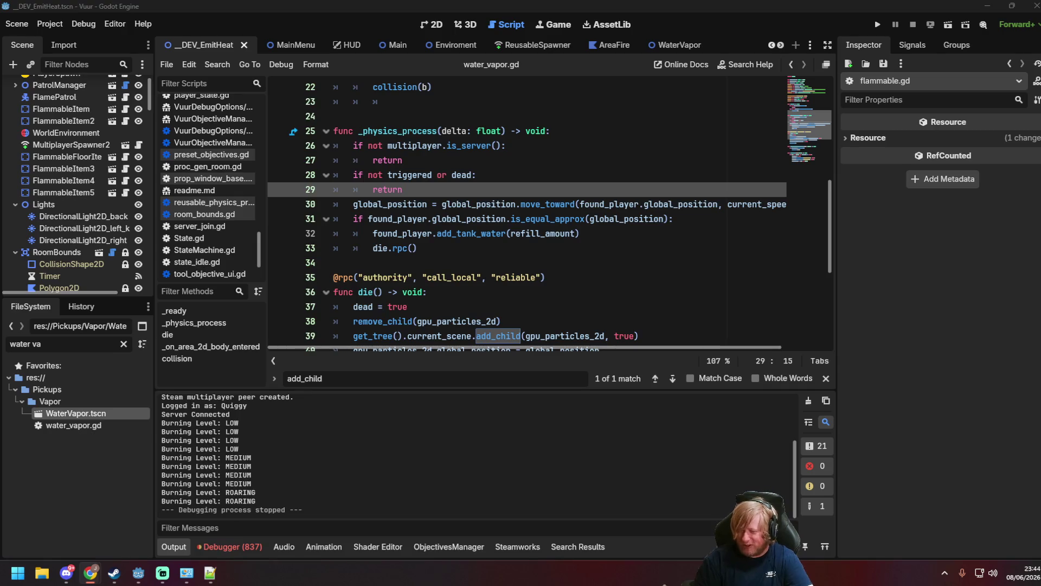
key(super+d)
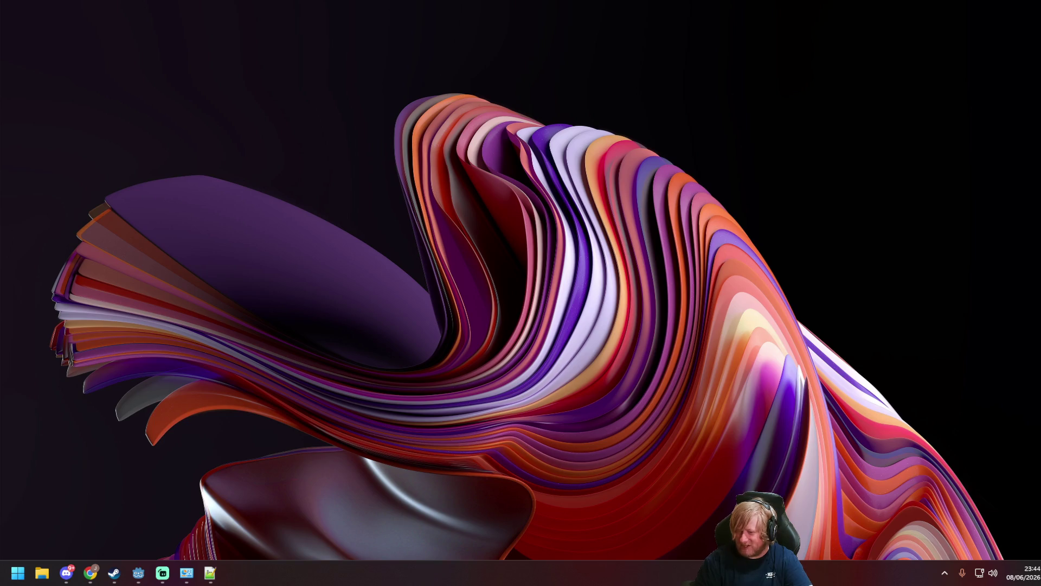
key(super+d)
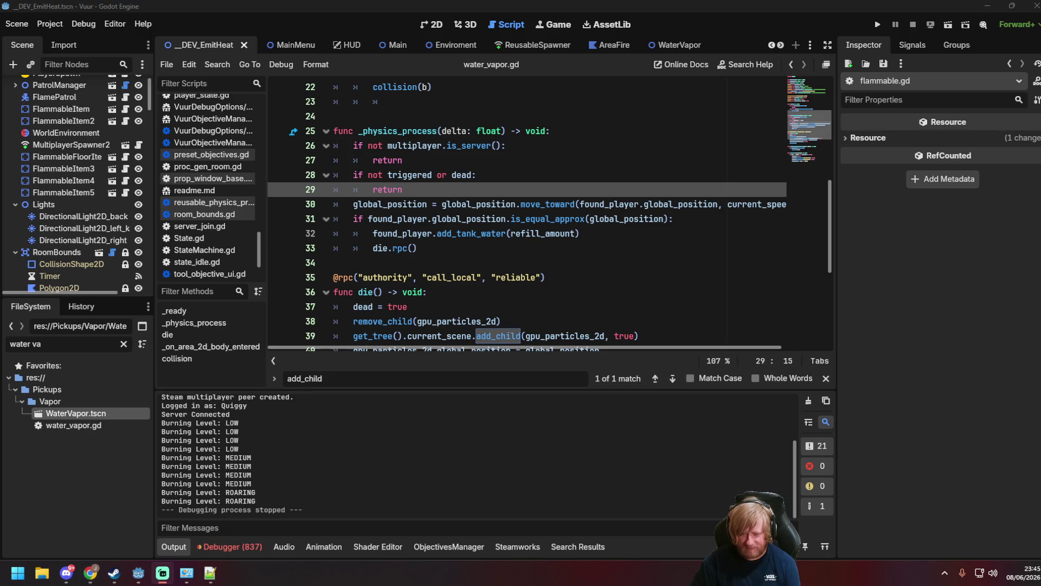
Show the debugger's Errors list from the die rpc call line in water_vapor.gd.
click(560, 251)
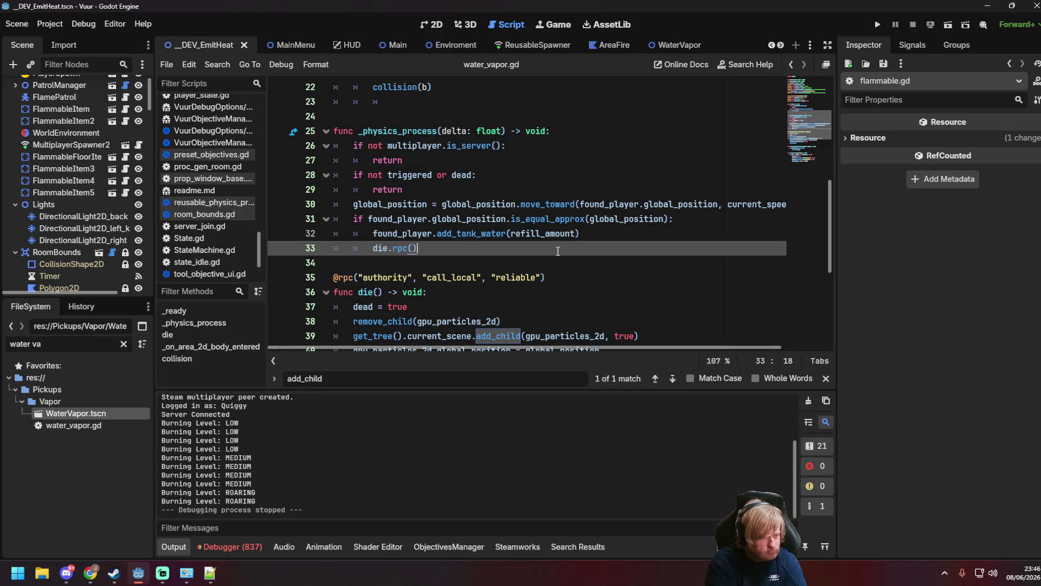
click(225, 547)
key(alt+Tab)
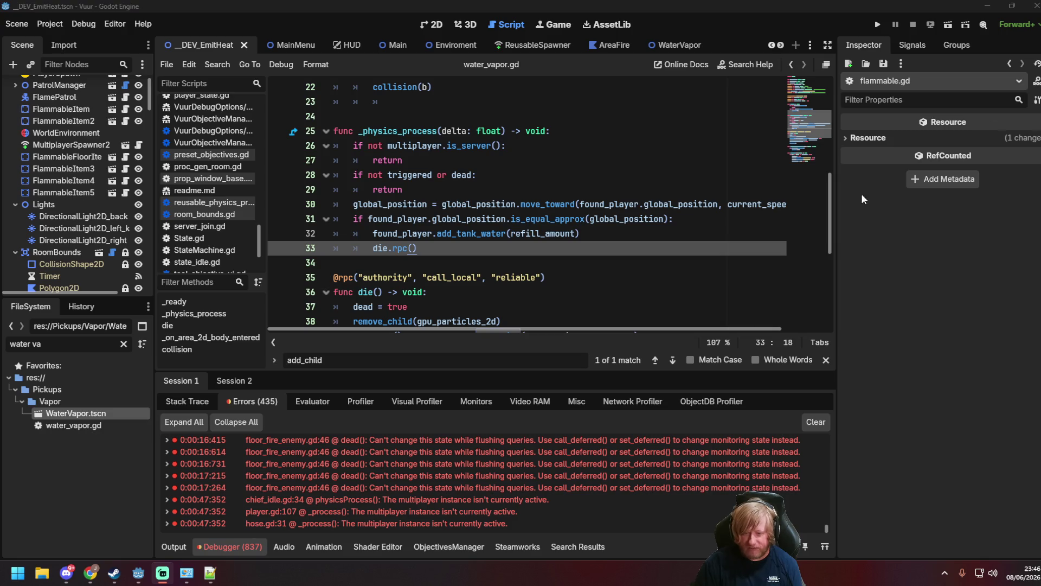
click(538, 283)
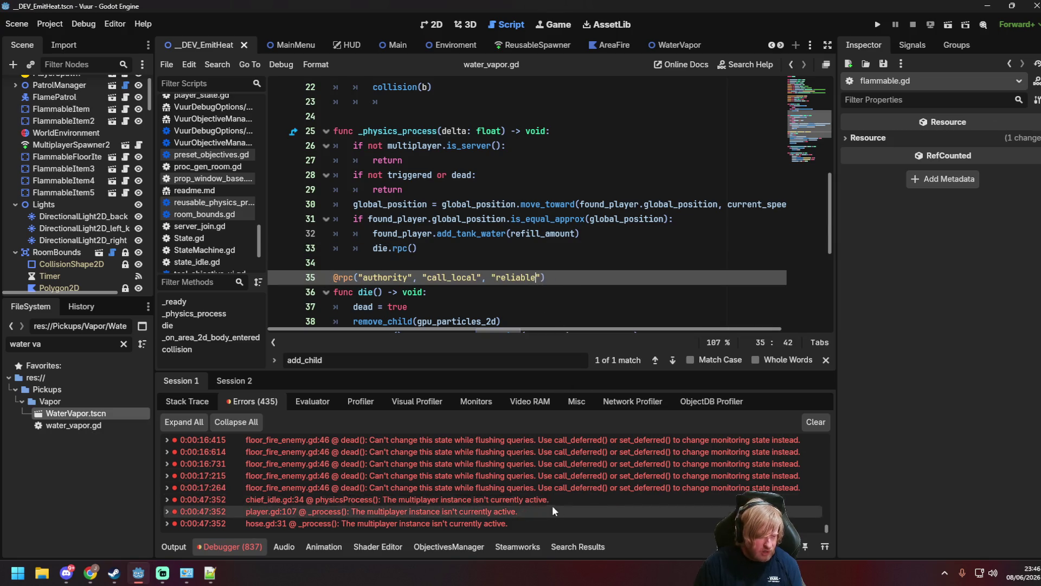
scroll(452, 499, up, 5)
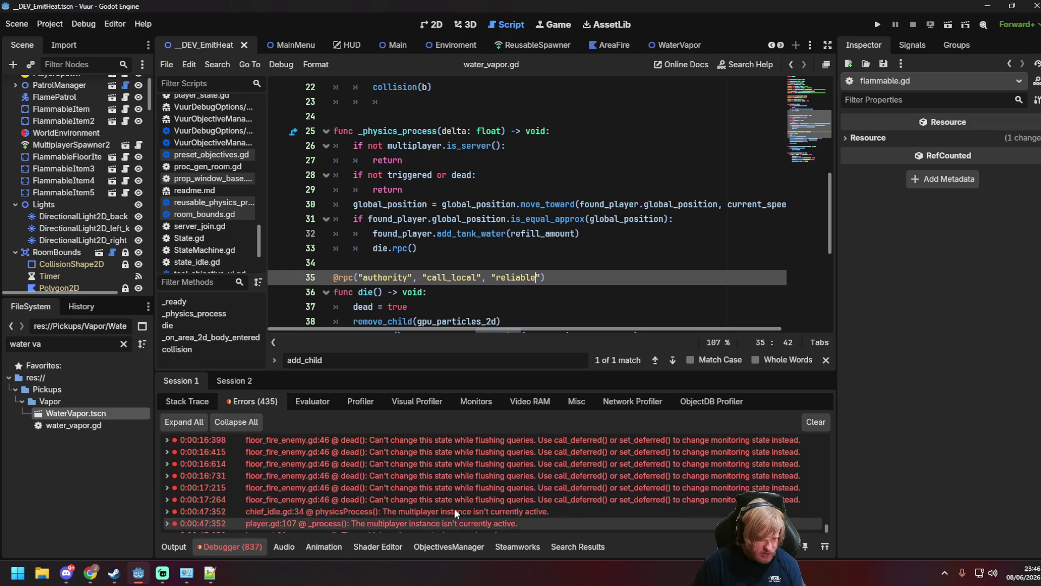
Compare the Session 2 and Session 1 errors, then clear the first session's error list.
click(233, 381)
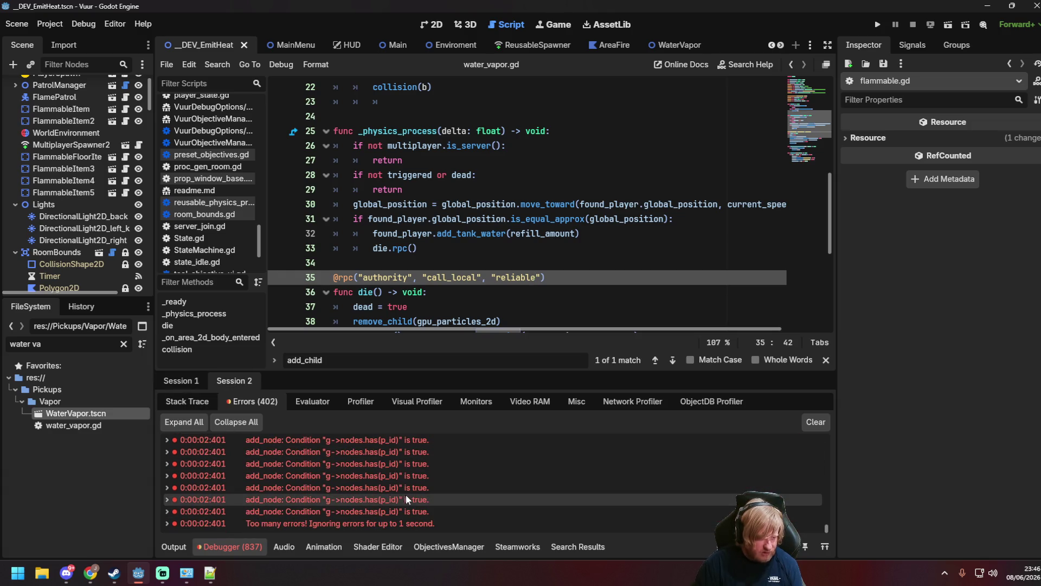
click(186, 380)
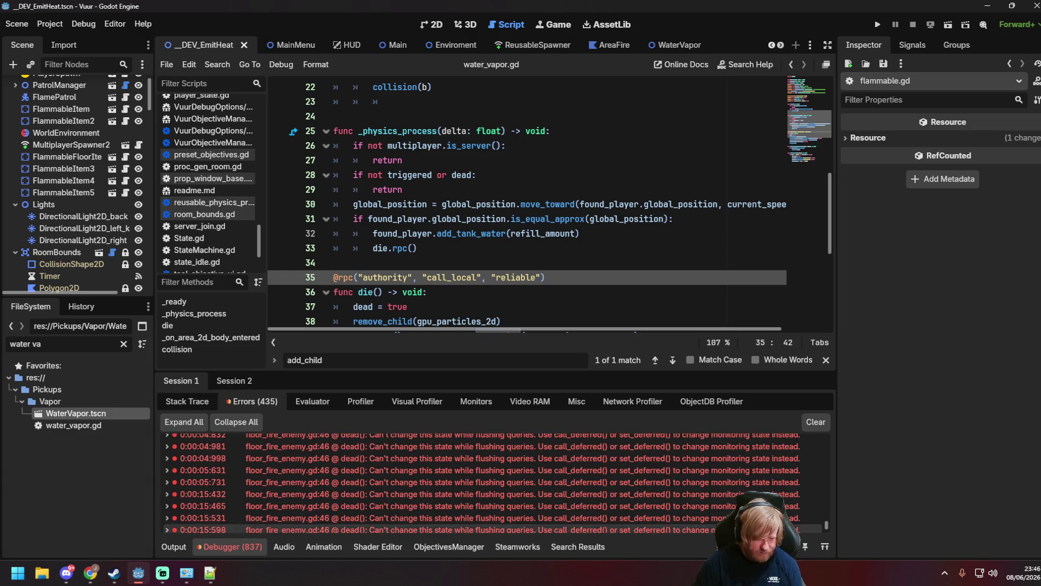
scroll(827, 524, up, 1)
scroll(827, 515, up, 3)
scroll(825, 523, down, 3)
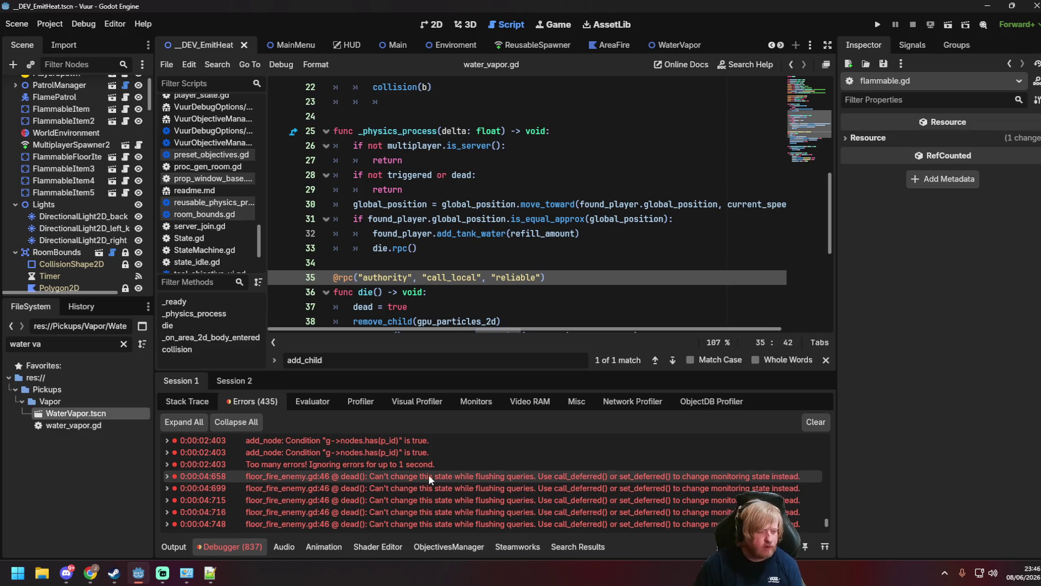
scroll(596, 488, up, 3)
scroll(824, 450, down, 10)
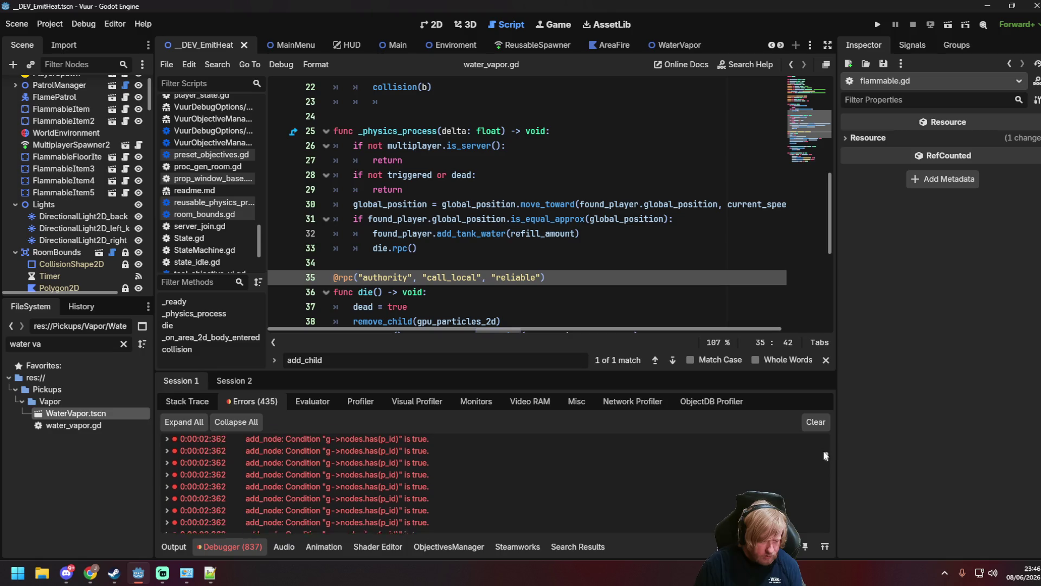
click(815, 422)
click(455, 175)
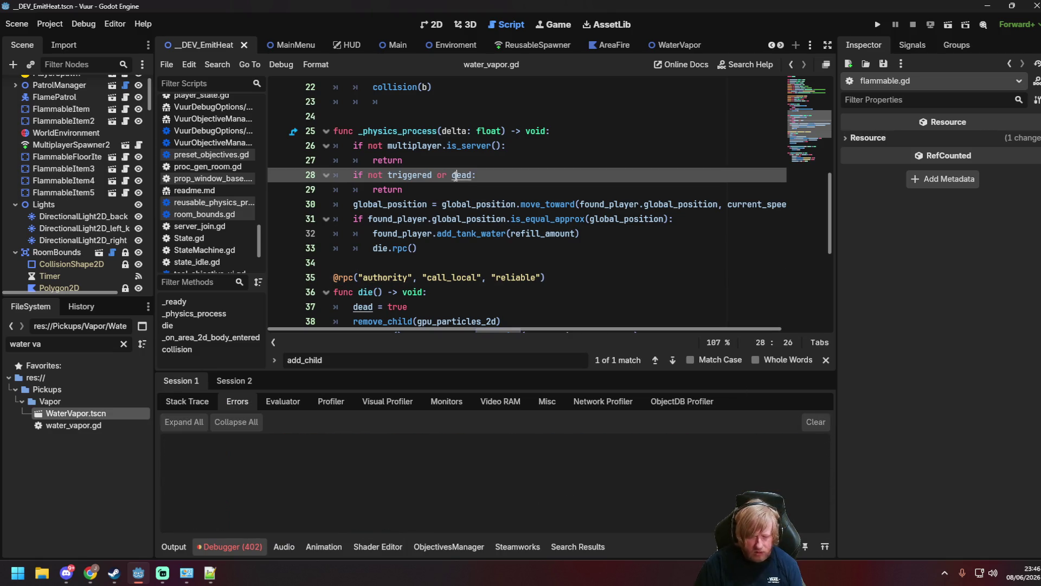
Review water_vapor.gd's die rpc call, queue_free line and refill_amount property details.
click(477, 248)
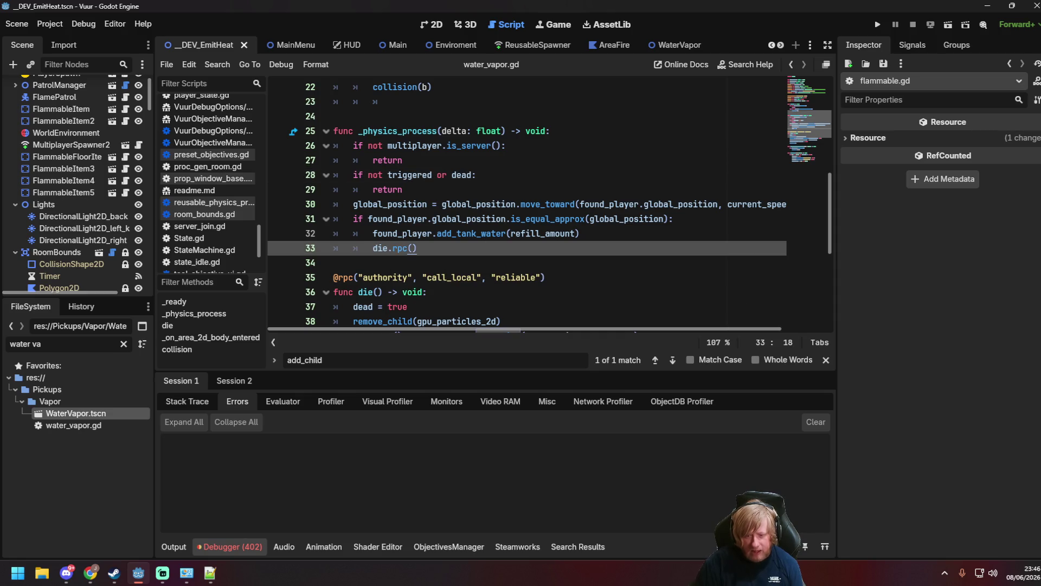
key(alt+Tab)
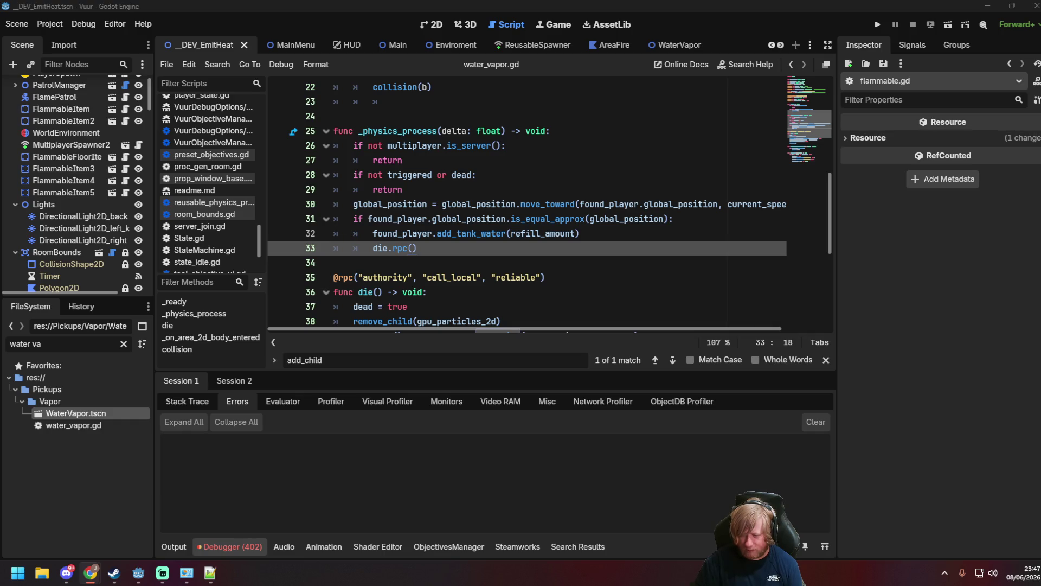
click(545, 236)
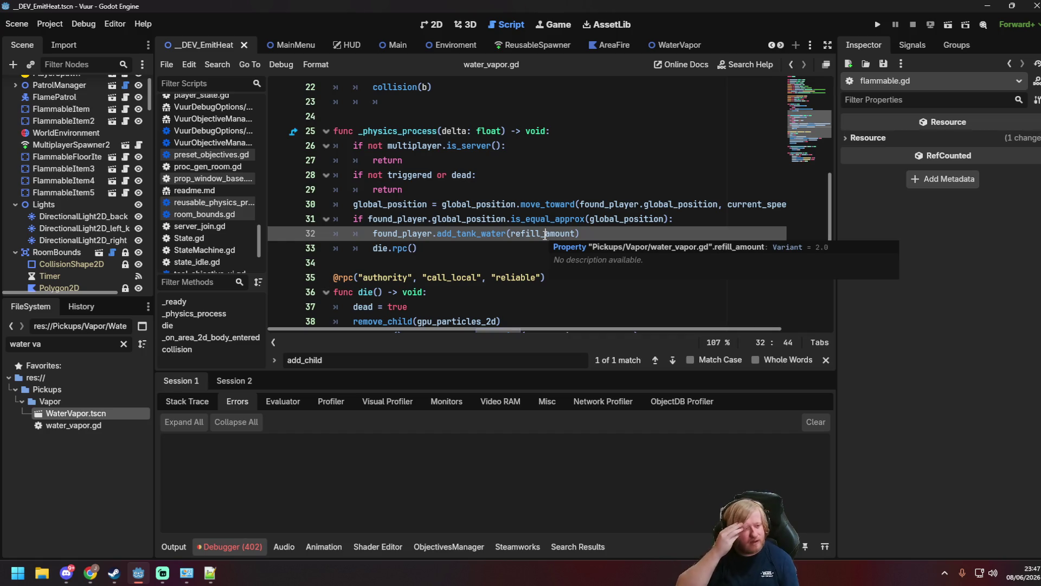
click(454, 248)
scroll(454, 248, down, 3)
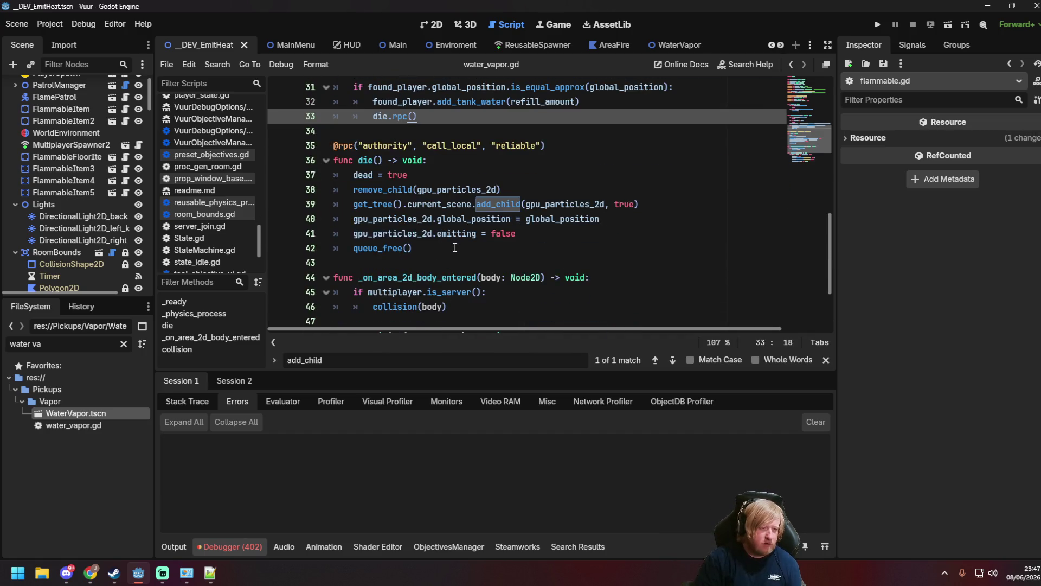
click(455, 248)
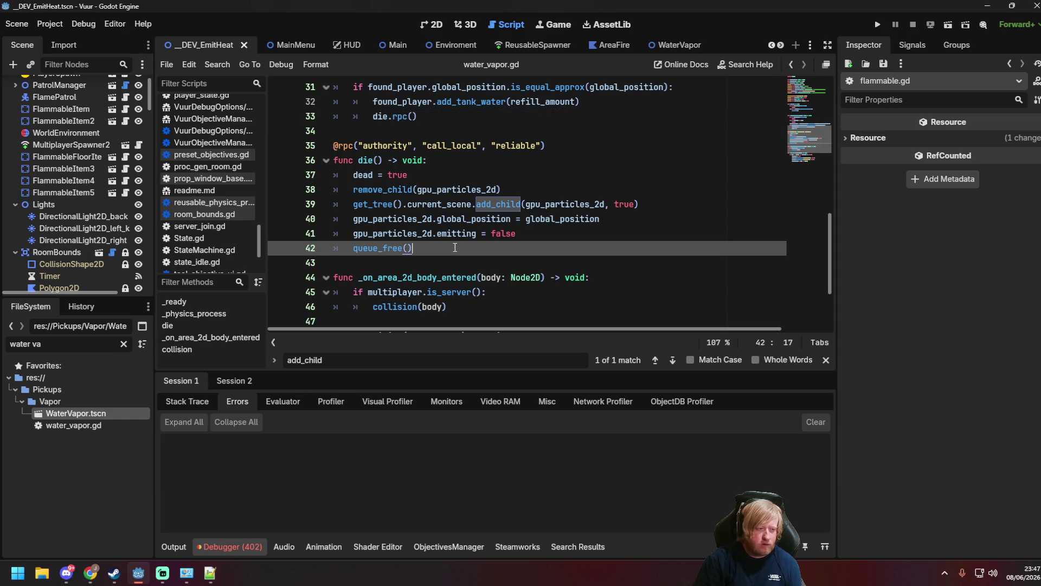
scroll(454, 248, up, 1)
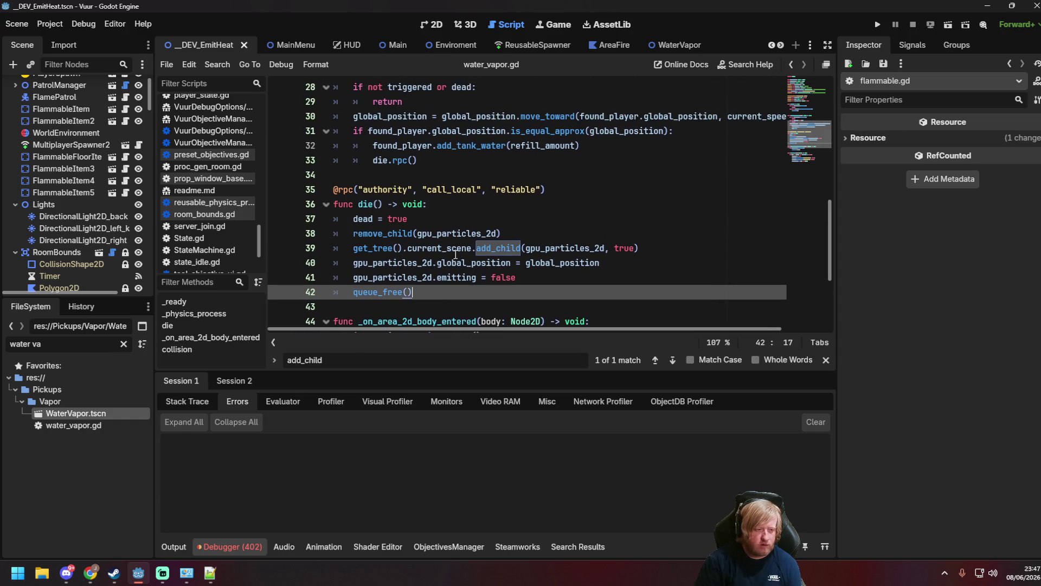
scroll(456, 255, up, 1)
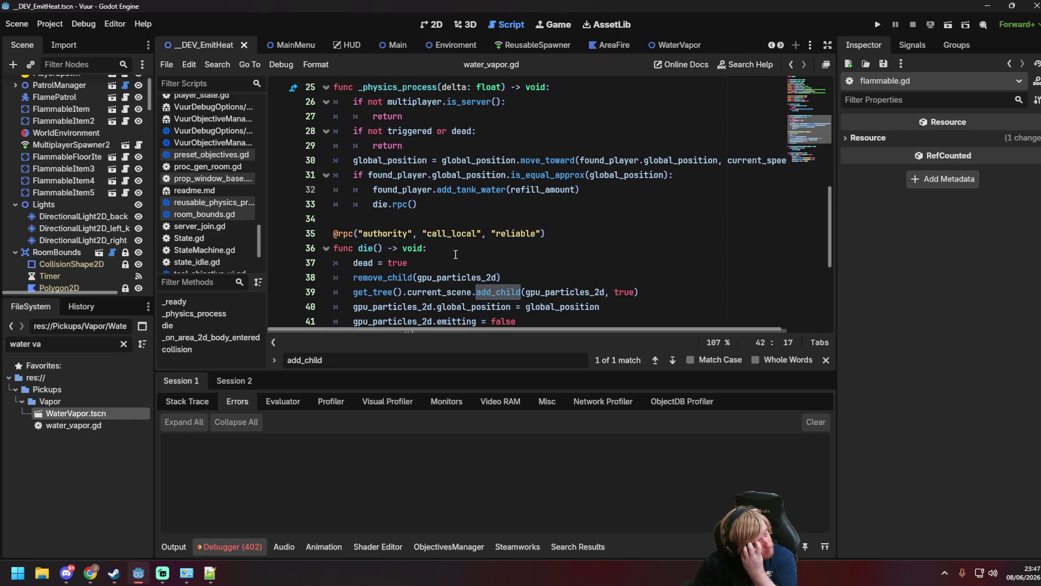
scroll(455, 254, up, 2)
scroll(449, 226, up, 3)
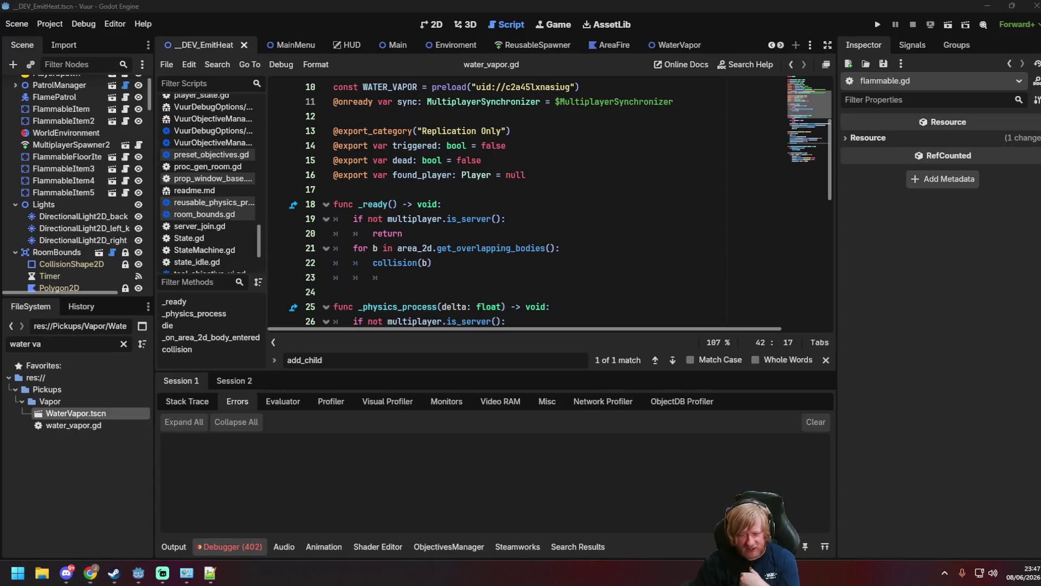
Scroll through die(), which re-adds gpu_particles_2d to the scene and stops emitting before queue_free().
key(super+d)
key(super+d)
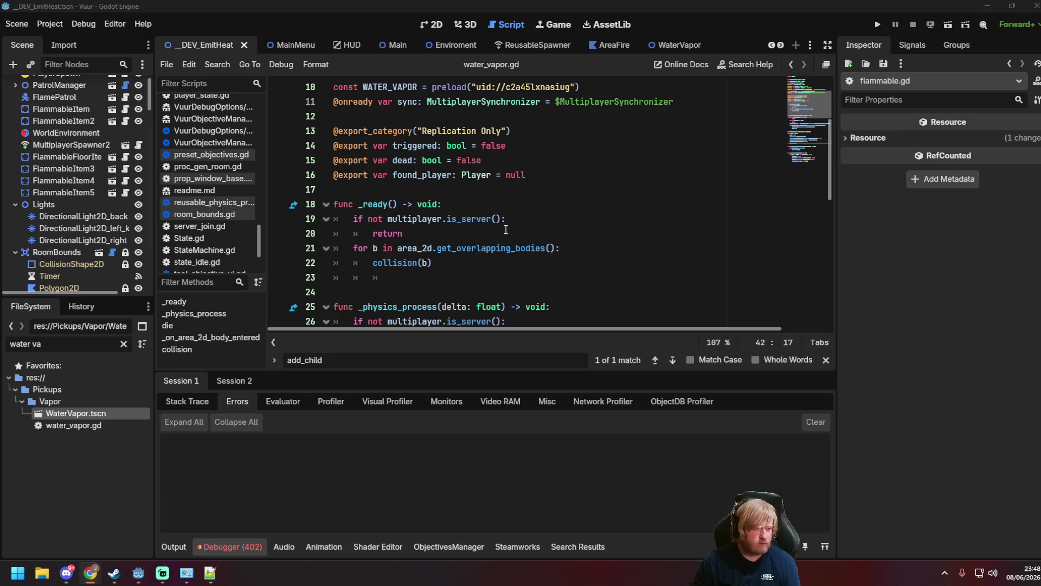
scroll(571, 228, down, 10)
scroll(571, 228, up, 2)
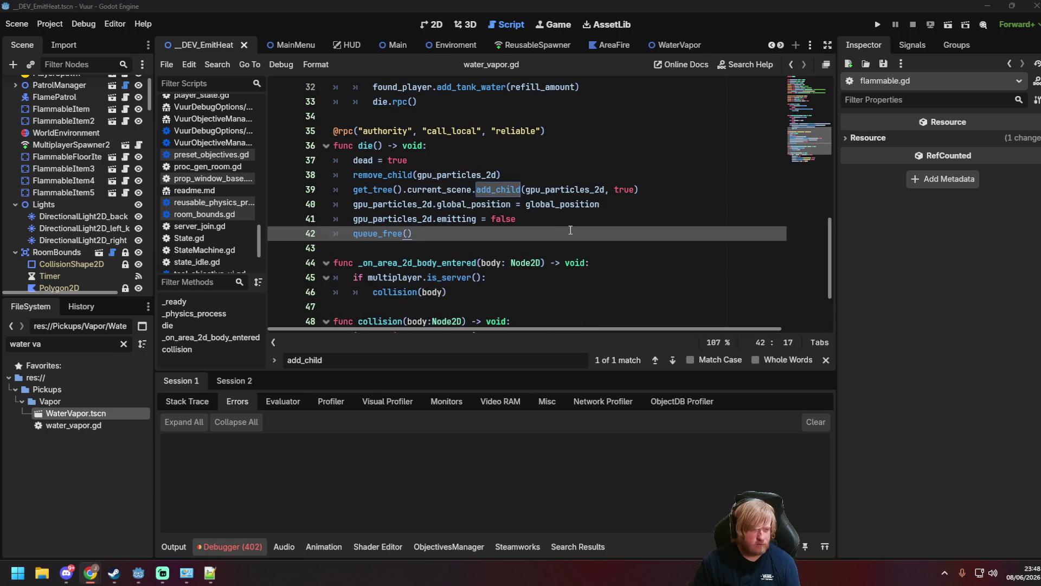
scroll(566, 233, up, 5)
scroll(560, 263, up, 1)
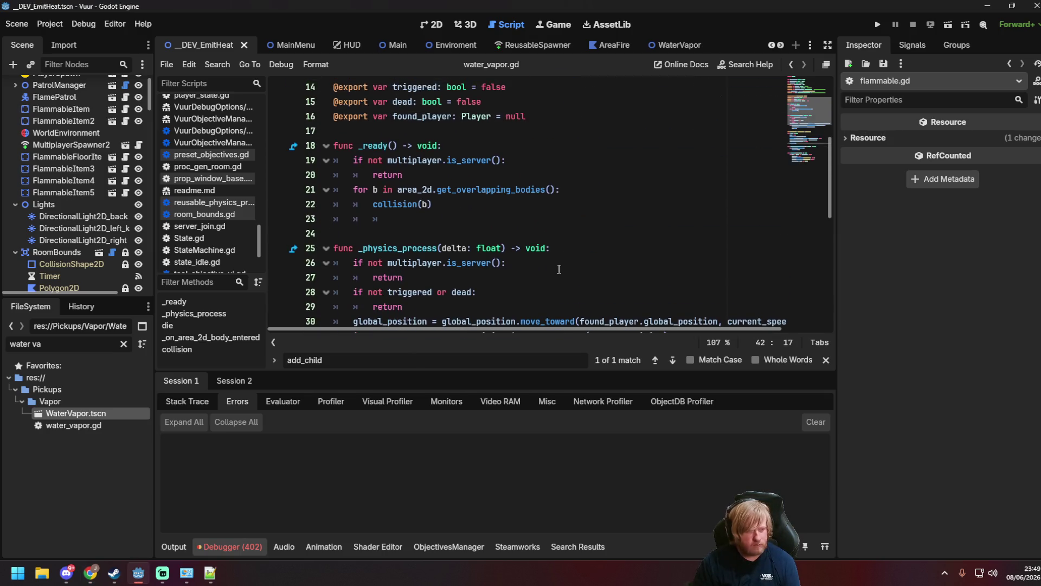
scroll(558, 269, up, 1)
scroll(559, 269, down, 6)
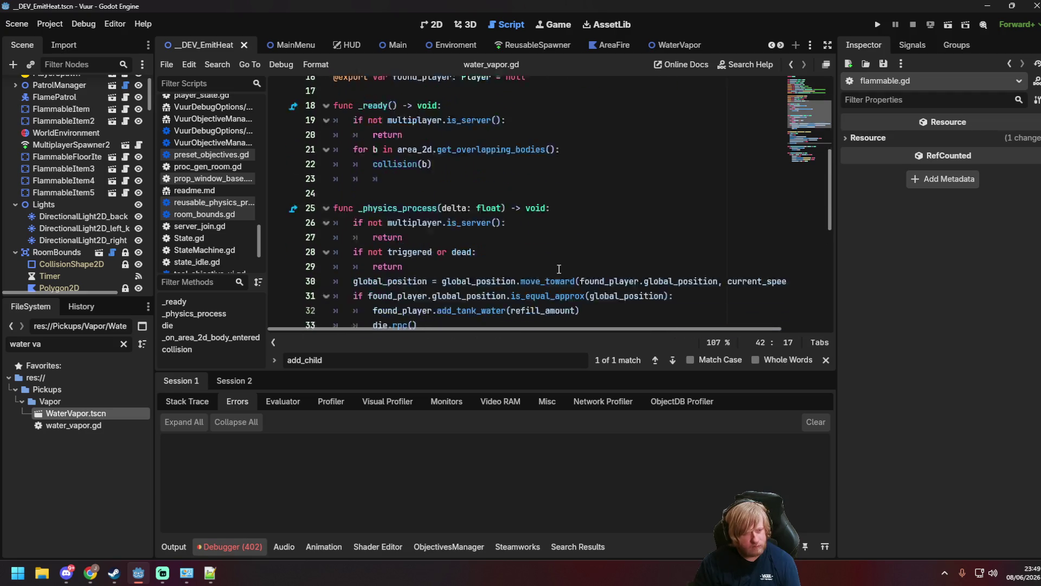
scroll(209, 183, up, 10)
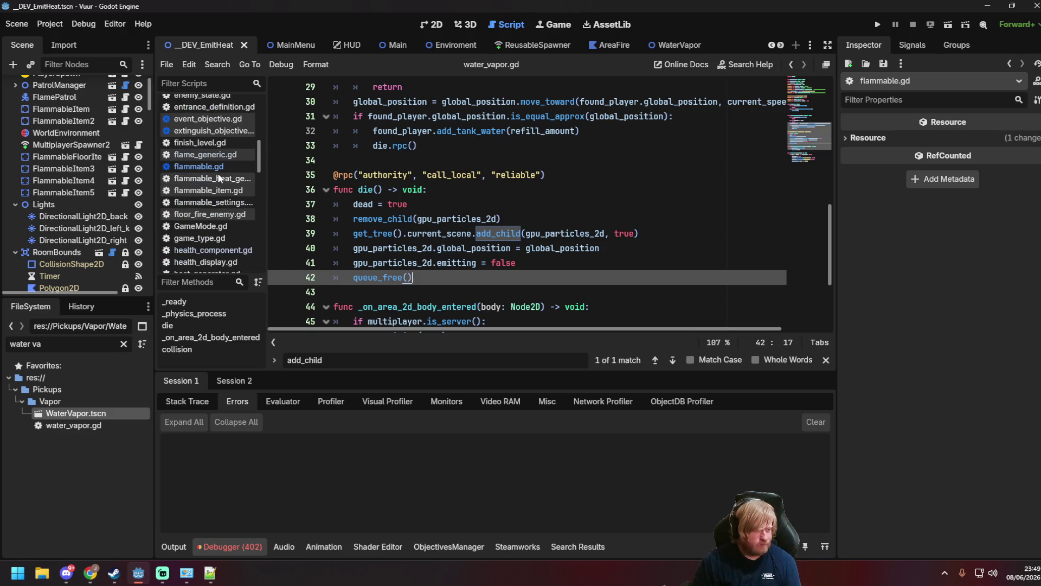
Inspect floor_fire_enemy.gd's dead() lines 45–47, where spawn's position is set and add_child(spawn, true) is called.
click(212, 216)
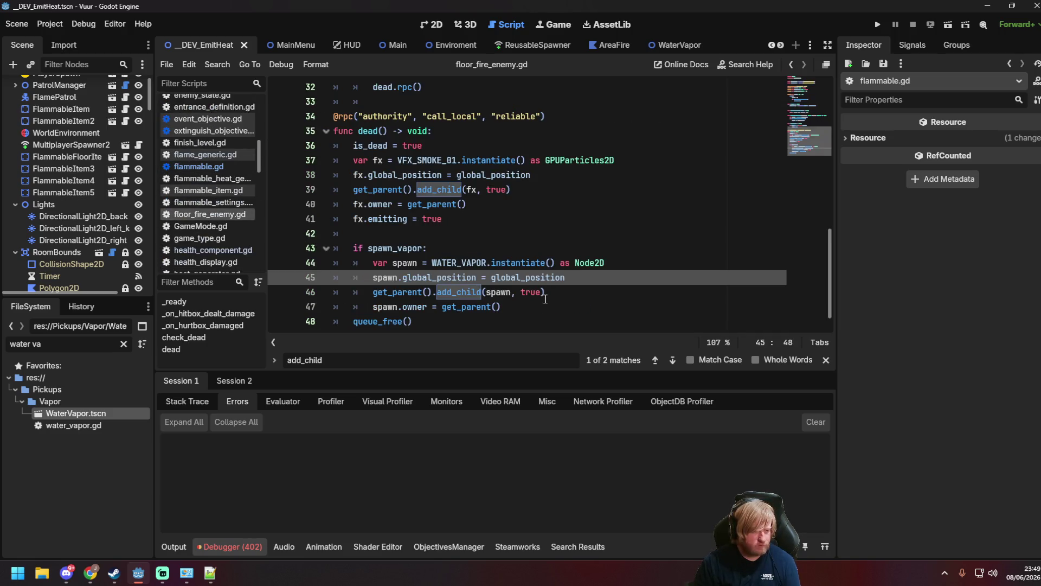
click(544, 293)
scroll(536, 299, down, 1)
click(519, 279)
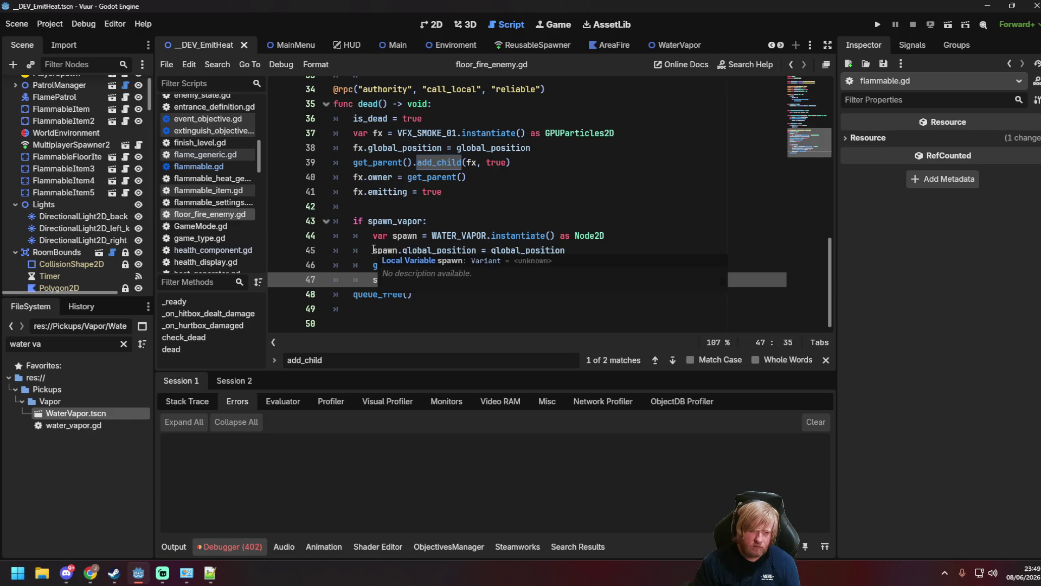
mouse_move(447, 252)
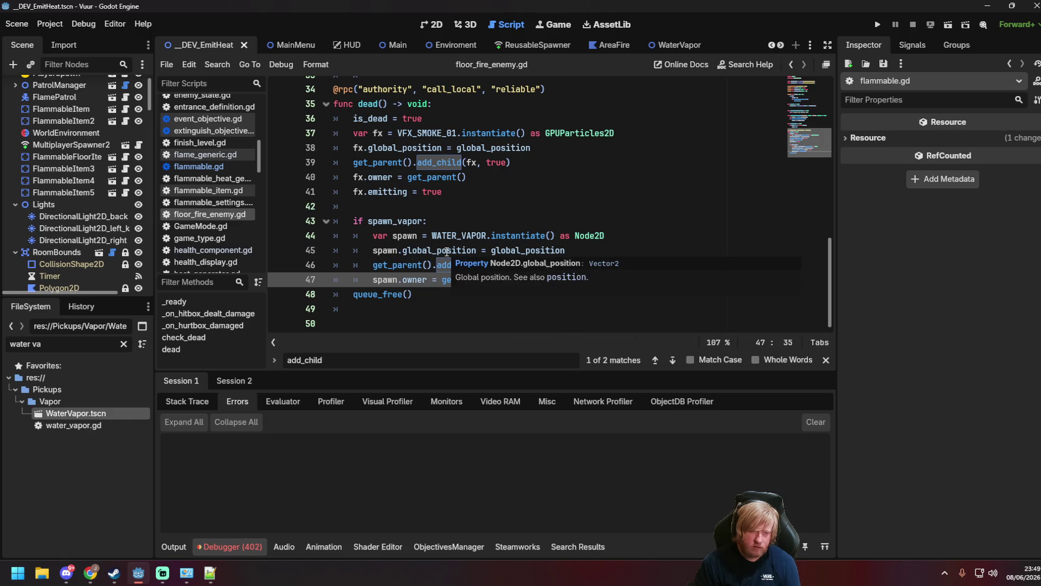
click(562, 248)
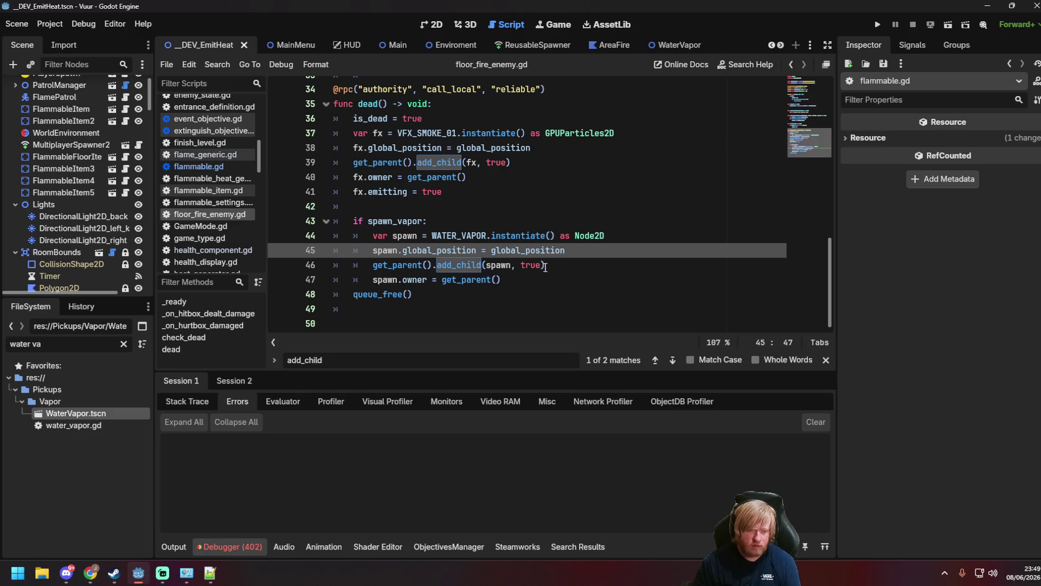
click(543, 265)
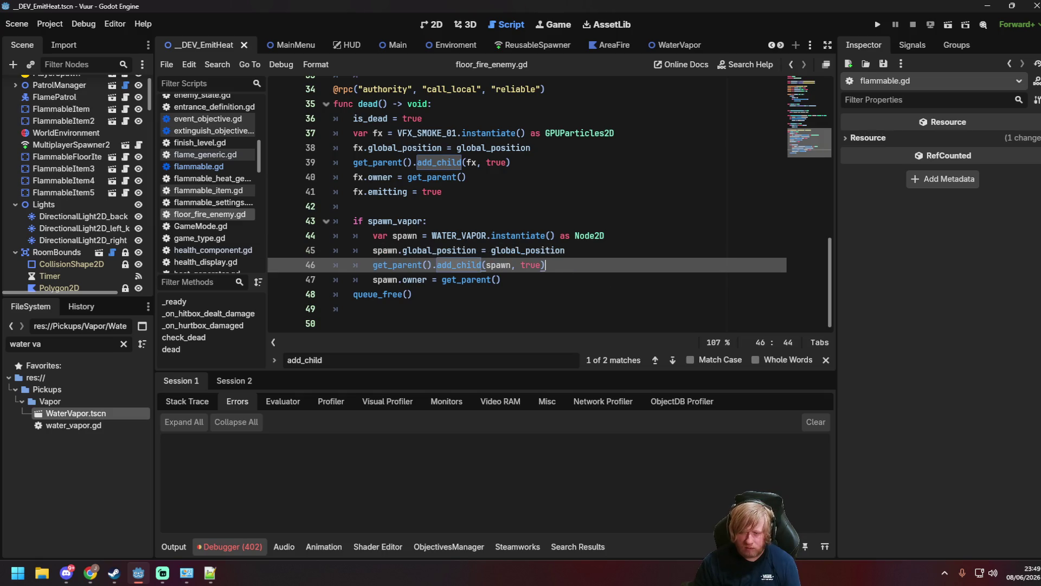
key(alt+Tab)
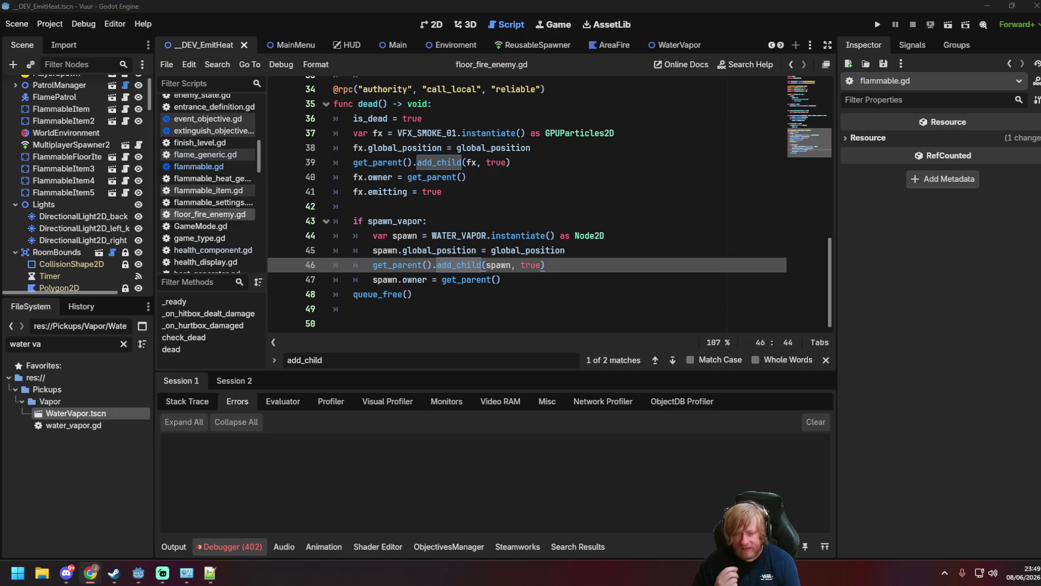
click(678, 47)
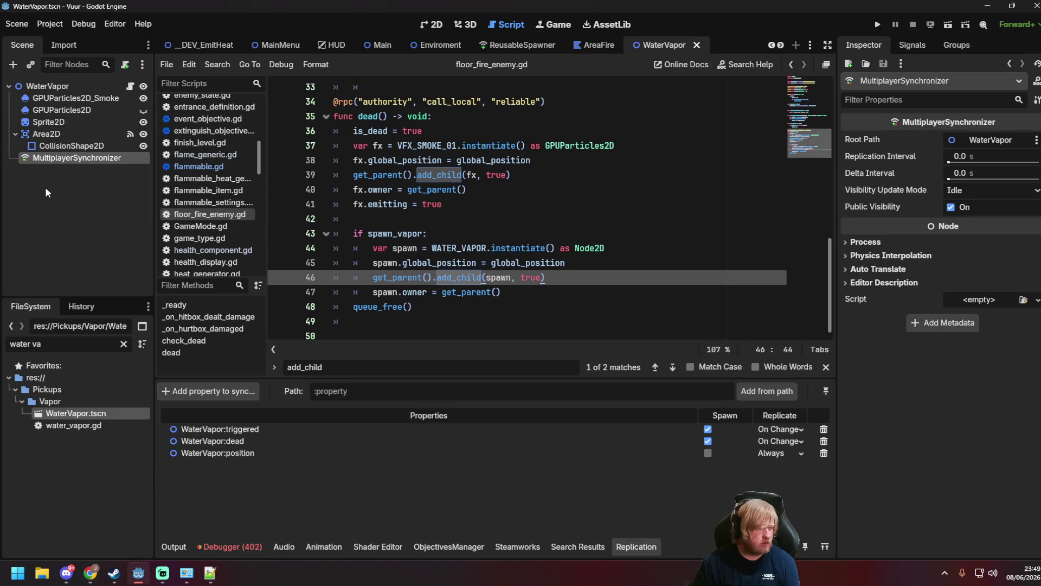
Review water_vapor.gd's top lines, including the MultiplayerSynchronizer reference on line 11.
click(16, 134)
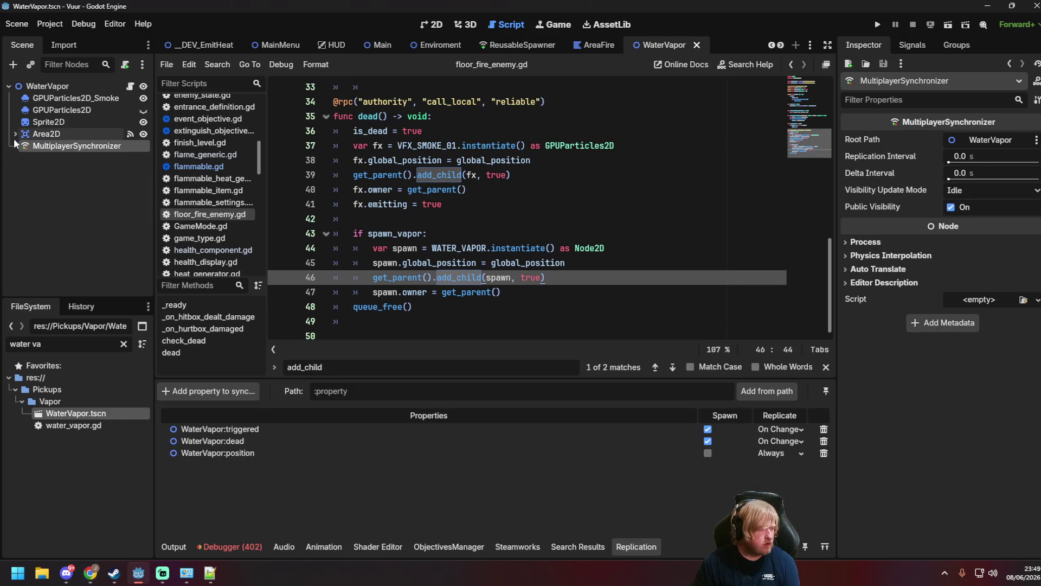
scroll(504, 182, up, 10)
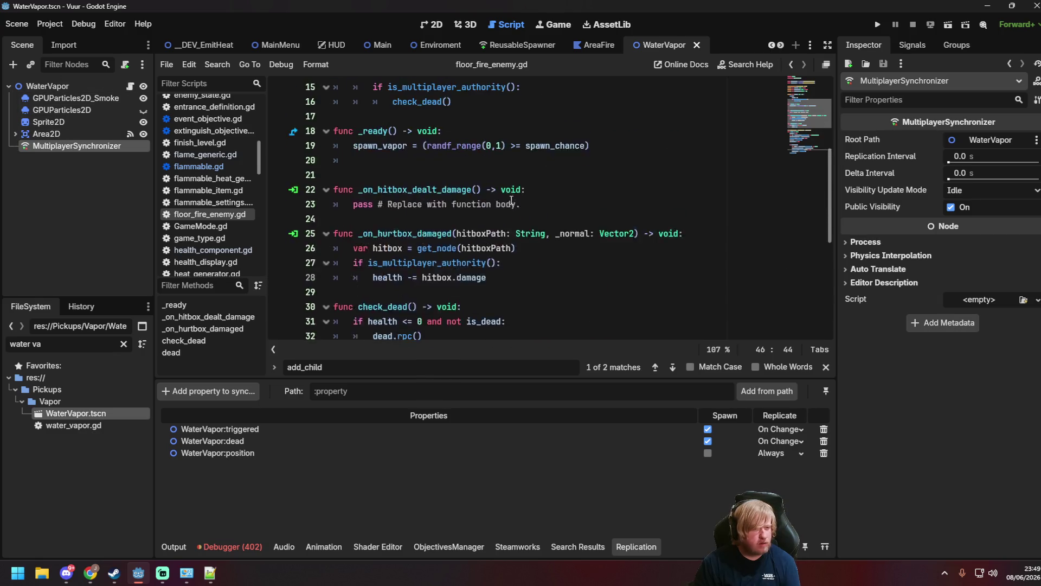
click(571, 160)
scroll(543, 168, down, 1)
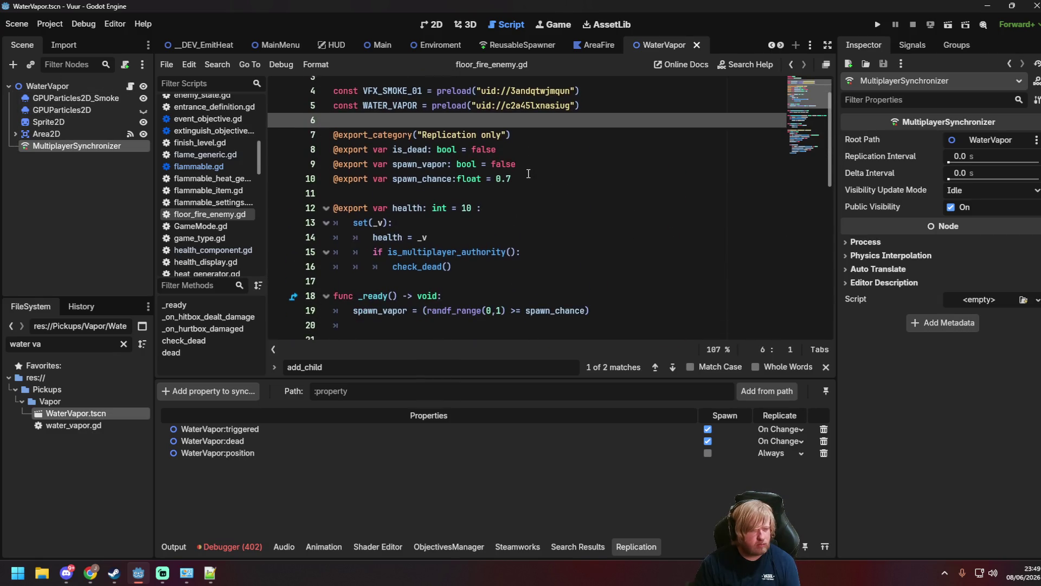
click(130, 86)
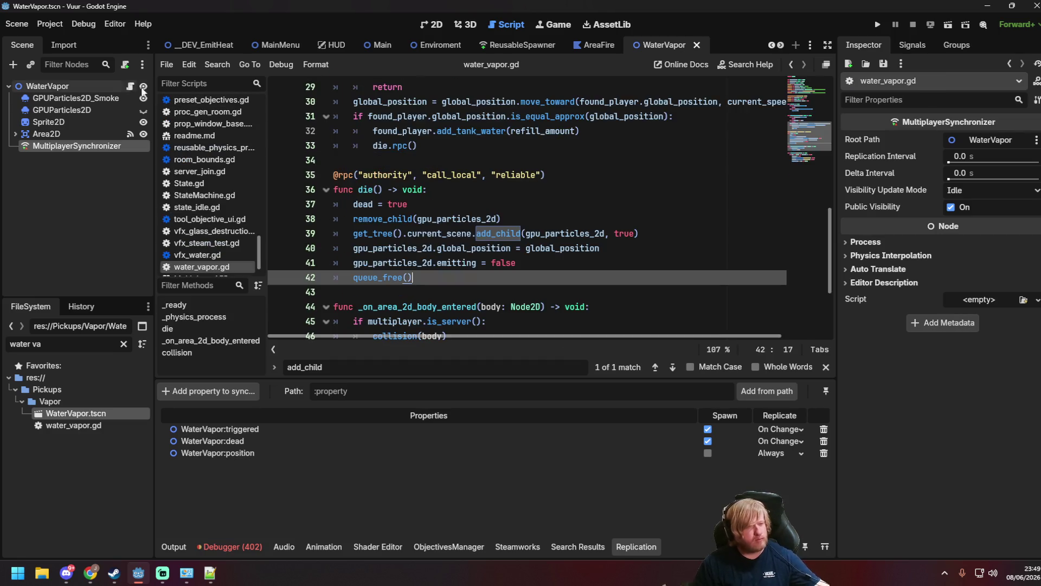
scroll(577, 223, up, 4)
scroll(577, 222, up, 5)
scroll(572, 228, down, 1)
scroll(569, 233, up, 1)
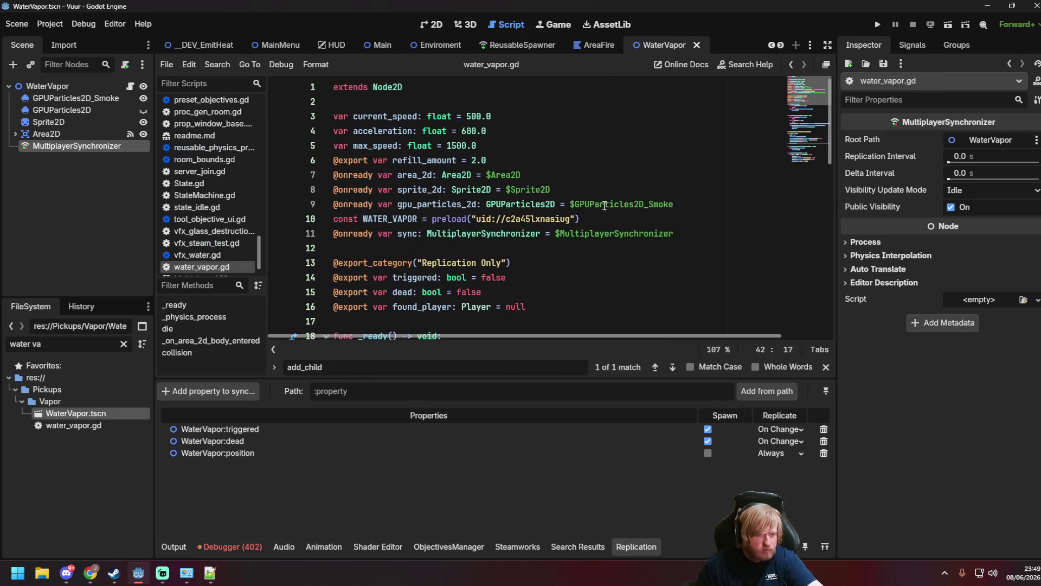
click(569, 236)
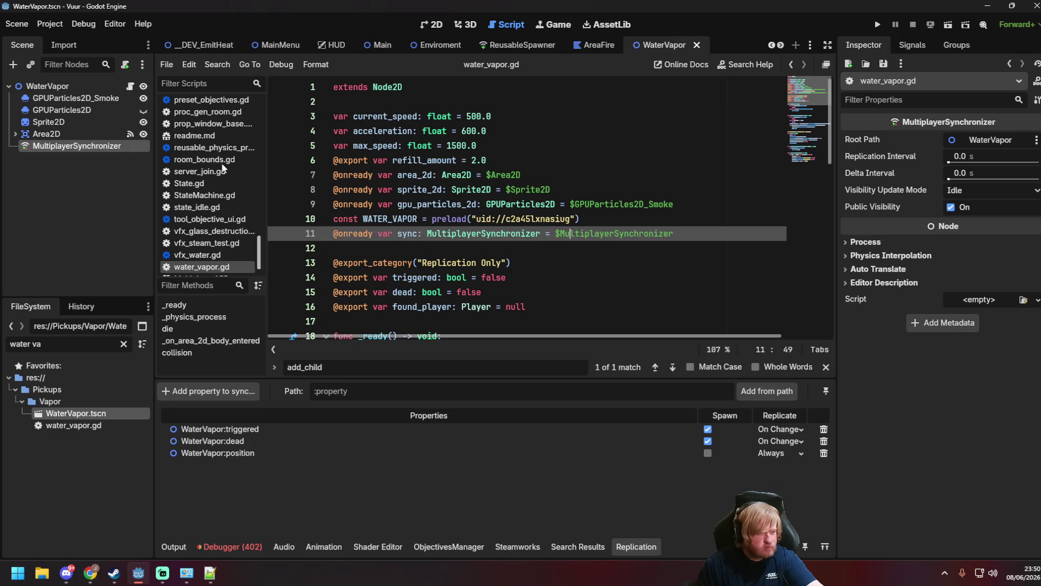
Inspect the WaterVapor scene's nodes and open the MultiplayerSynchronizer's Replication panel.
click(103, 105)
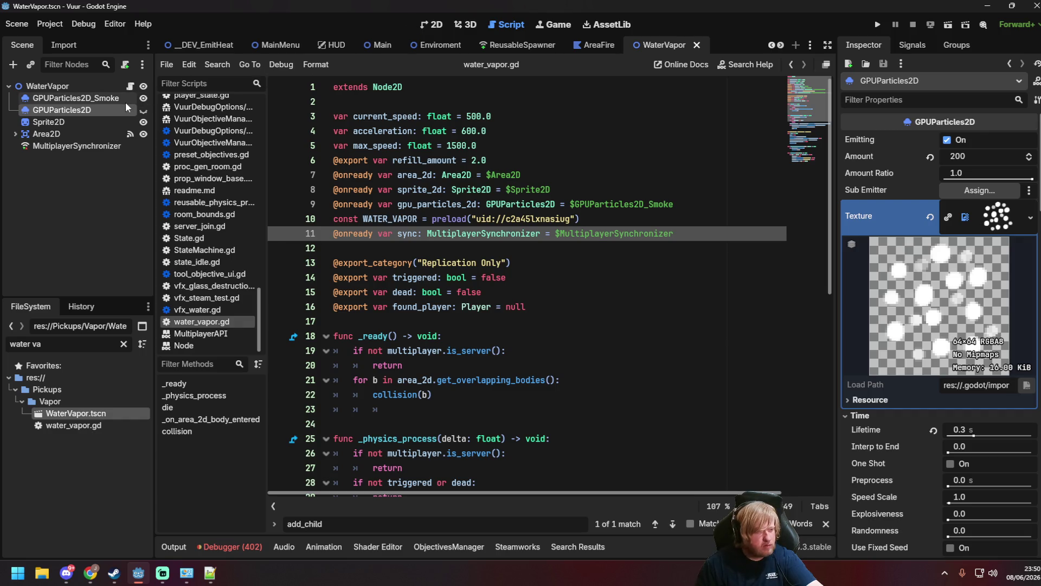
click(104, 121)
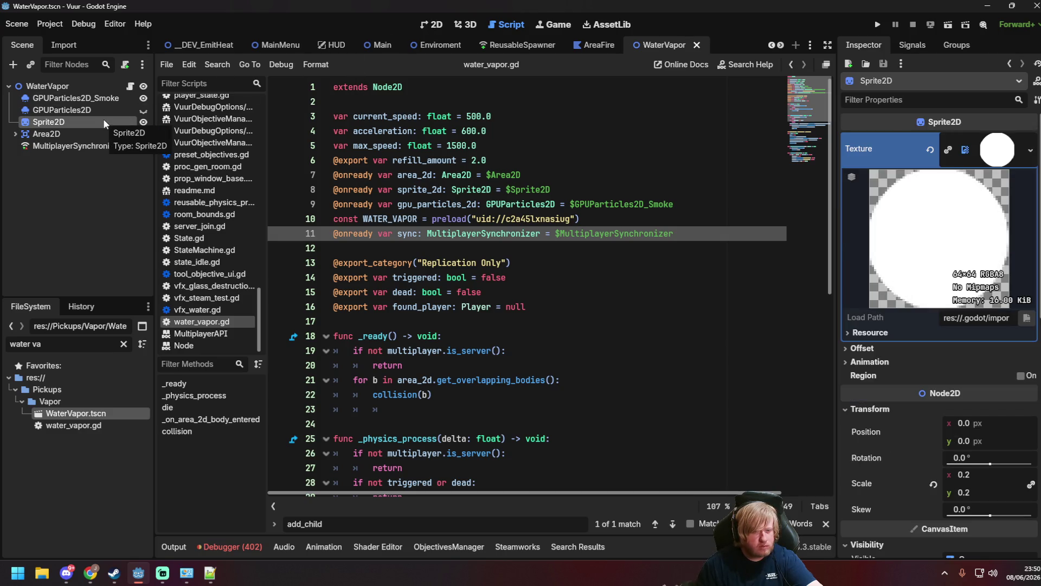
click(97, 93)
click(90, 86)
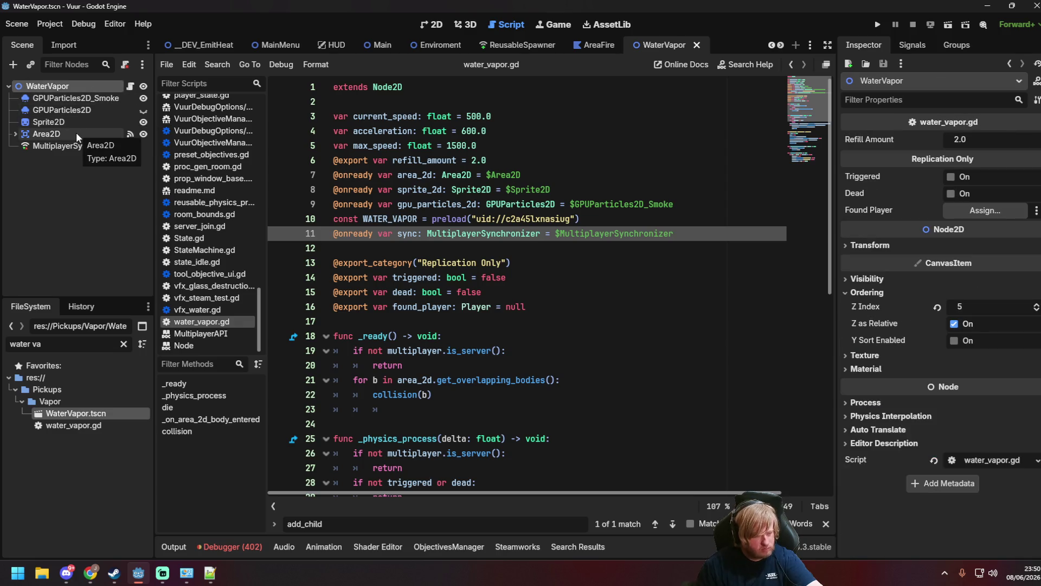
click(71, 145)
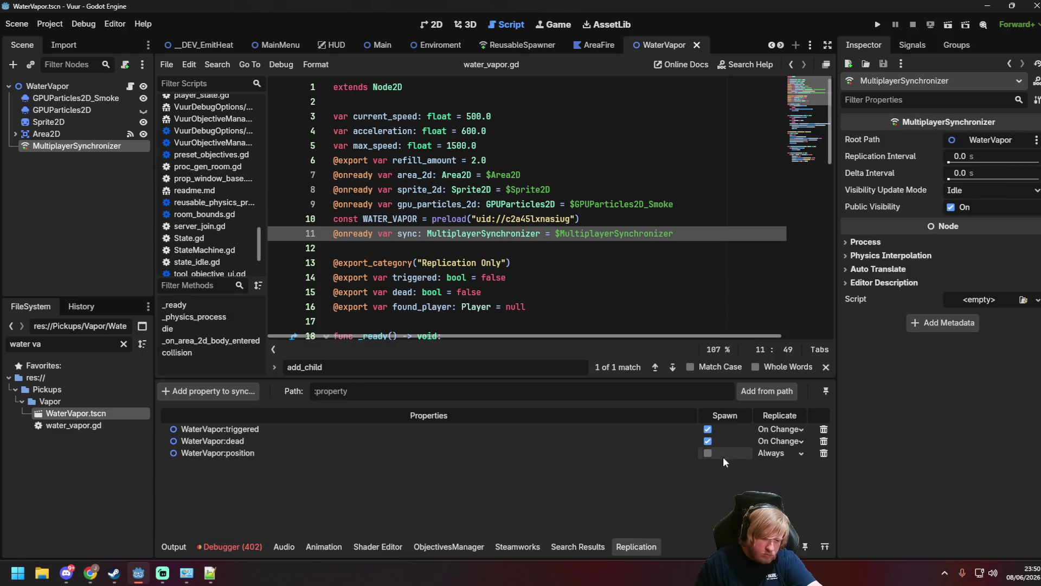
Enable Spawn sync for WaterVapor:position and save the scene.
click(707, 453)
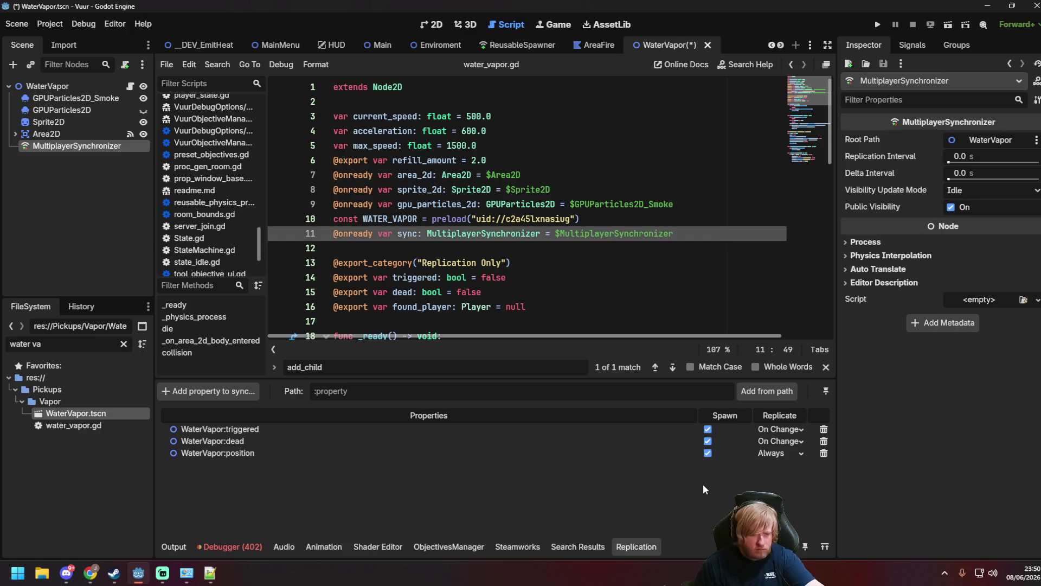
click(707, 453)
click(707, 453)
click(561, 204)
key(ctrl+s)
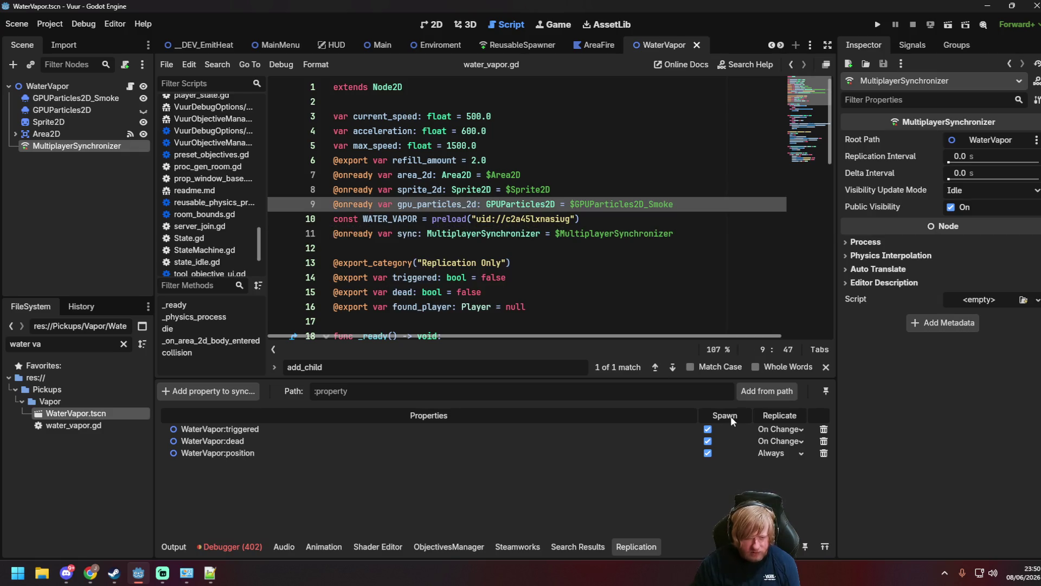
click(471, 175)
key(ctrl+s)
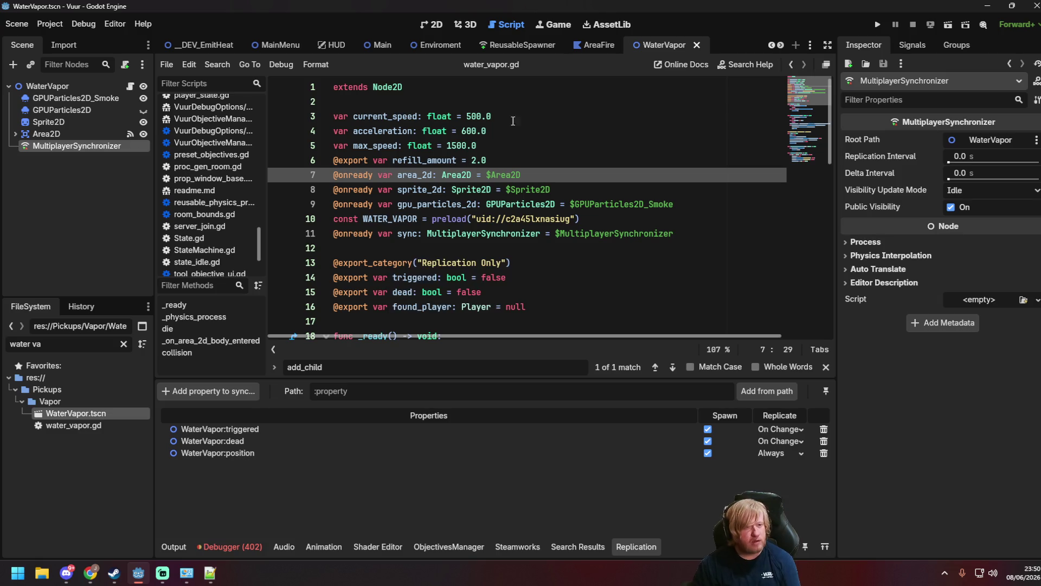
Run _DEV_EmitHeat in two game windows, starting the server in one and joining from the other.
click(197, 45)
key(F6)
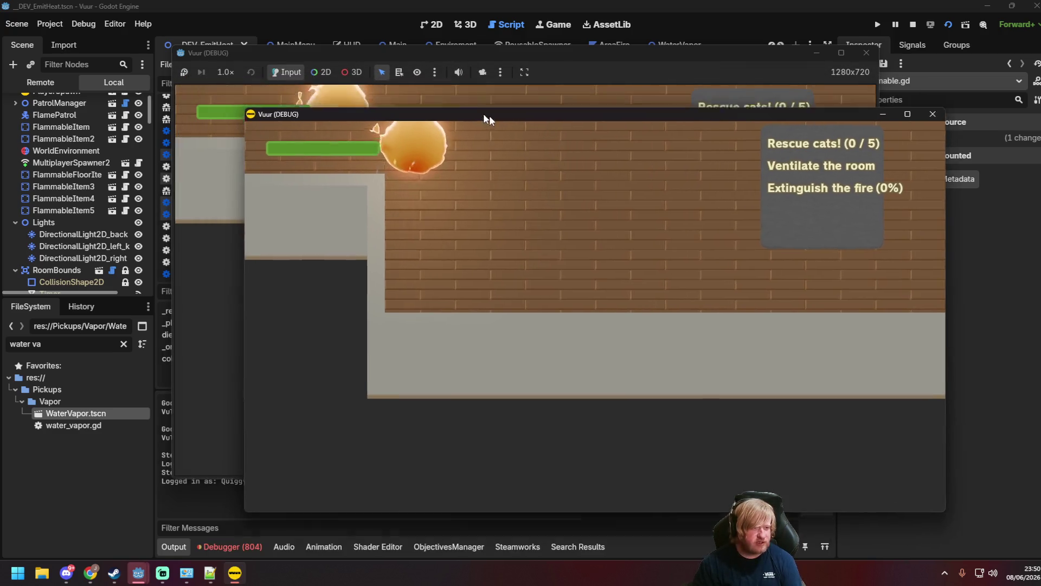
mouse_move(483, 58)
mouse_down()
mouse_move(378, 33)
mouse_move(180, 24)
mouse_up()
drag(609, 115, 850, 157)
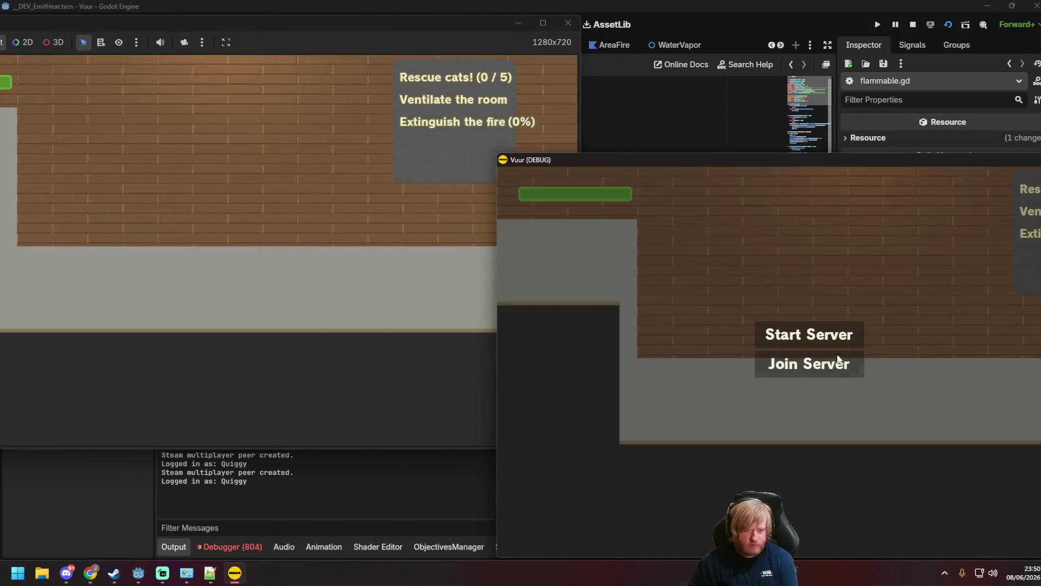
click(809, 332)
click(288, 256)
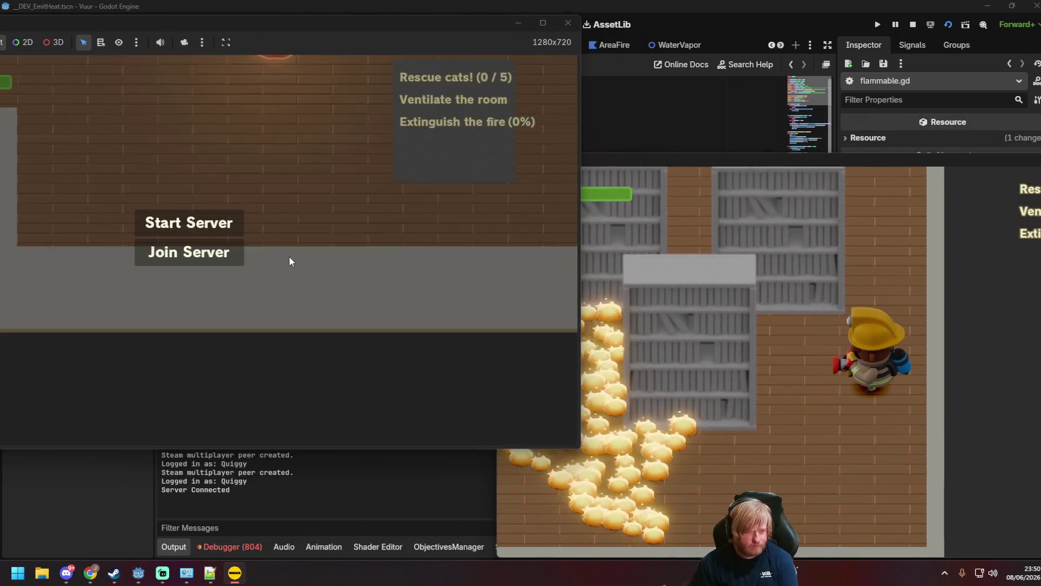
click(206, 254)
Move the firefighter around spraying water until the fire is 100% extinguished.
mouse_move(505, 235)
mouse_down()
mouse_move(396, 136)
mouse_move(477, 158)
mouse_move(450, 144)
mouse_up()
key(s)
key(w)
key(s)
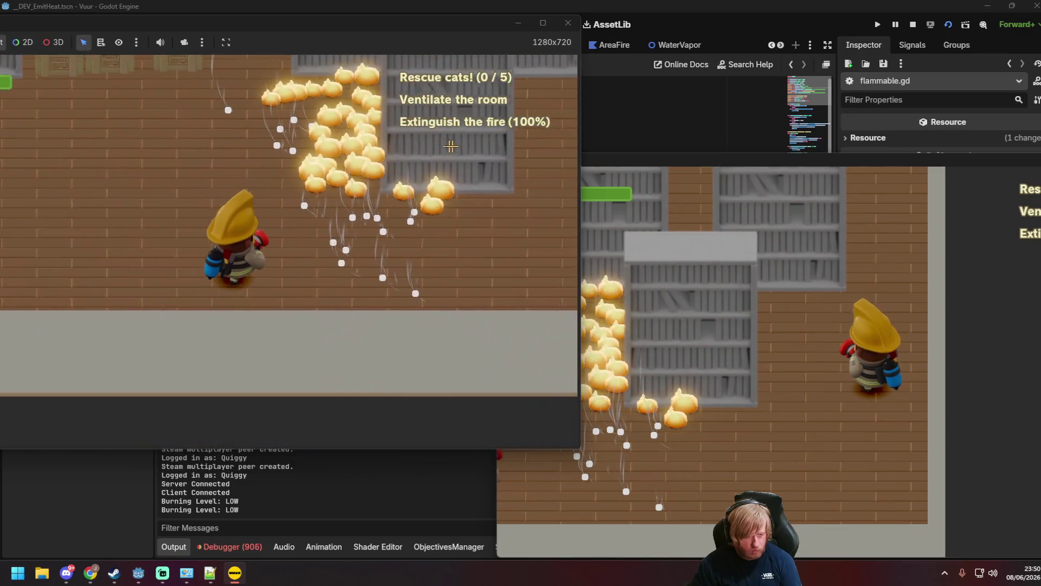
key(d)
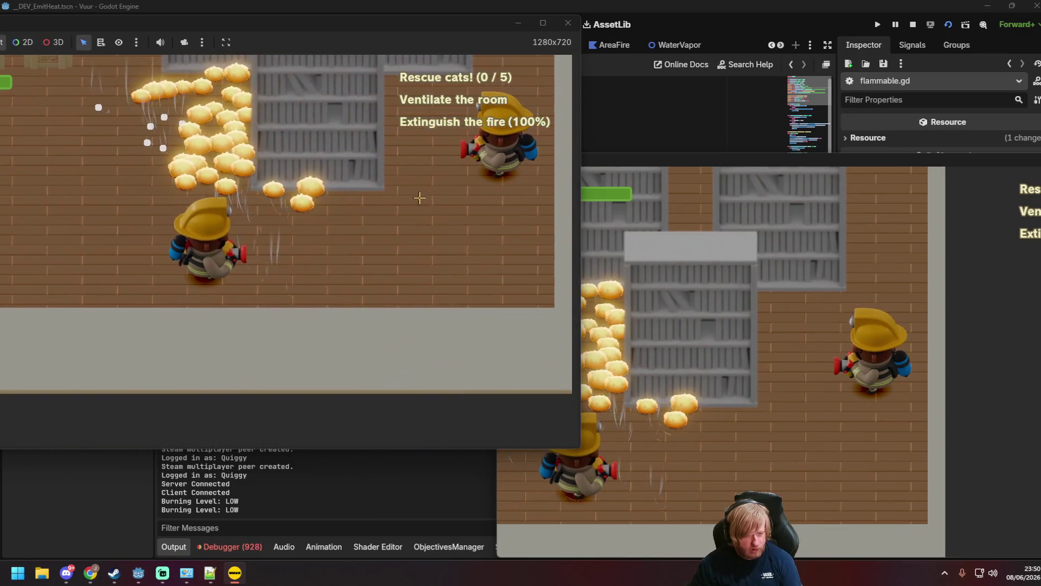
key(a)
mouse_move(414, 220)
mouse_down()
mouse_move(349, 174)
mouse_move(342, 130)
mouse_move(384, 198)
mouse_up()
key(w)
key(d)
key(s)
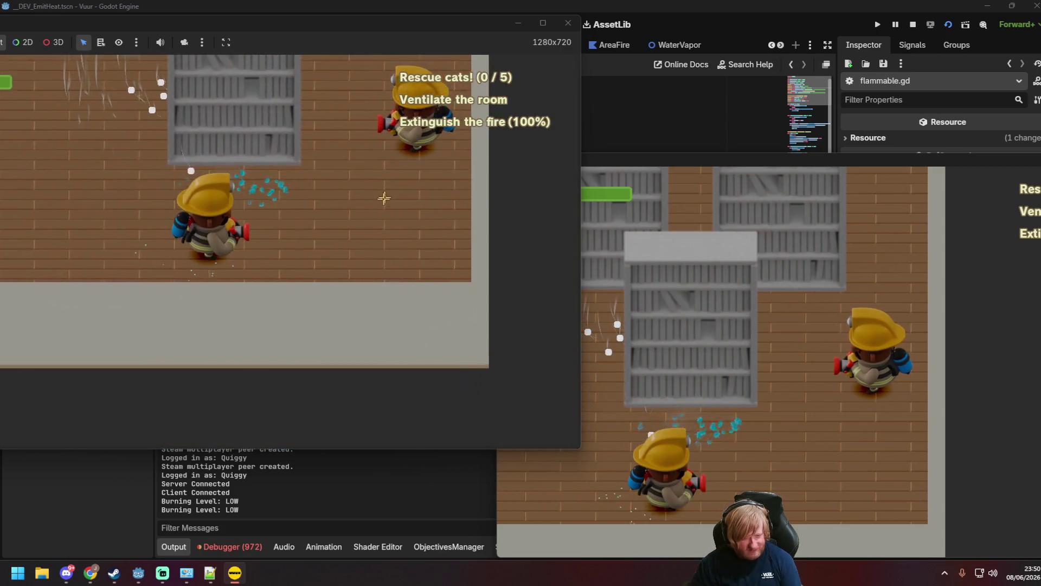
key(w)
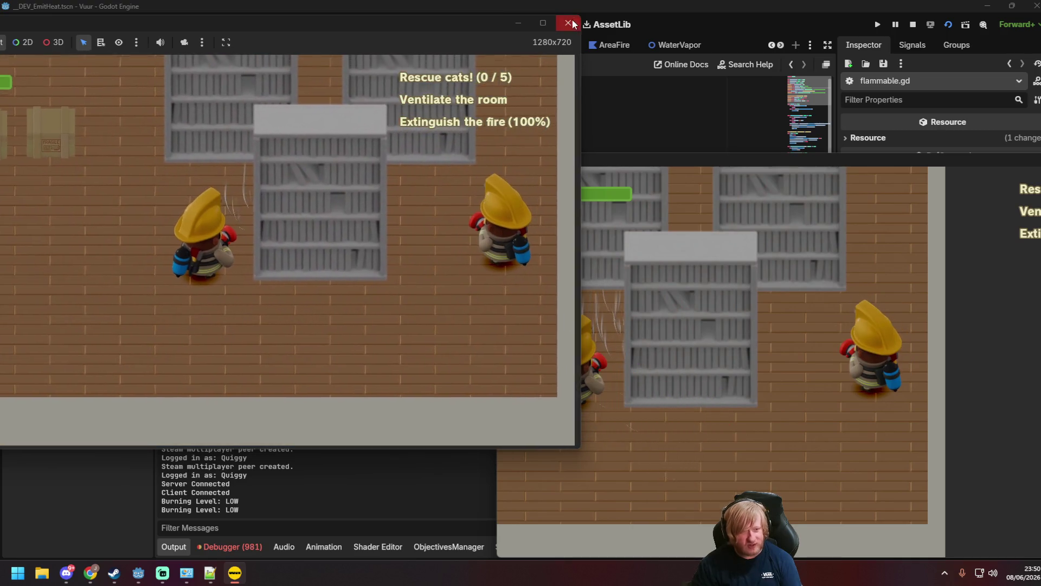
Close both game windows to end the playtest.
click(568, 23)
drag(953, 158, 500, 76)
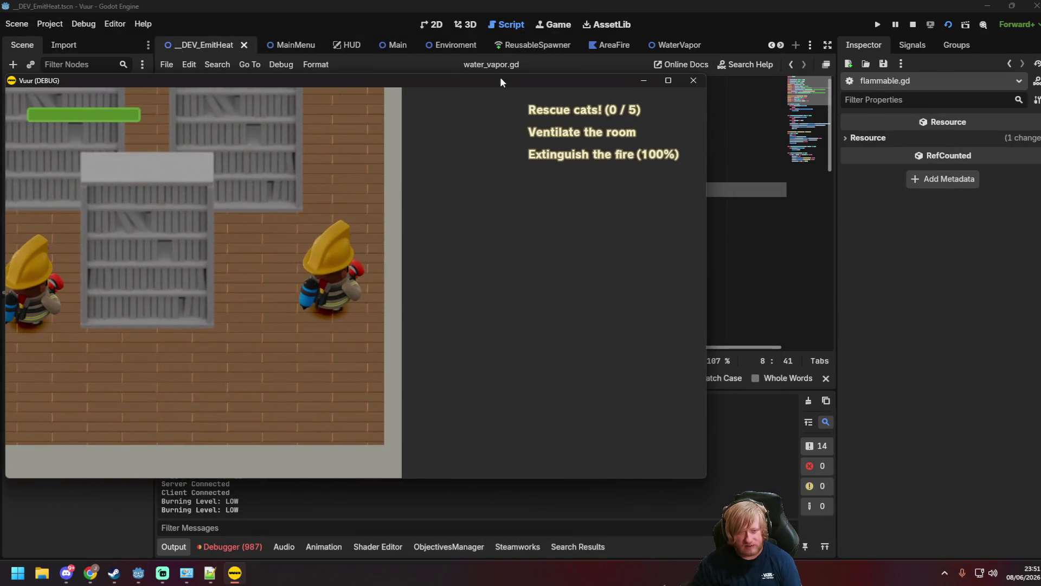
click(693, 80)
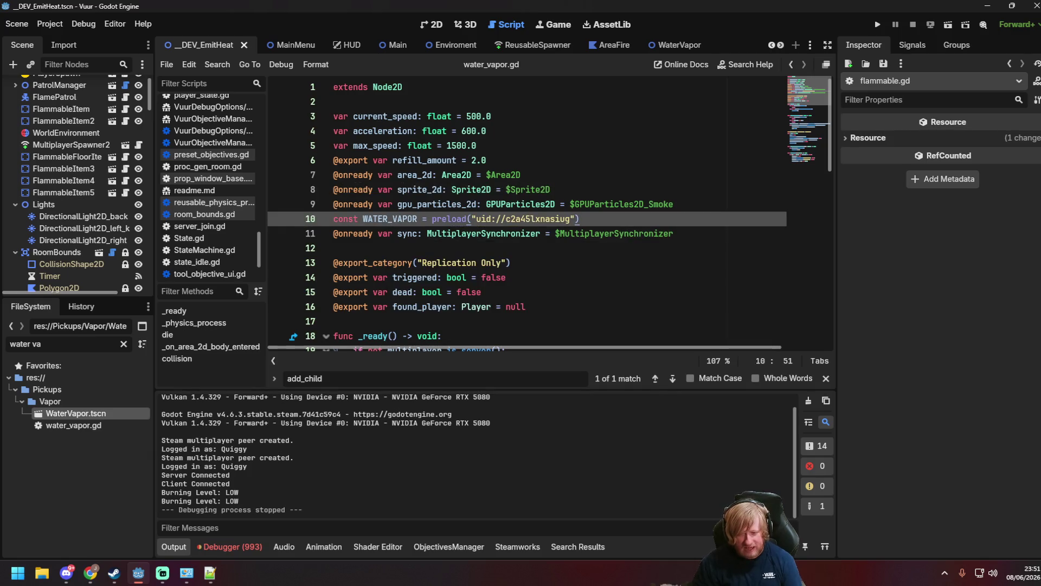
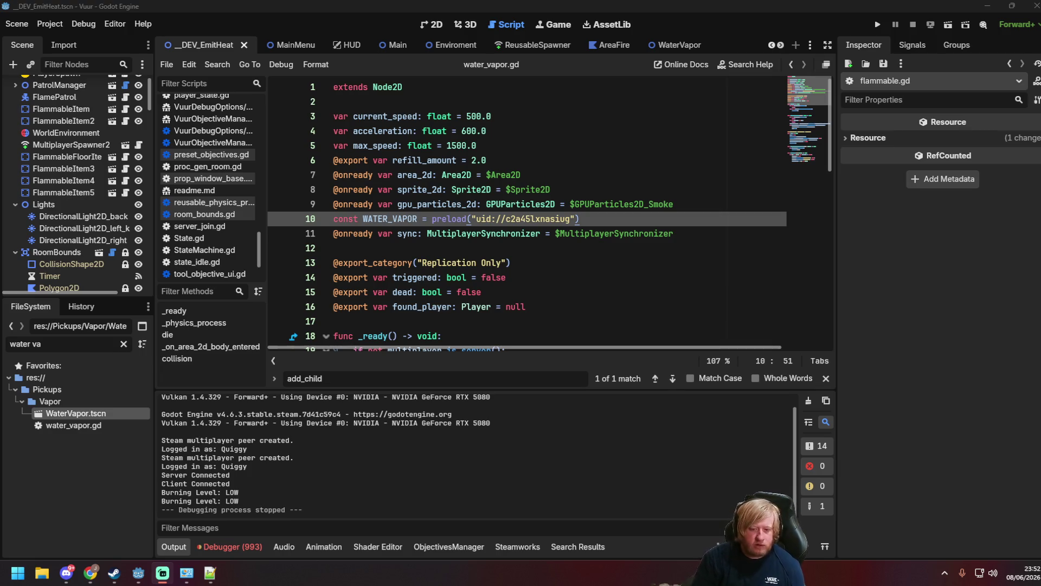
Review found_player and the Replication Only export category in water_vapor.gd, then switch to the browser.
click(596, 312)
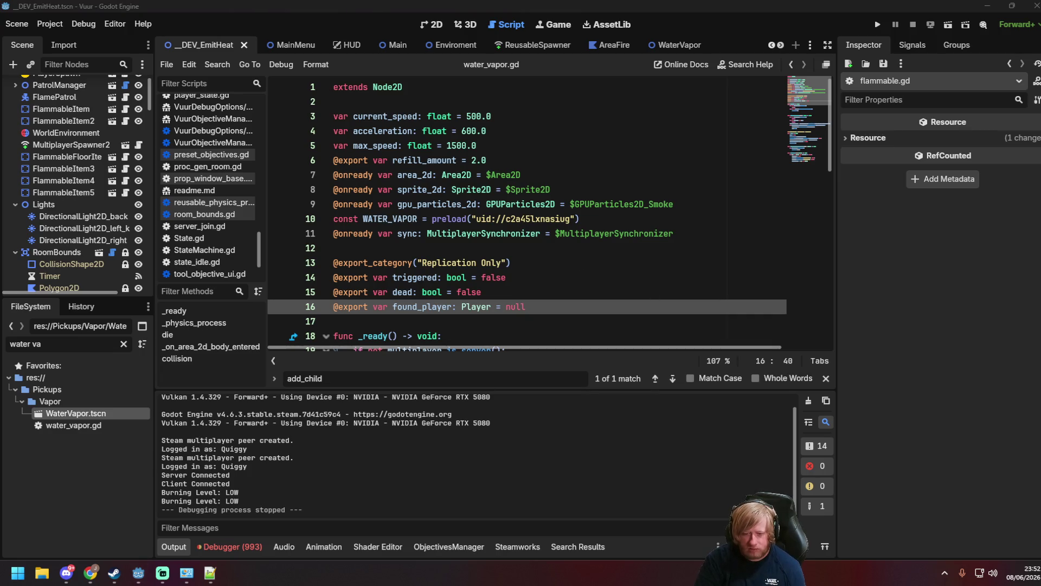
key(super+d)
key(super+d)
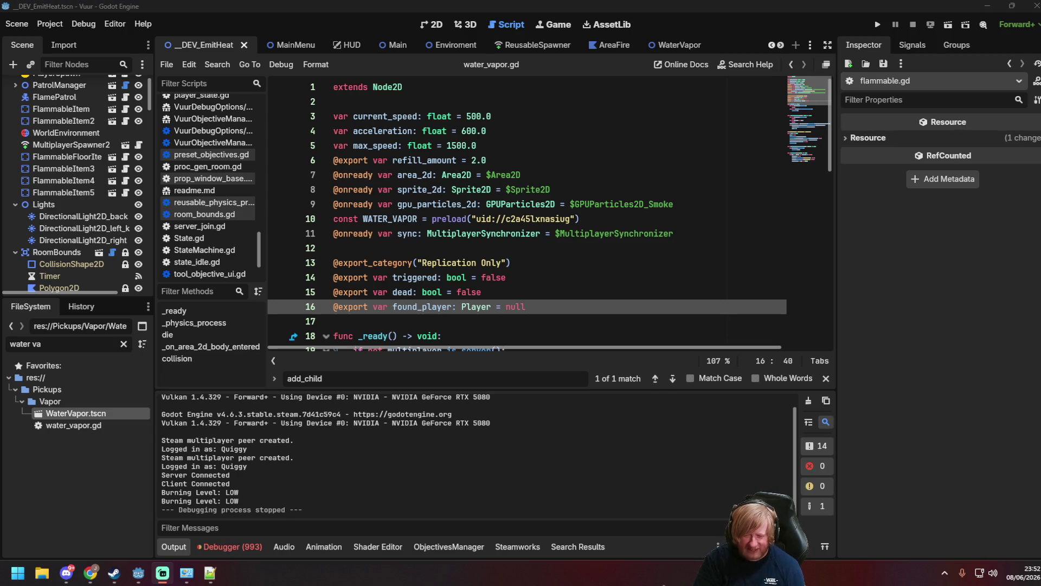
click(583, 268)
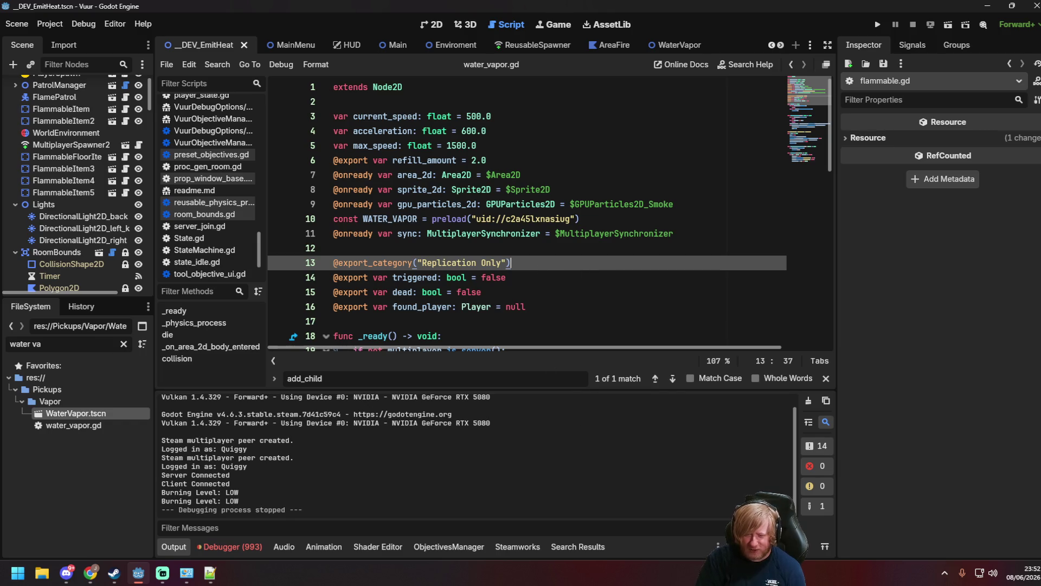
key(alt+Tab)
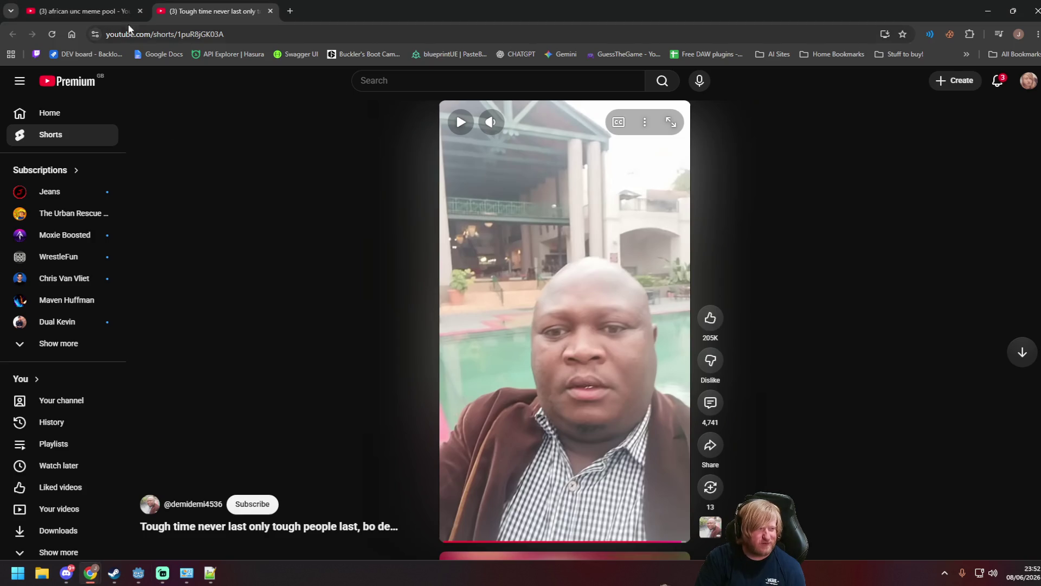
Close the YouTube Short, skim the YouTube home feed, and switch back to Godot.
key(ctrl+w)
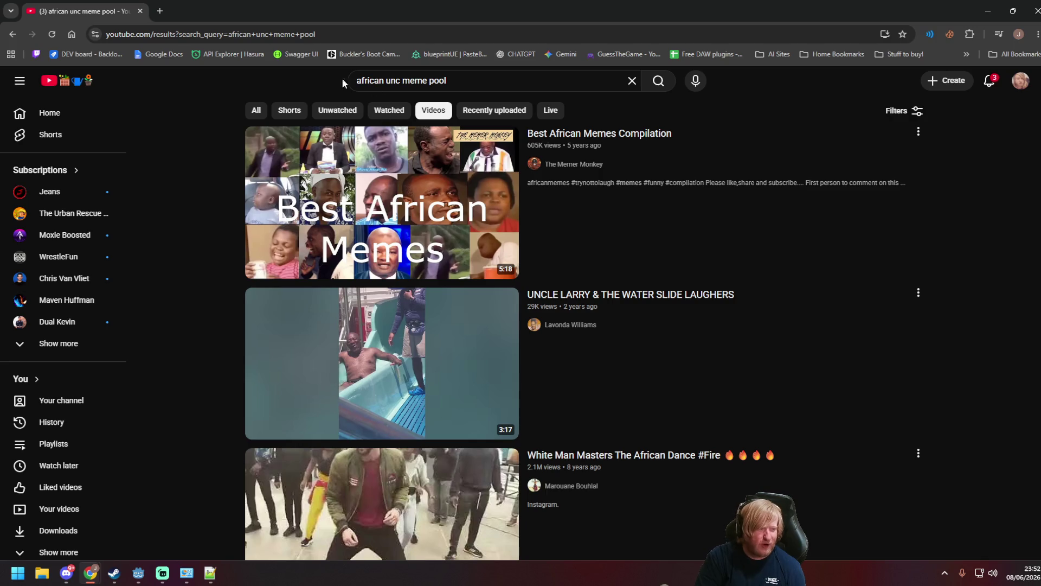
click(65, 84)
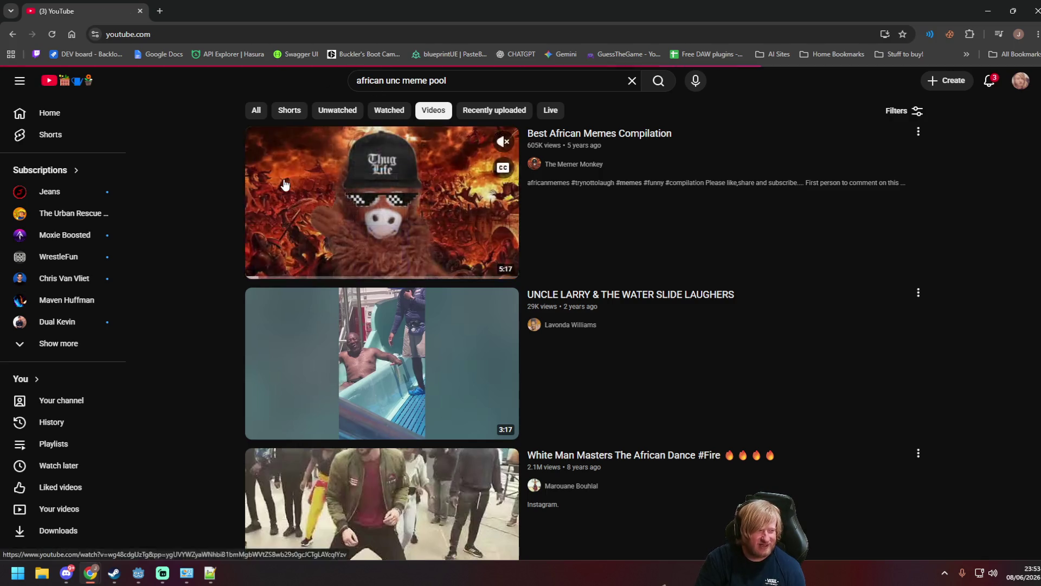
scroll(440, 329, down, 2)
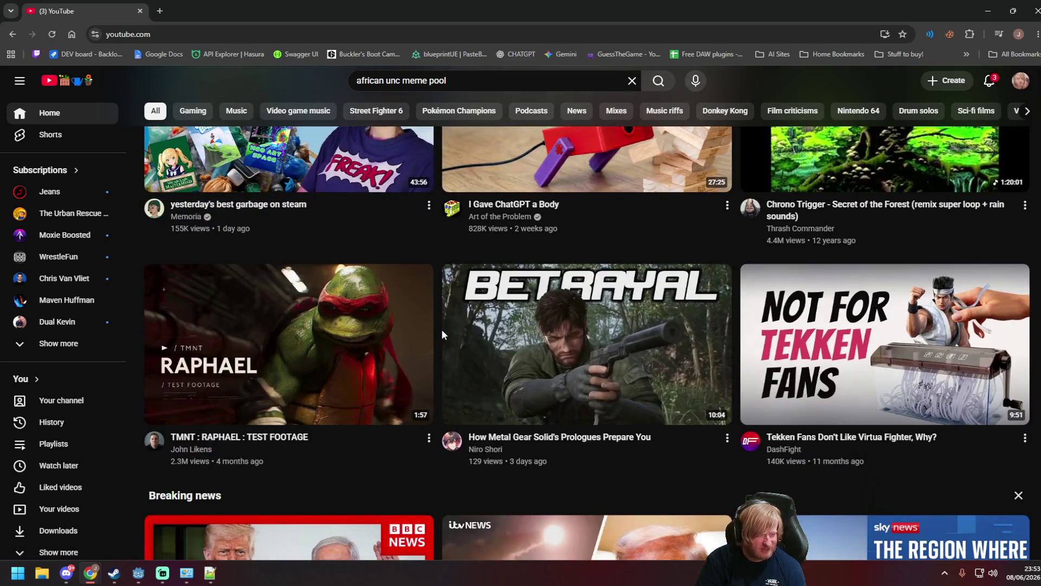
scroll(441, 330, up, 2)
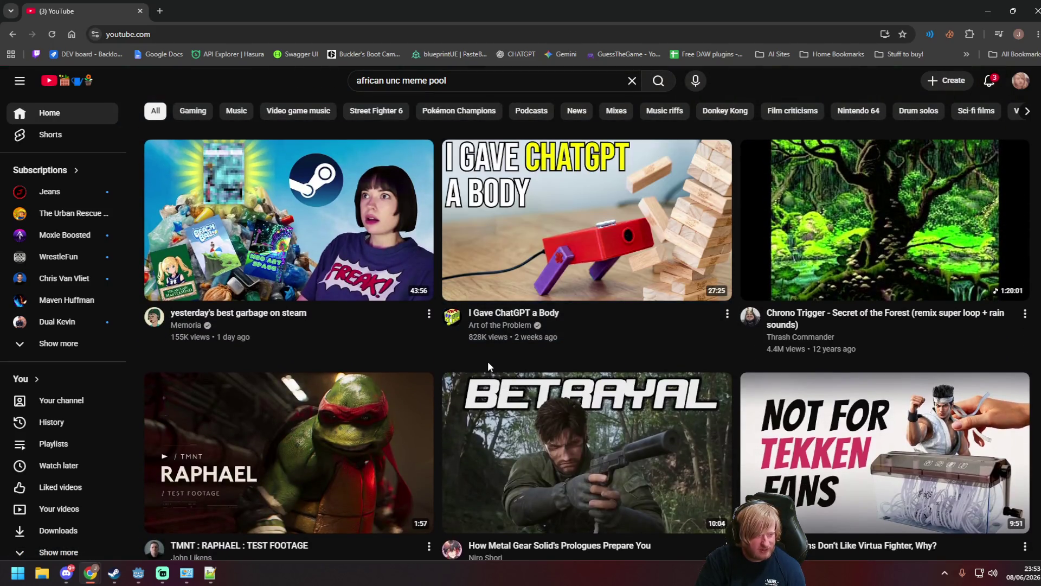
key(alt+Tab)
key(alt+Tab)
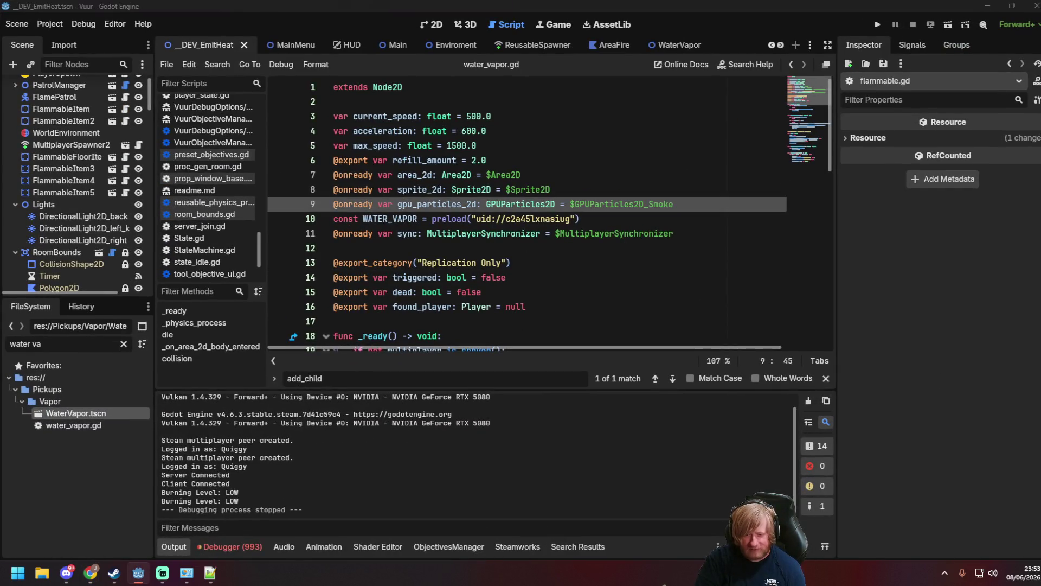
key(super+d)
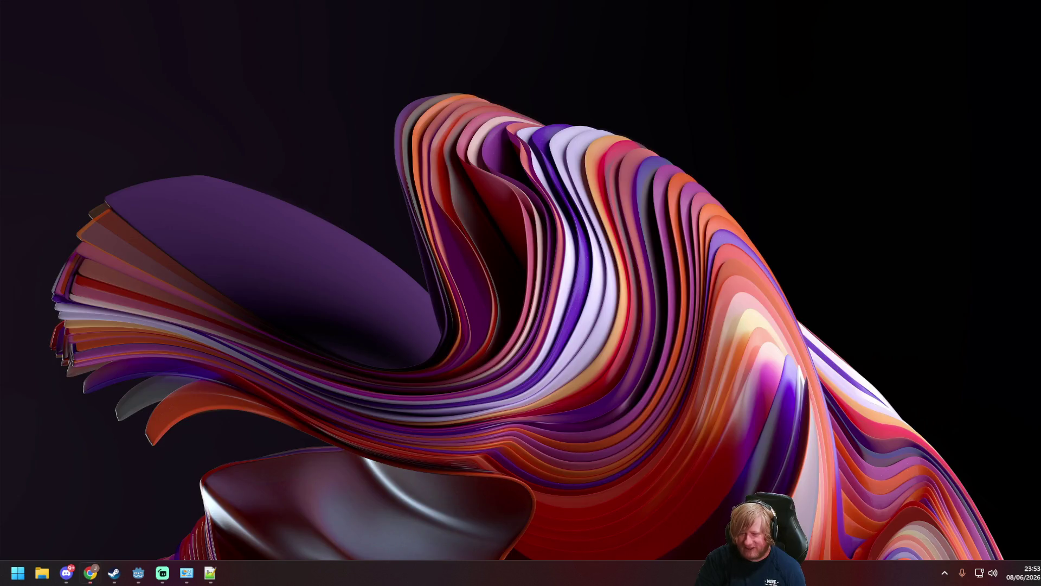
key(super+d)
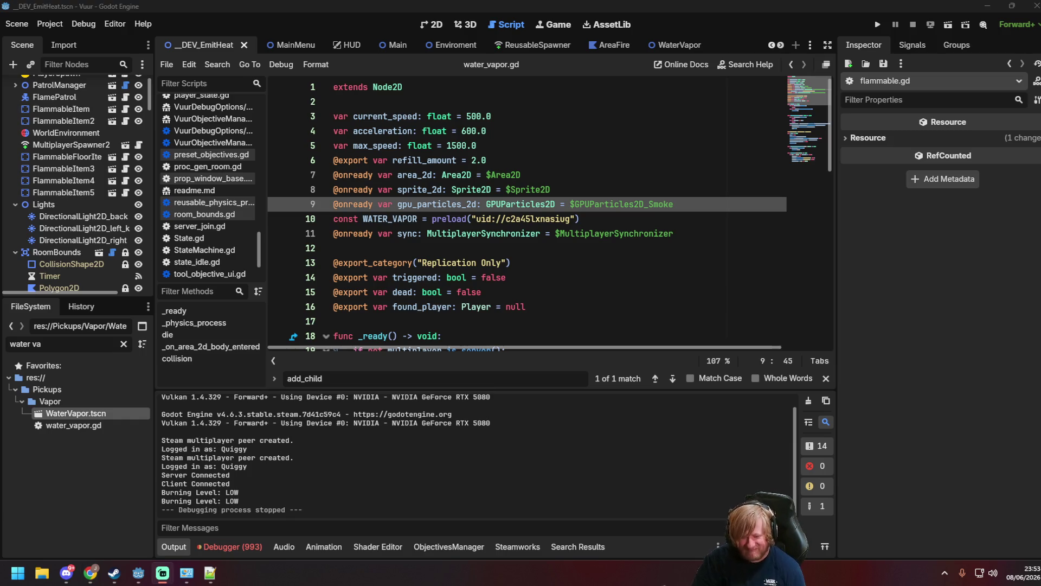
click(668, 275)
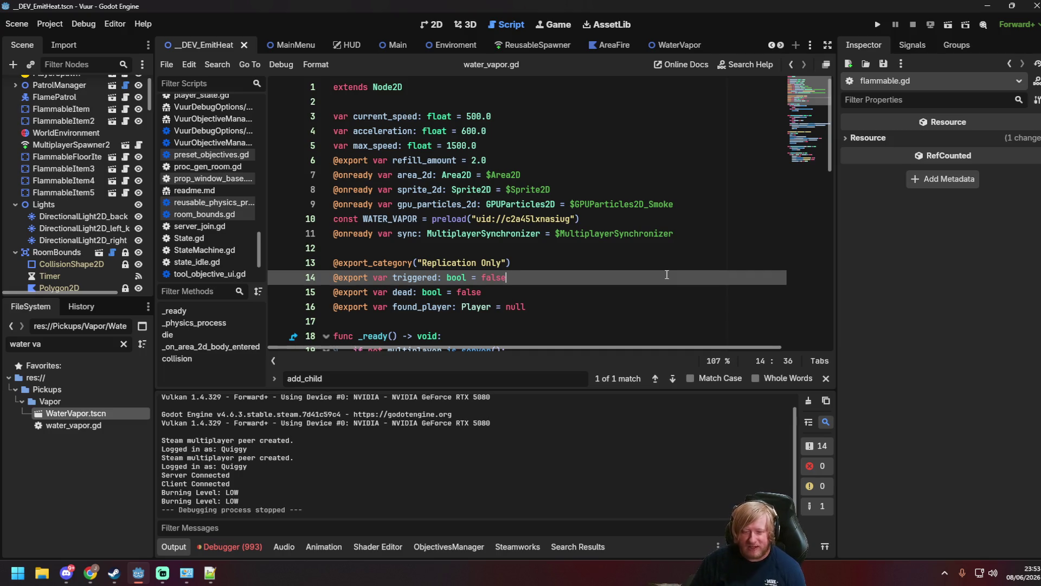
Review the triggered = true assignment in the collision handler, then return to line 40.
scroll(649, 291, down, 10)
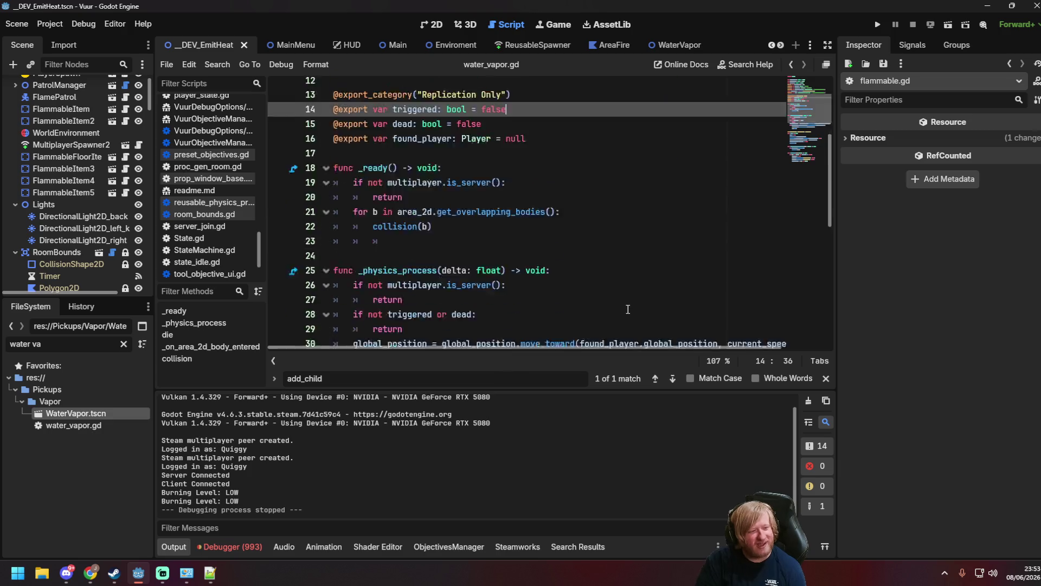
click(609, 281)
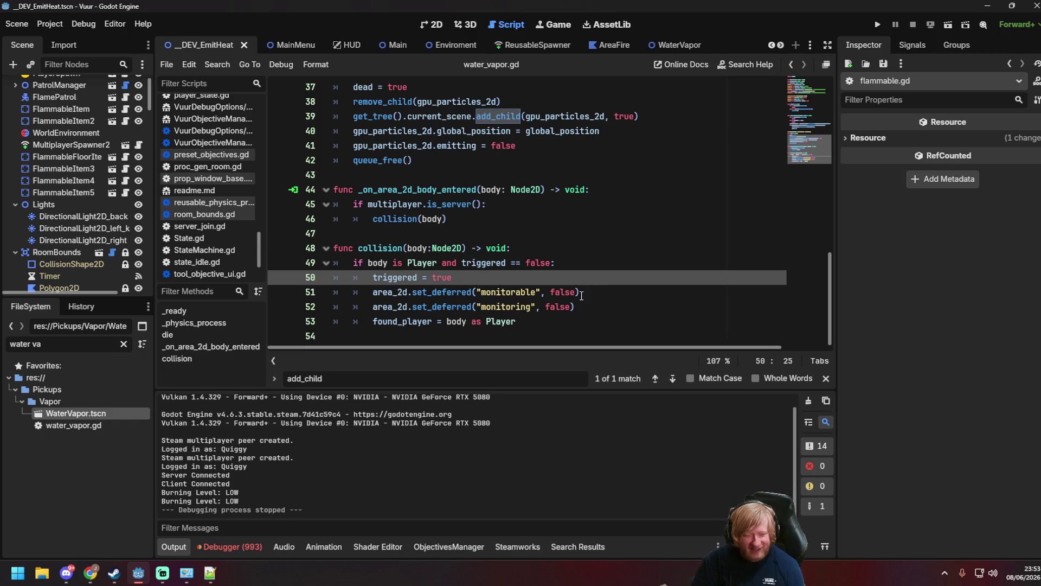
scroll(574, 283, up, 3)
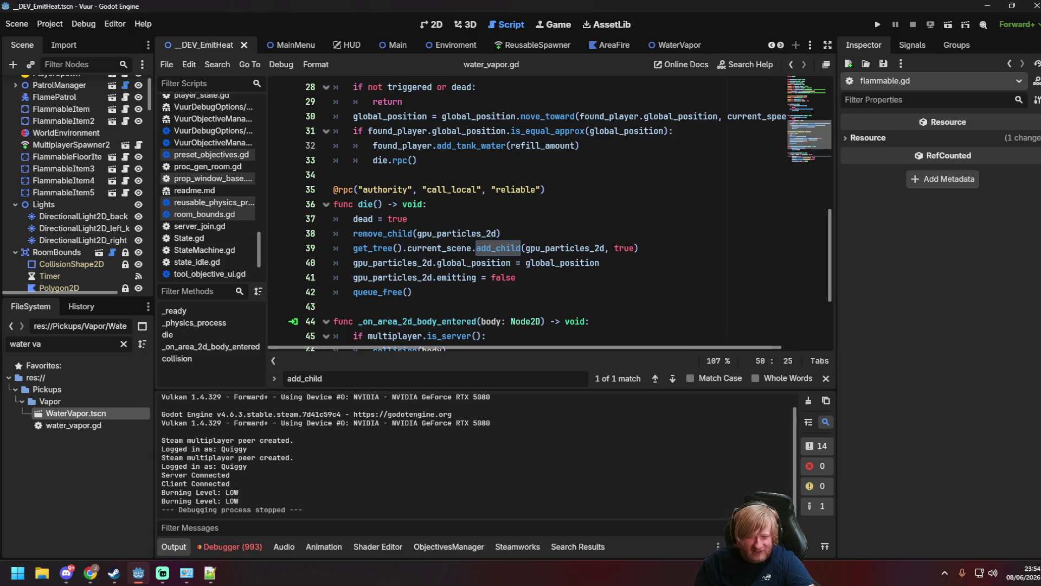
key(alt+Tab)
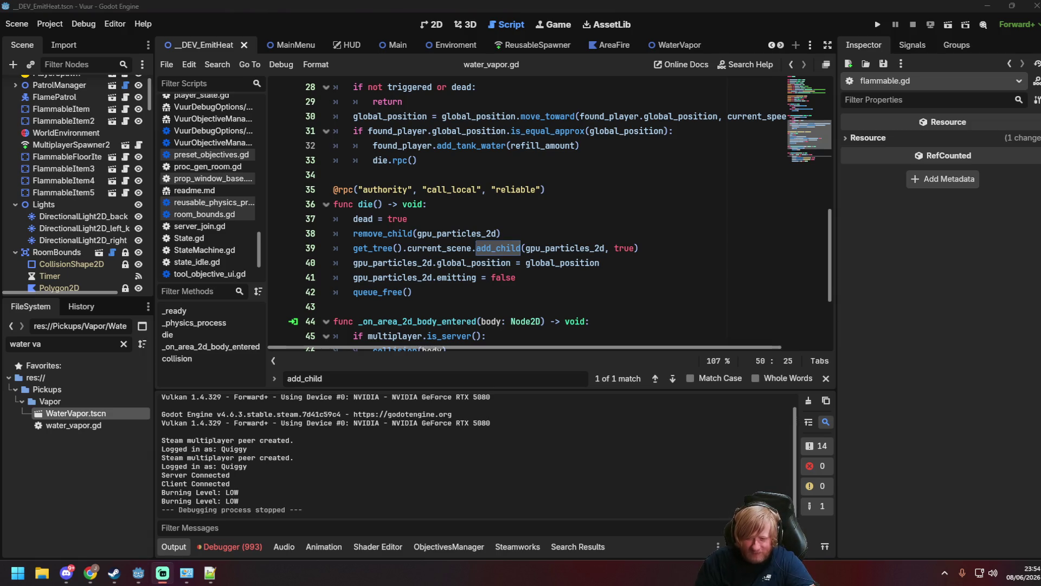
click(602, 262)
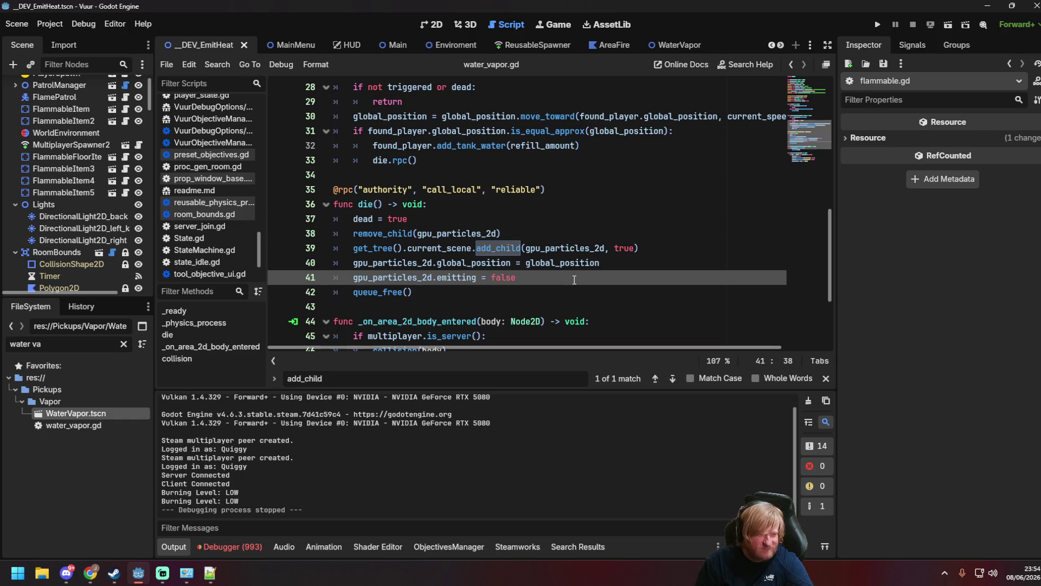
Review the _physics_process pickup code (add_tank_water, die.rpc()) and bring up the WaterVapor scene.
scroll(580, 276, up, 3)
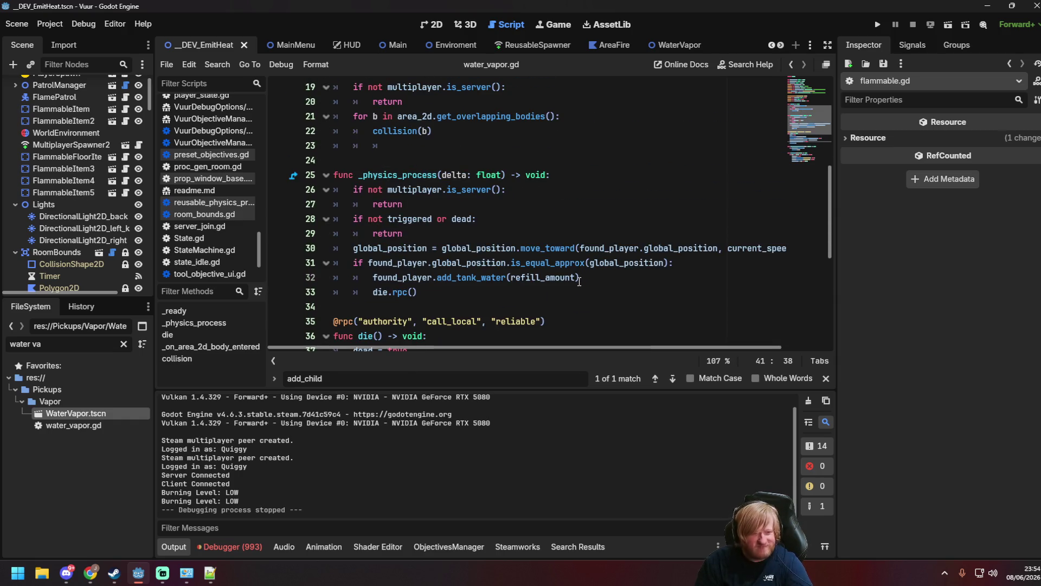
click(579, 283)
click(584, 291)
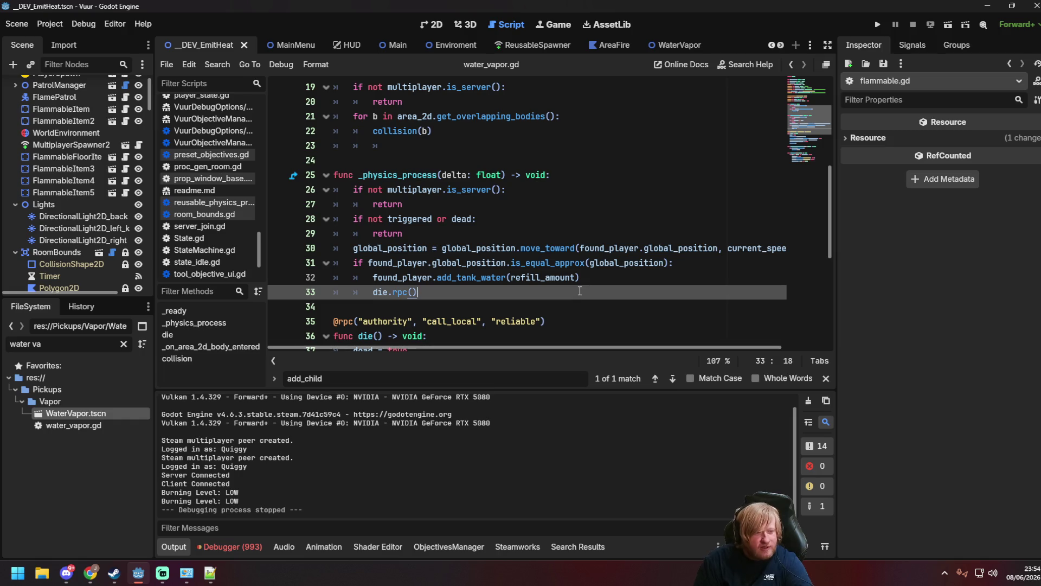
click(381, 173)
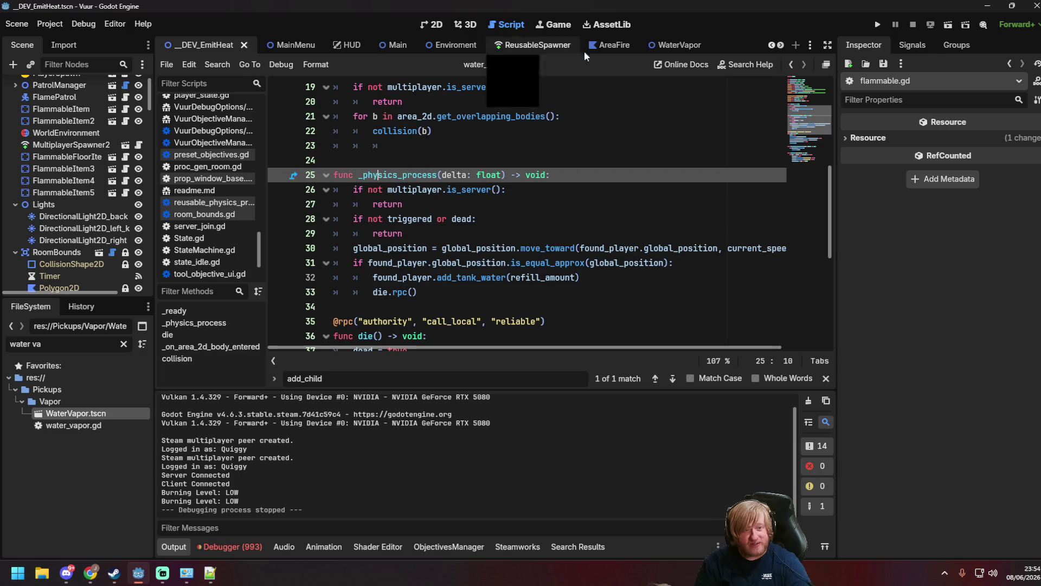
click(669, 49)
Inspect the WaterVapor root node's Process, Thread Group, Material, Visibility and Transform properties.
click(33, 87)
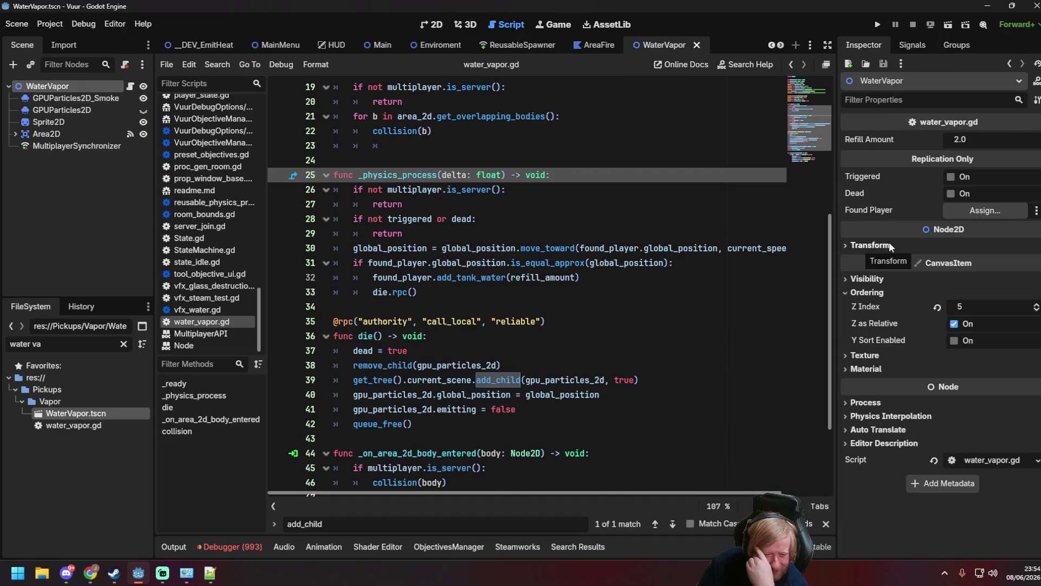
click(847, 402)
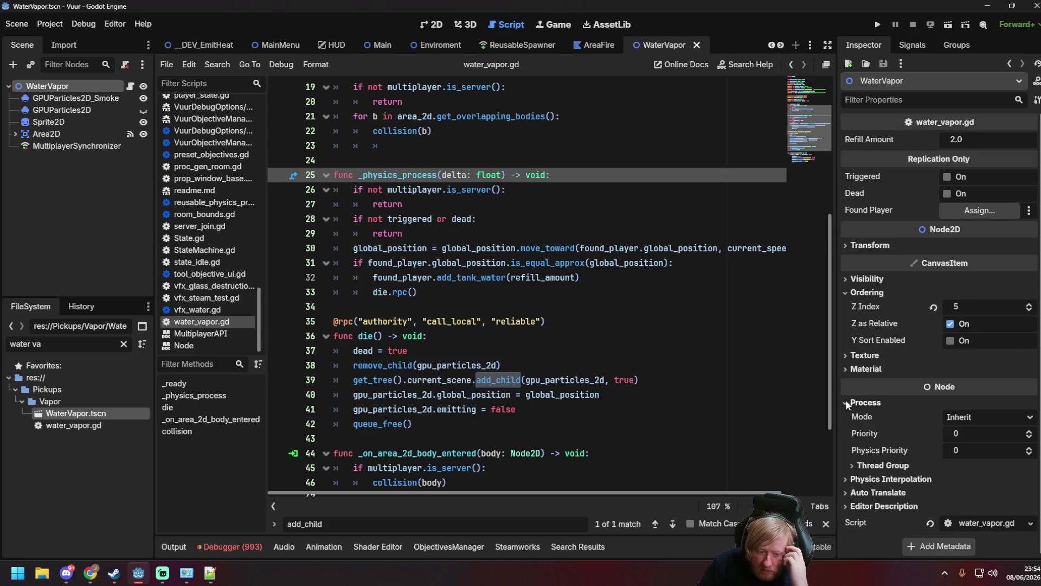
click(854, 465)
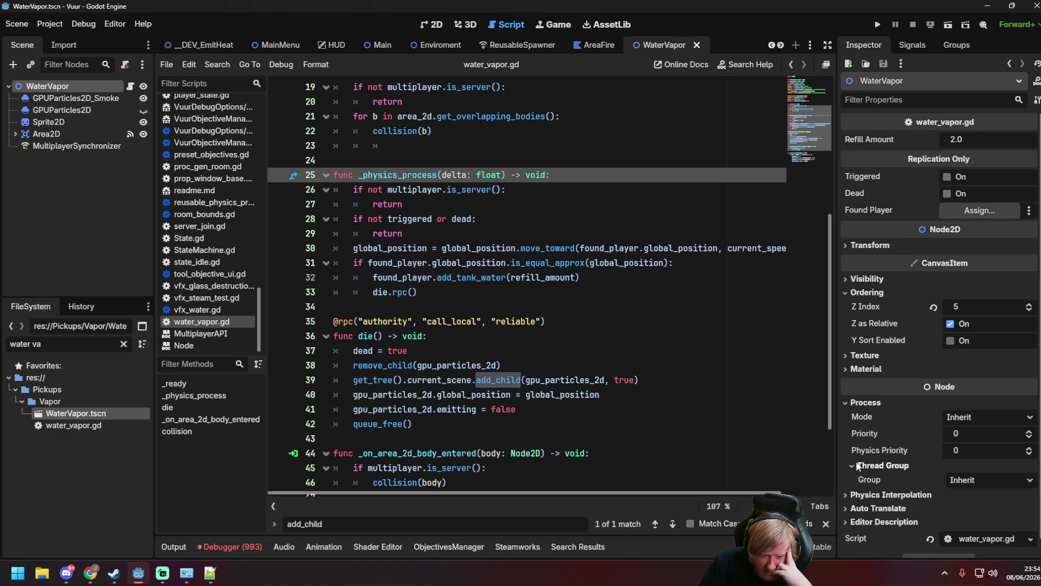
click(844, 495)
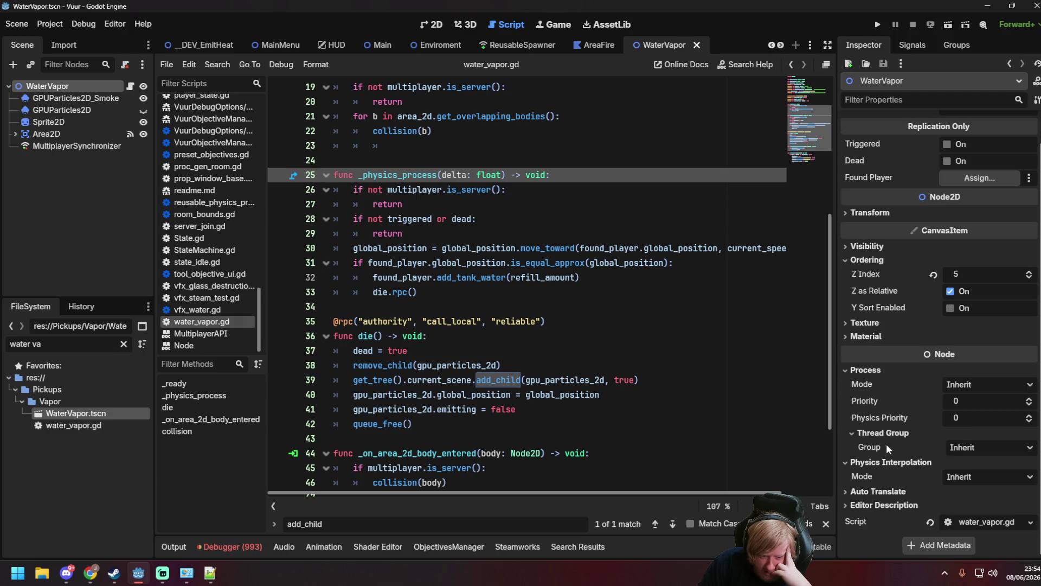
click(846, 491)
scroll(844, 507, up, 2)
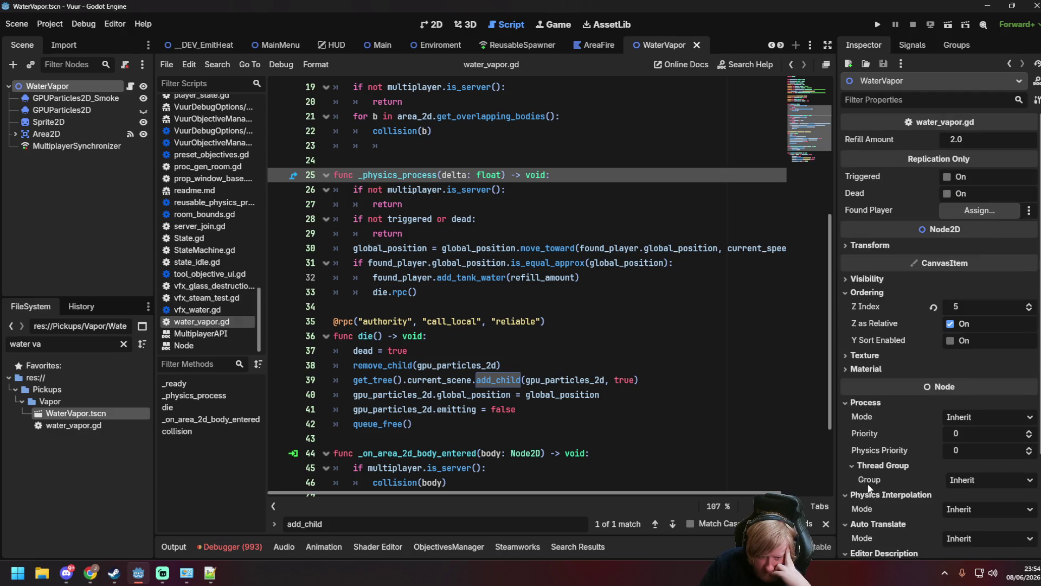
click(840, 369)
click(841, 355)
click(842, 355)
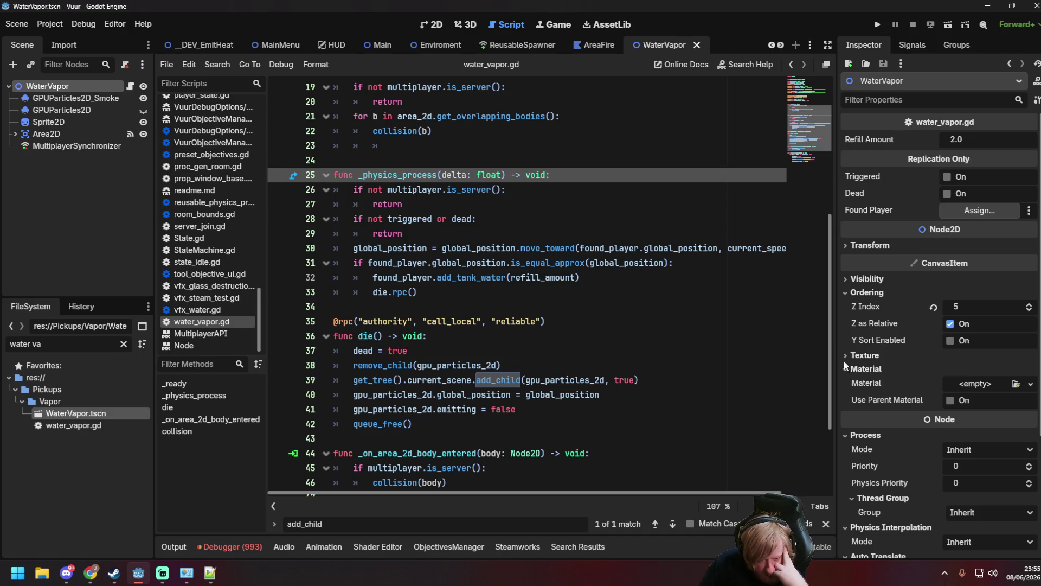
click(842, 279)
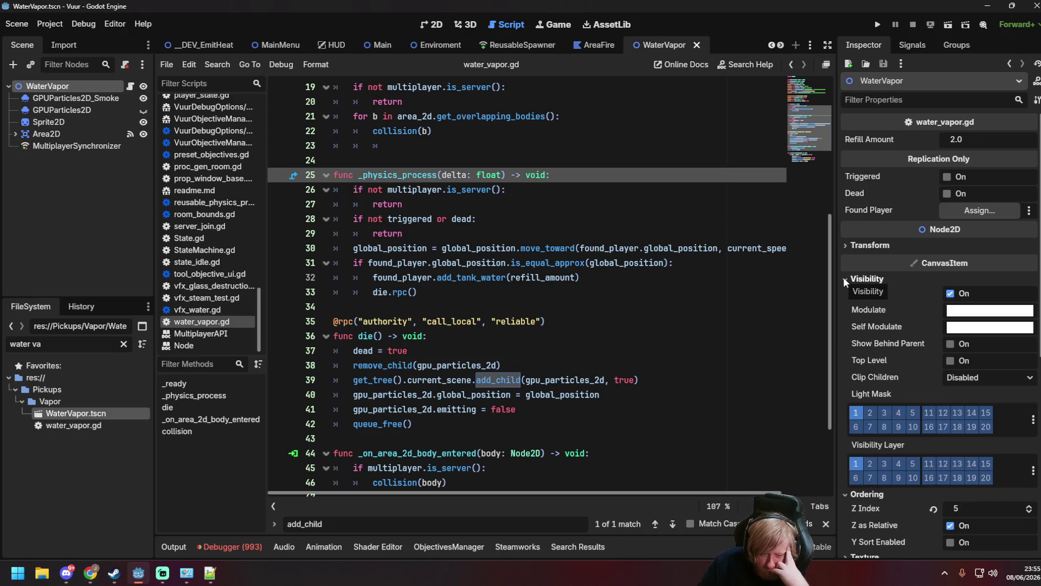
click(845, 244)
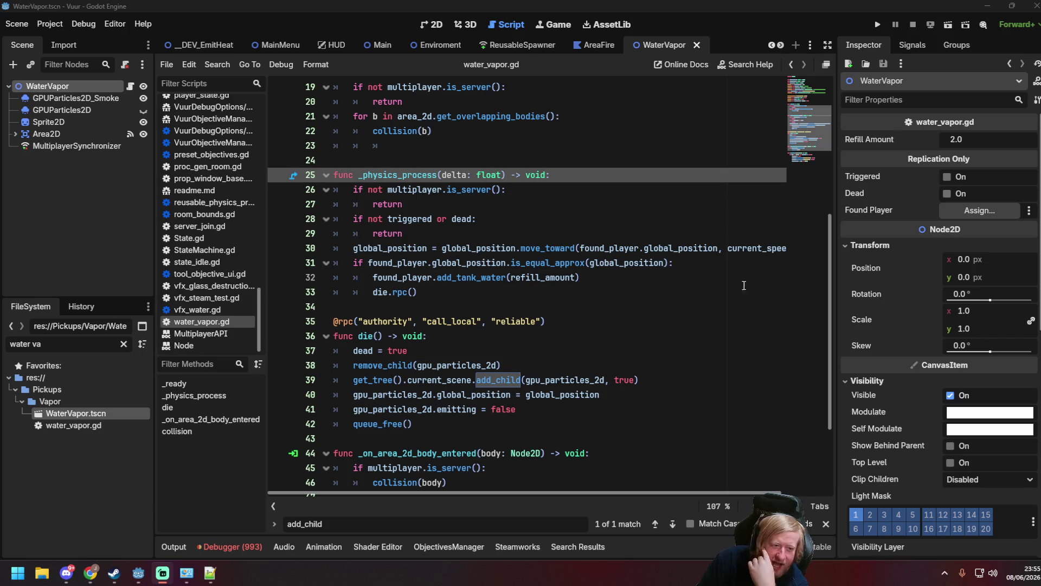
Check the is_equal_approx line and empty line 24, then switch to the _DEV_EmitHeat scene.
click(704, 264)
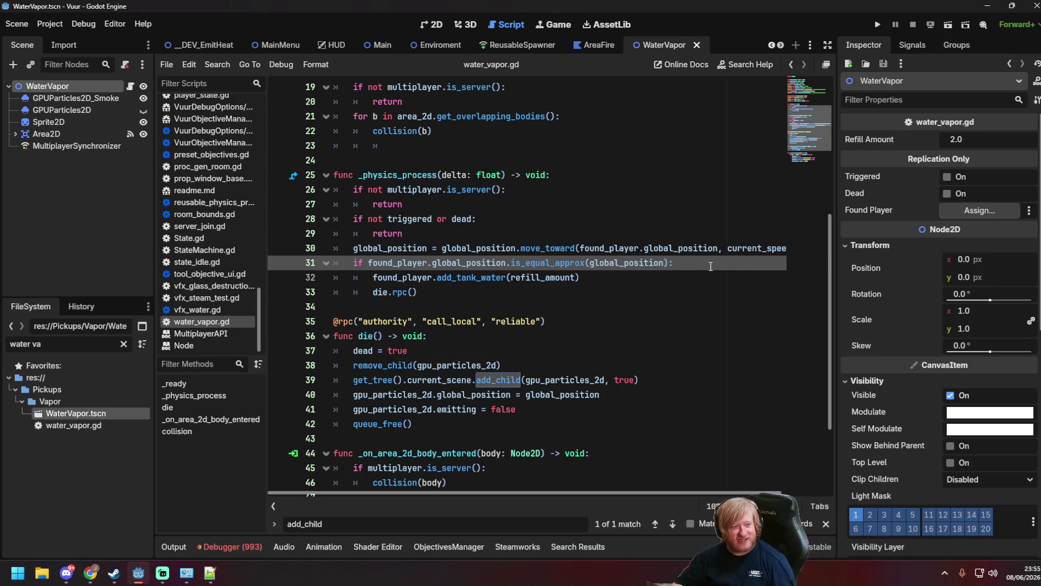
click(532, 159)
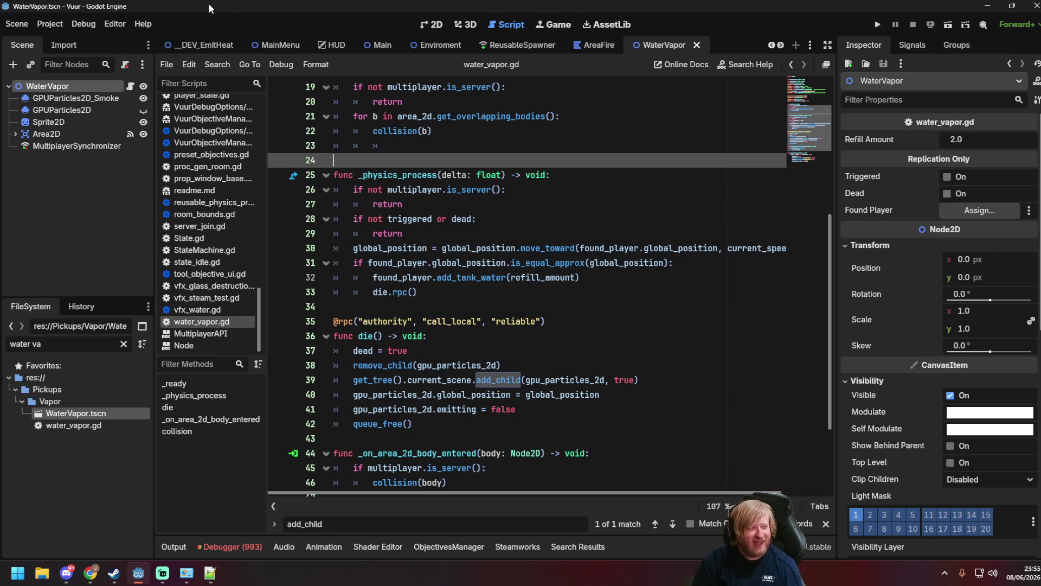
click(191, 44)
Run two game instances side by side, start a server in one and join from the other.
key(F6)
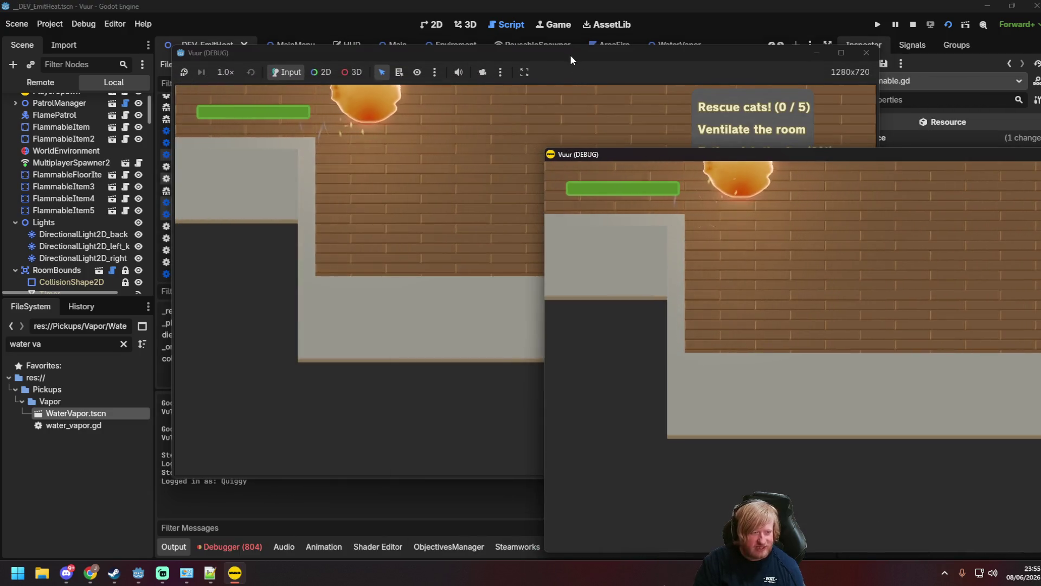
mouse_move(570, 54)
mouse_down()
mouse_move(364, 39)
mouse_move(375, 21)
mouse_move(314, 18)
mouse_up()
mouse_move(744, 161)
mouse_down()
mouse_move(765, 107)
mouse_move(708, 106)
mouse_up()
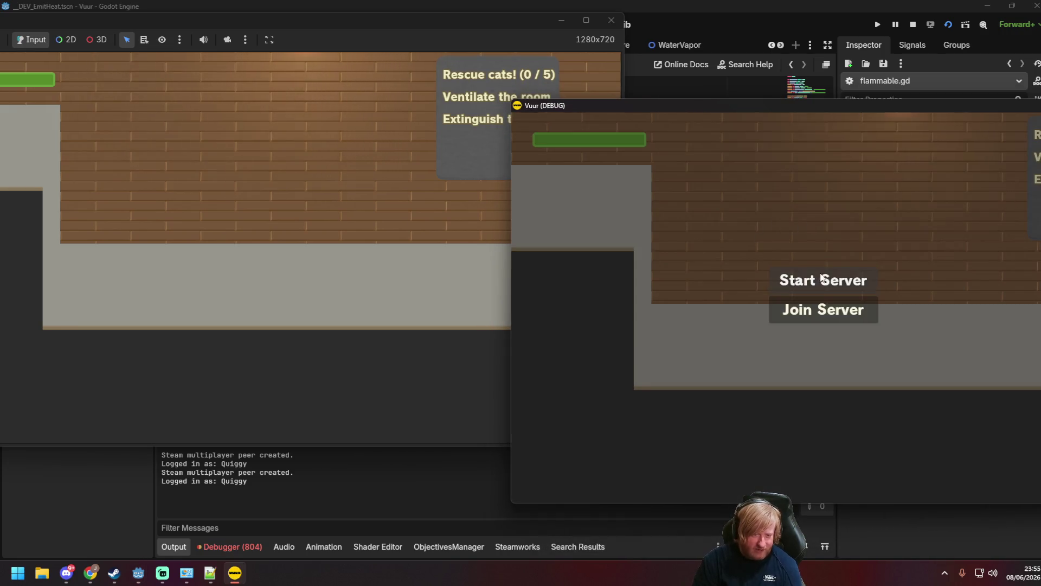
click(823, 306)
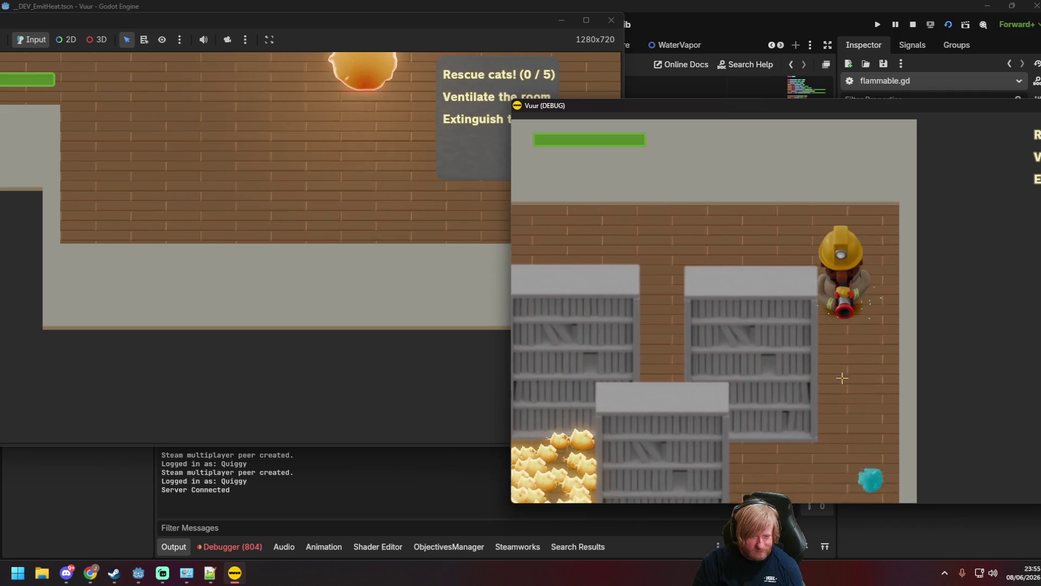
key(s)
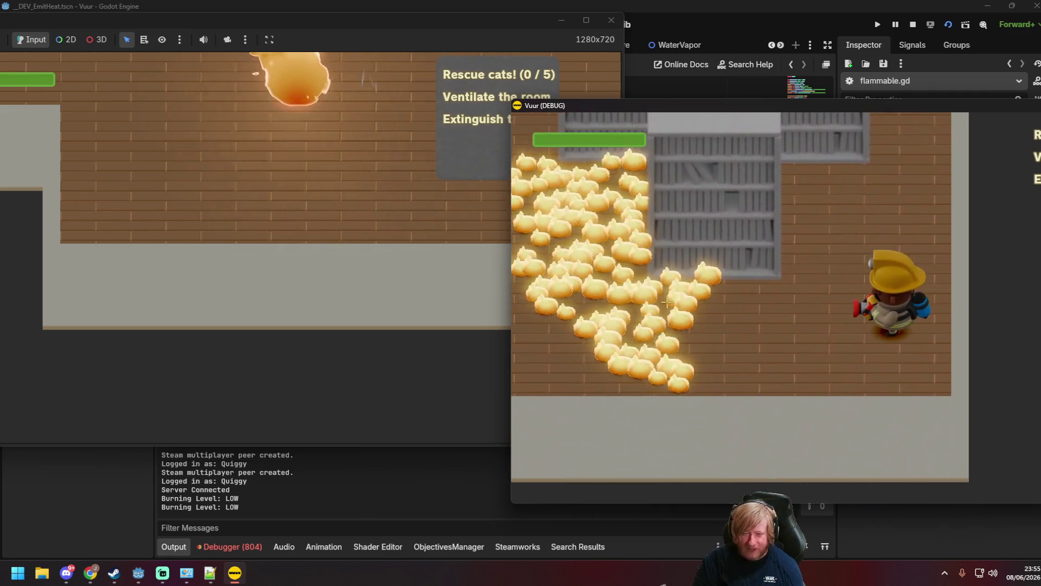
click(327, 184)
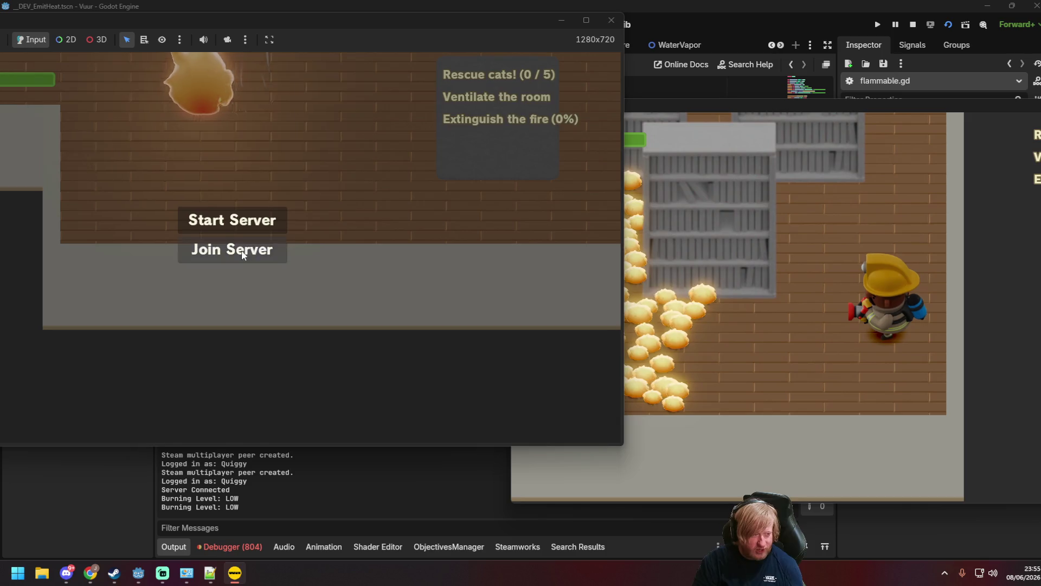
click(242, 255)
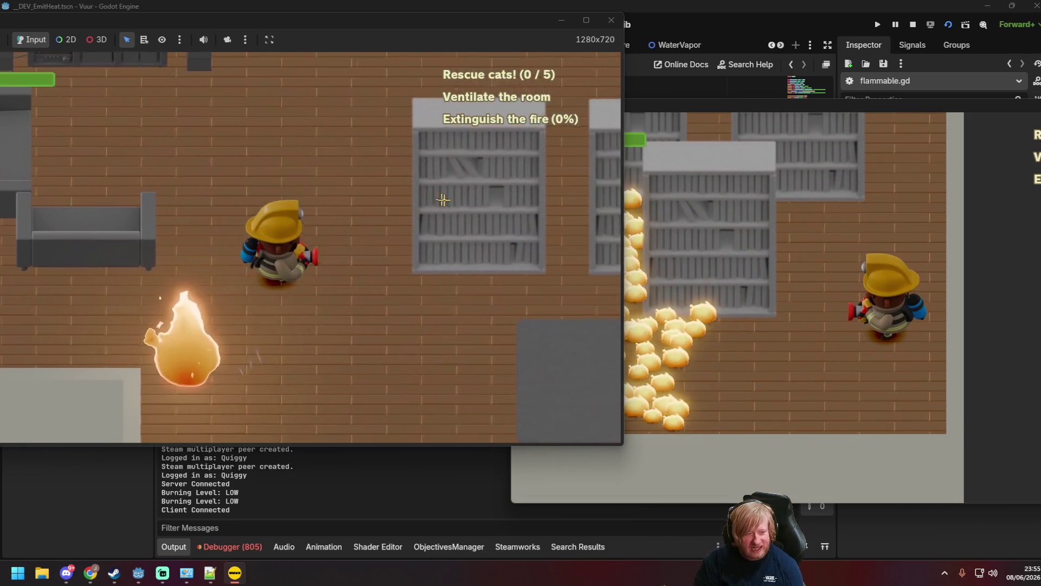
Walk the firefighter to the fire and spray water on it.
key(d)
key(s)
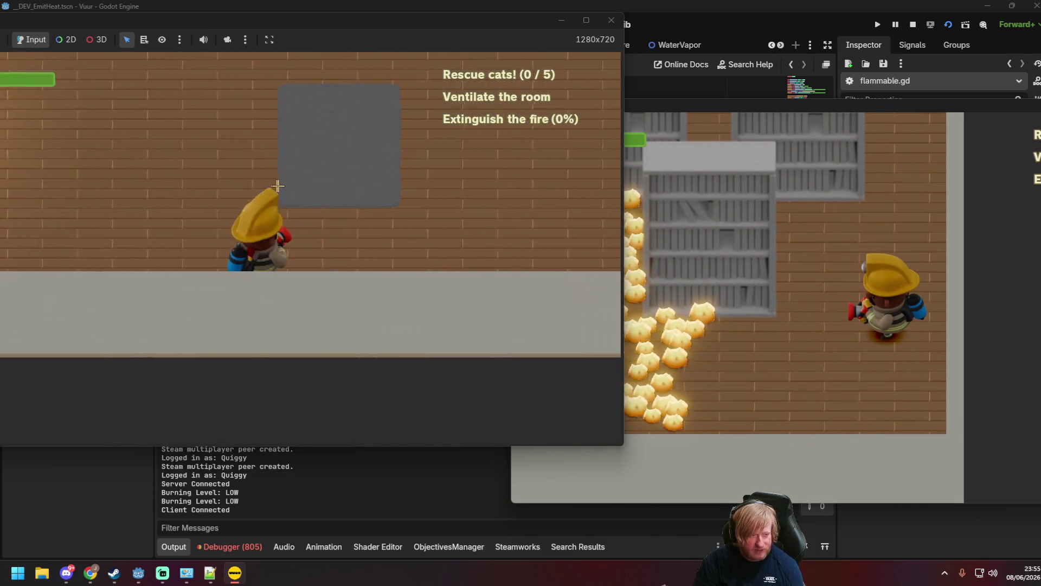
key(a)
mouse_move(103, 124)
mouse_down()
mouse_move(67, 117)
mouse_move(400, 197)
mouse_move(372, 163)
mouse_move(367, 109)
mouse_move(251, 80)
mouse_move(465, 209)
mouse_move(764, 113)
mouse_move(837, 119)
mouse_up()
key(w)
key(d)
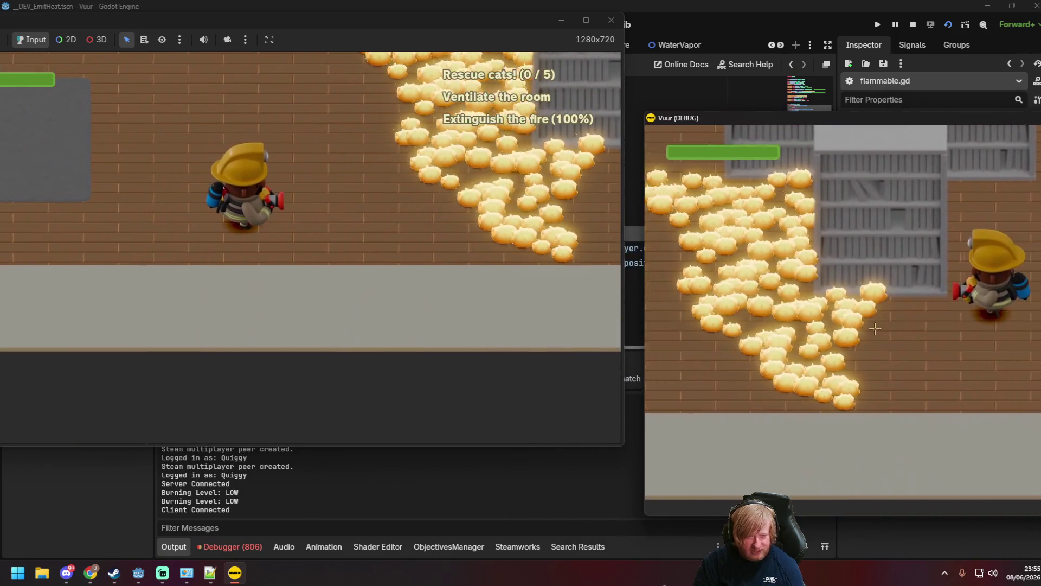
key(w)
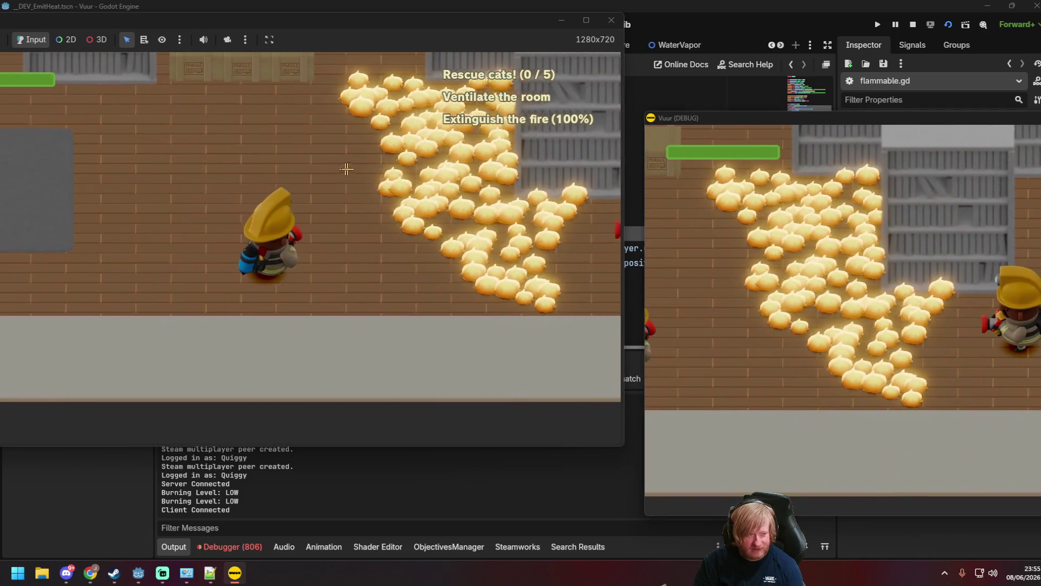
key(w)
key(s)
key(a)
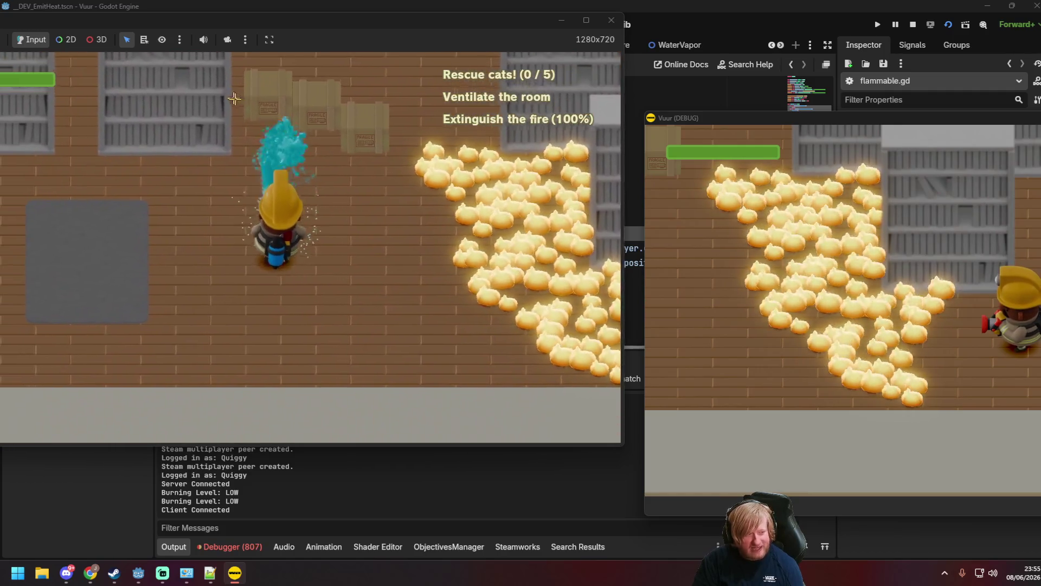
key(d)
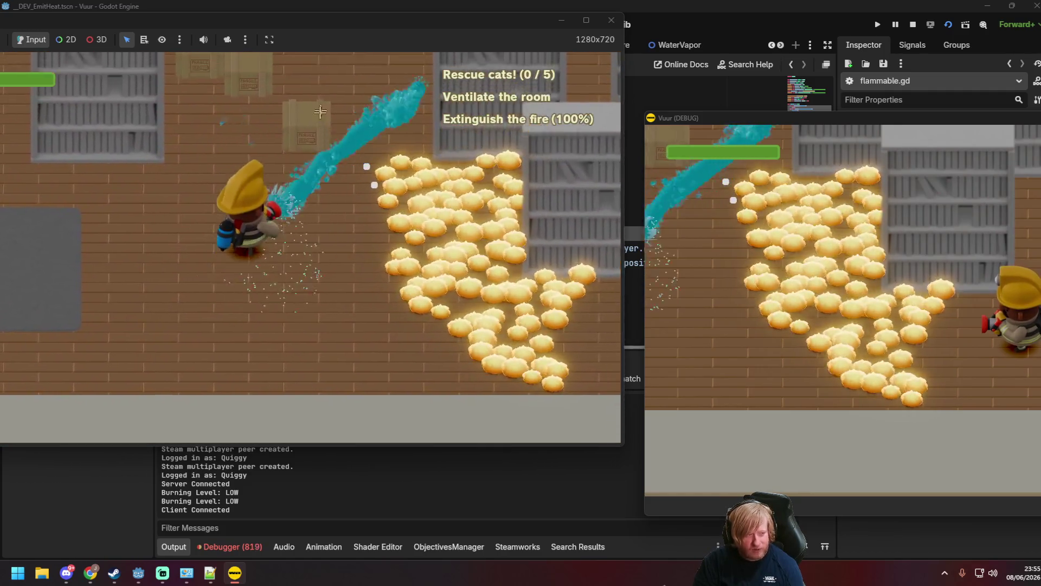
key(s)
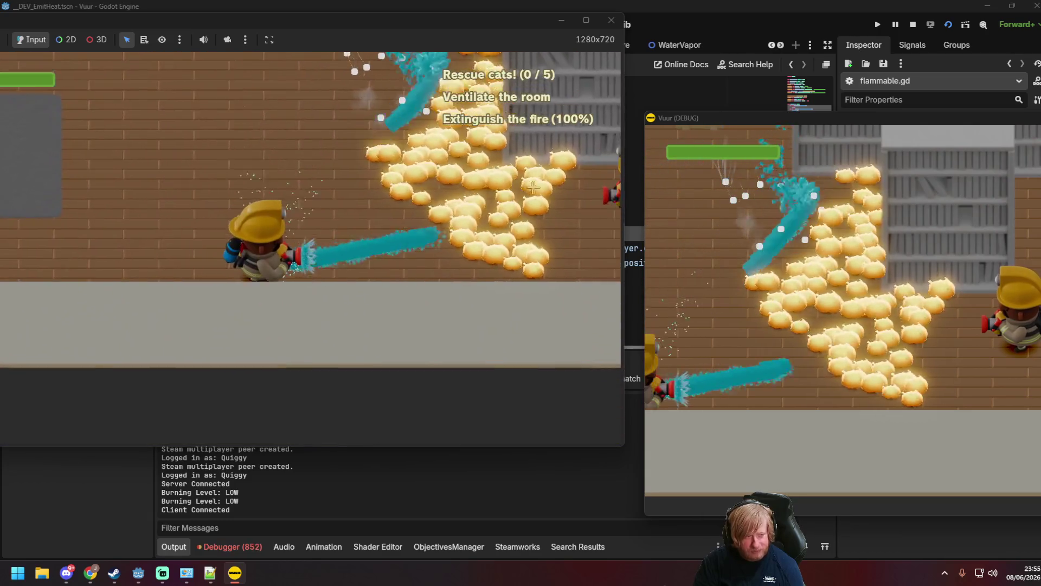
key(w)
key(s)
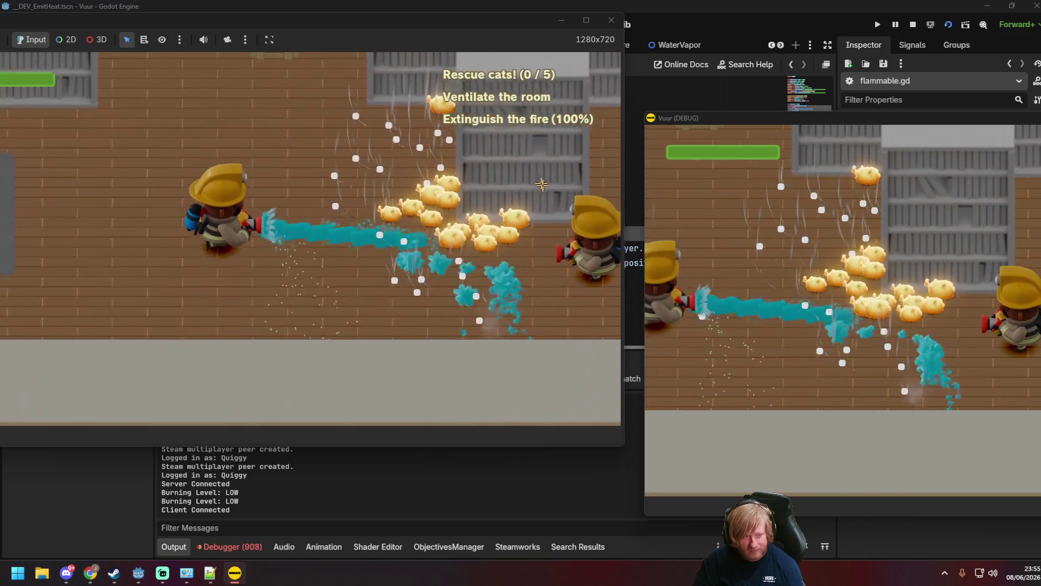
Keep maneuvering and spraying until the remaining flames are out, then stop the game.
key(s)
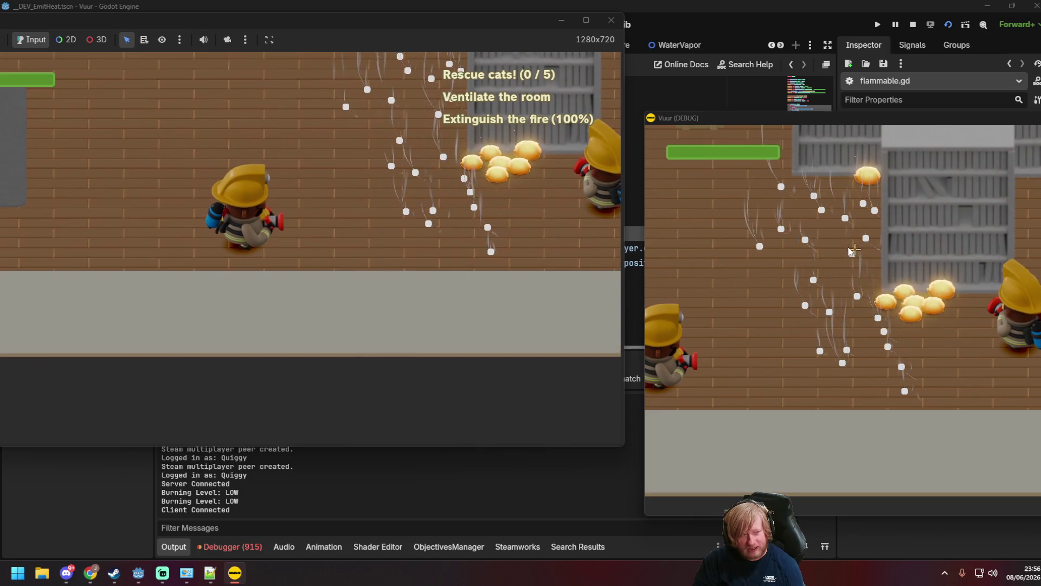
key(w)
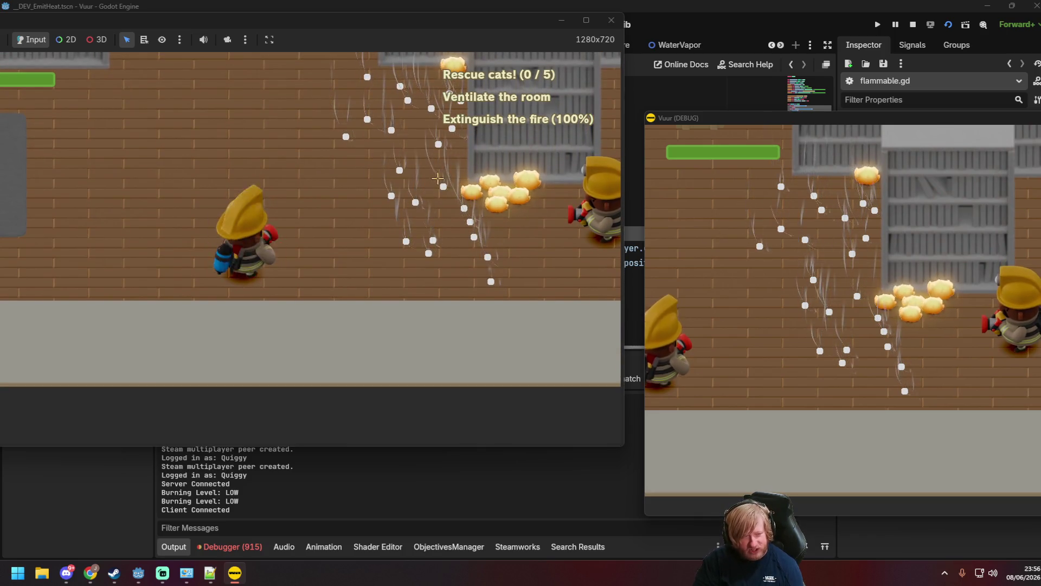
key(w)
key(w)
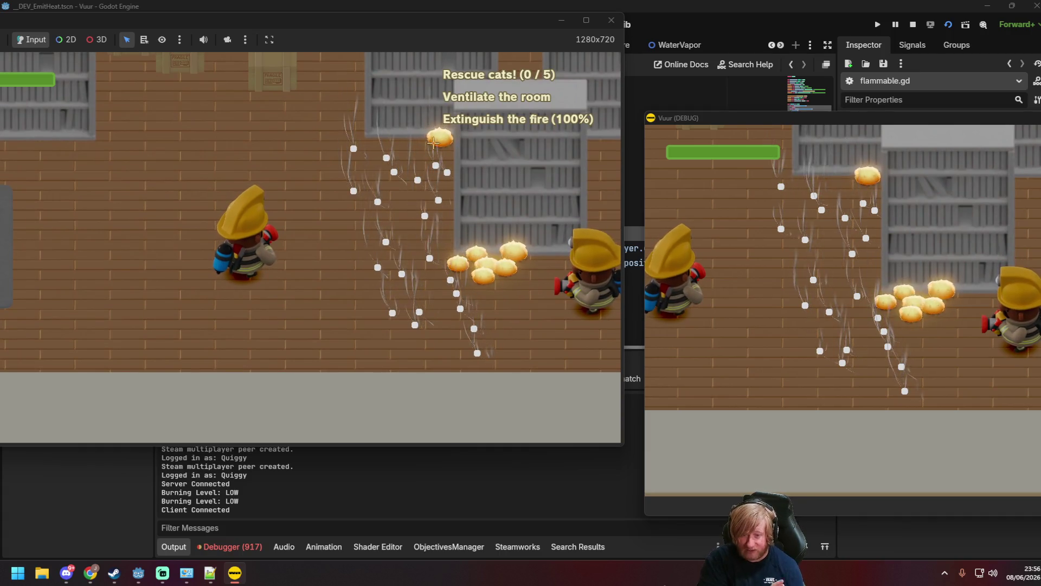
key(s)
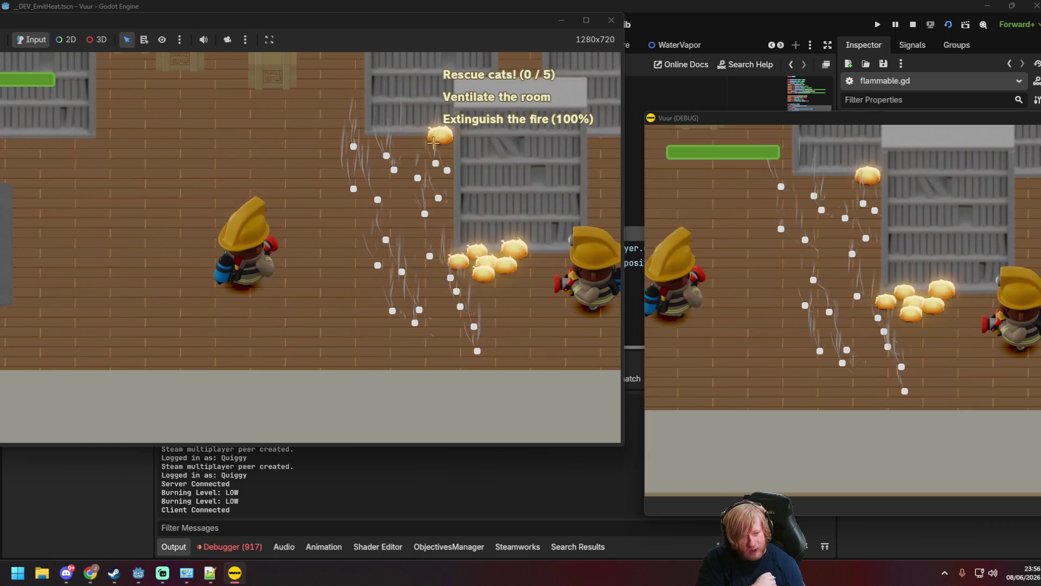
key(d)
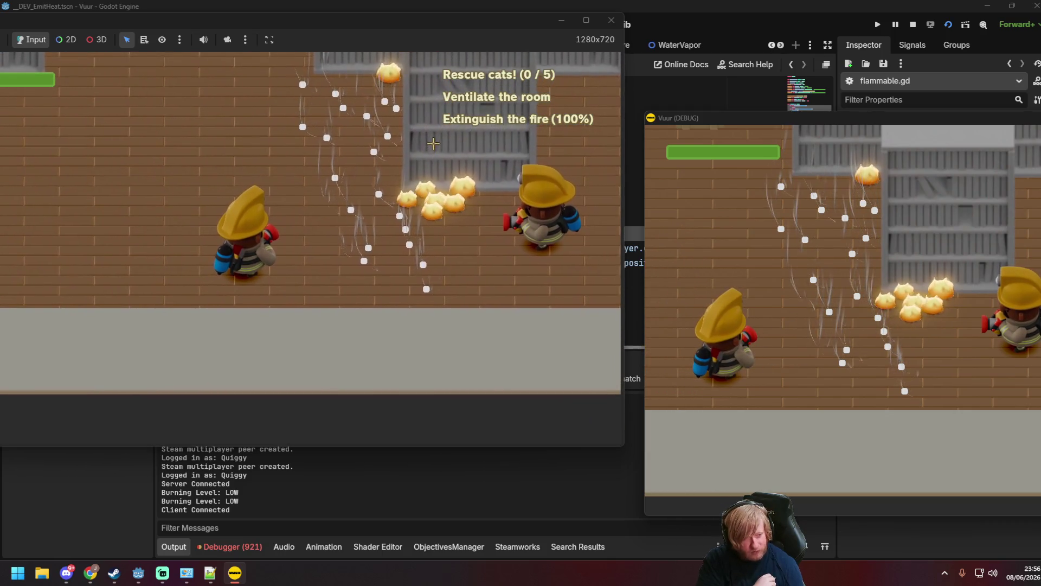
key(s)
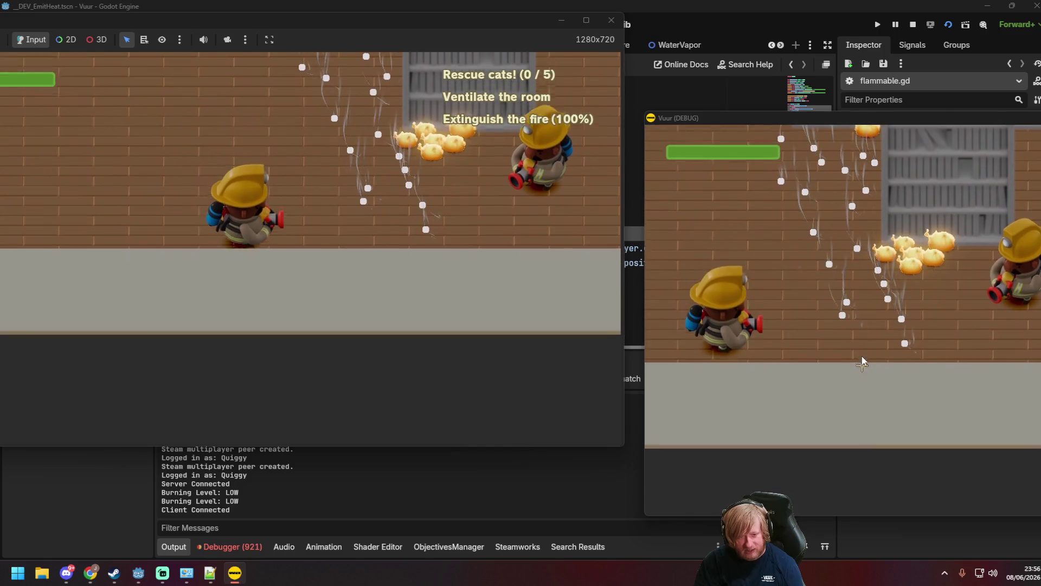
key(d)
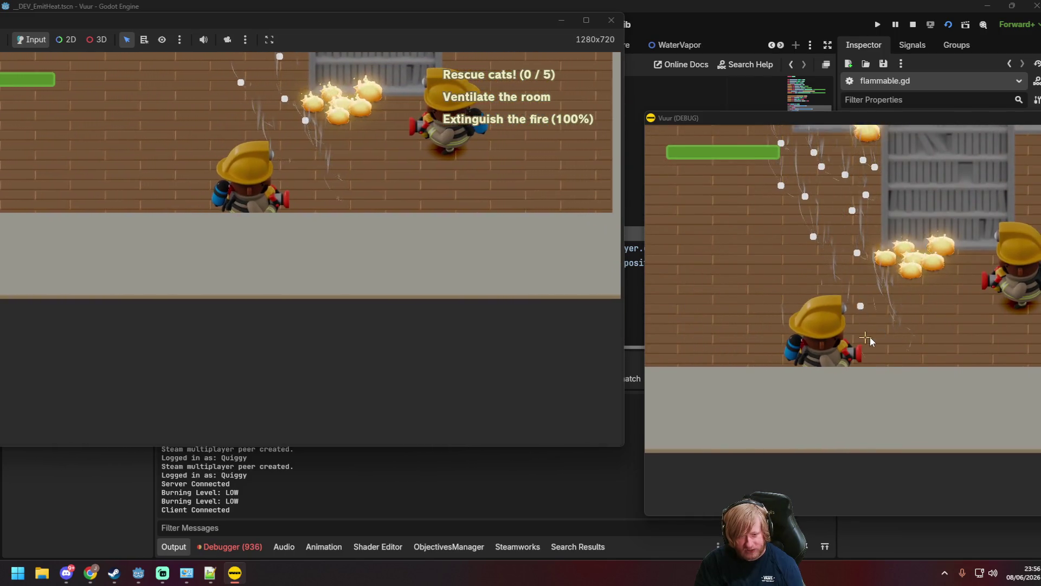
key(a)
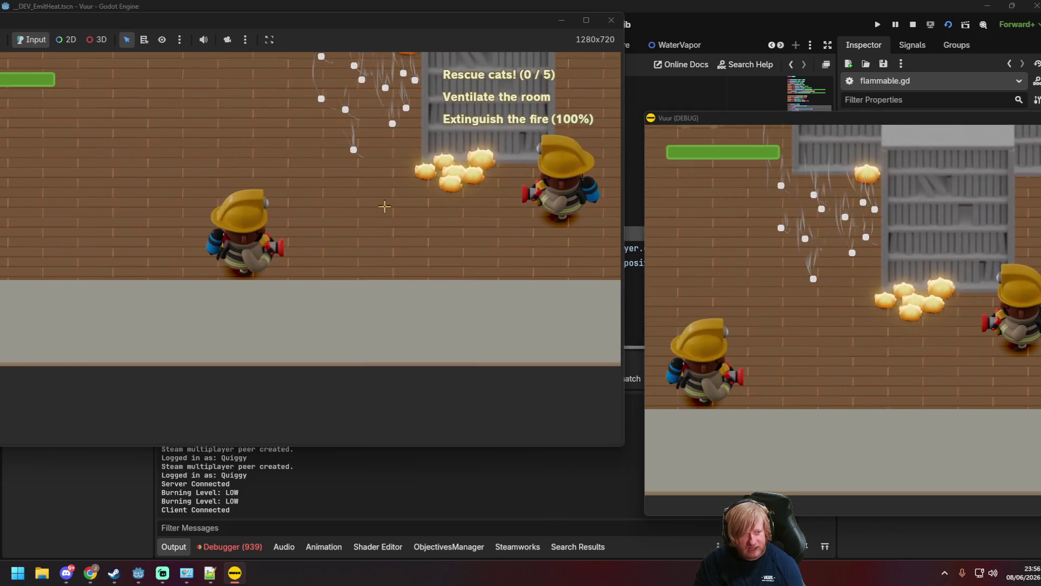
key(w)
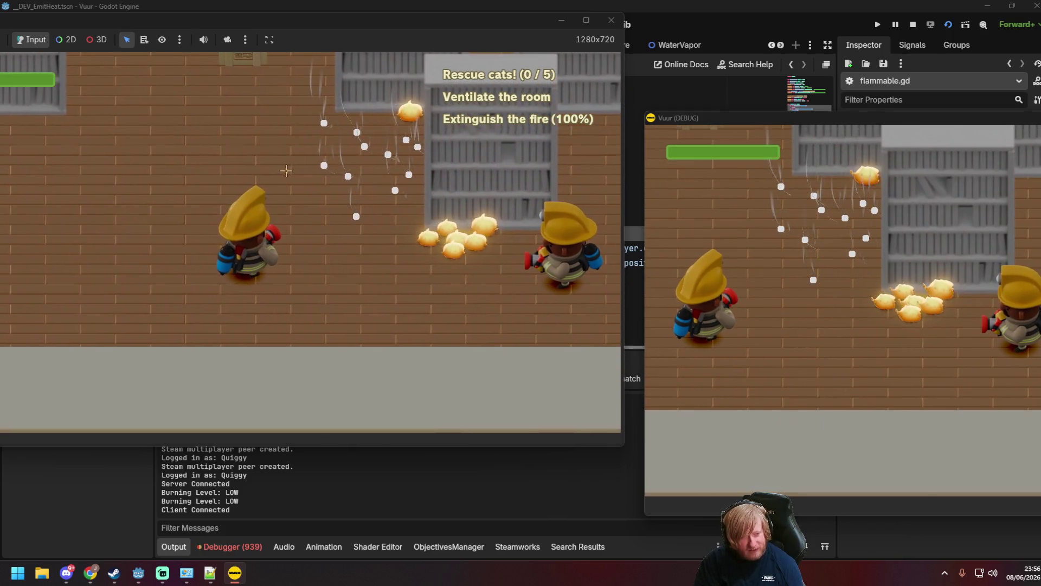
key(w)
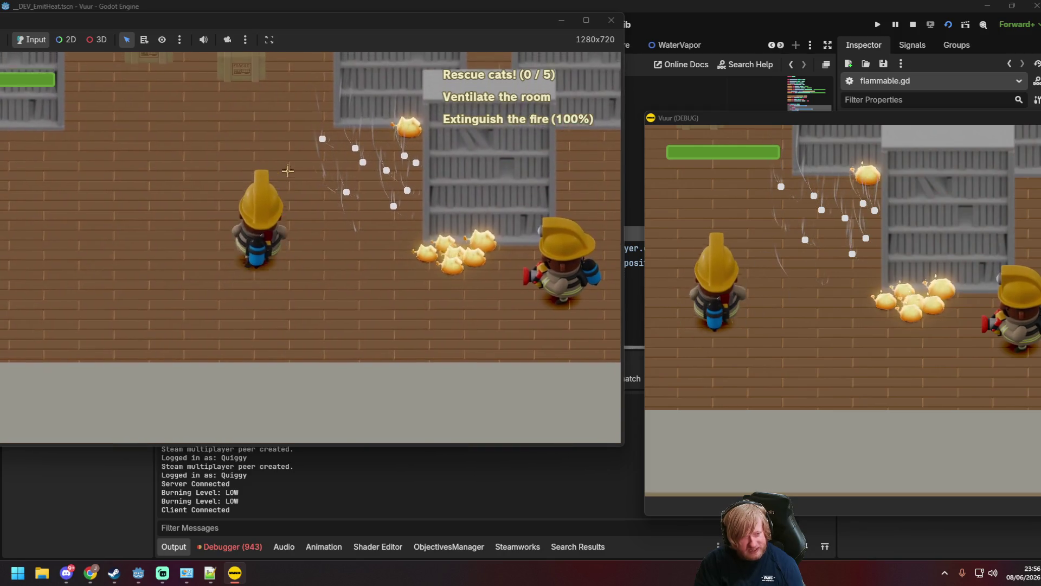
key(d)
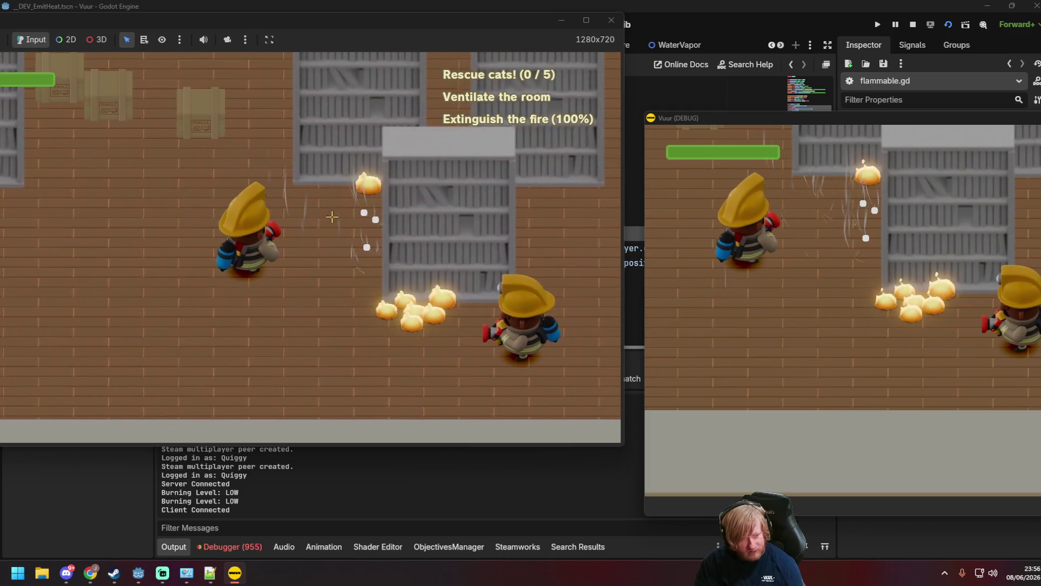
mouse_move(336, 214)
mouse_down()
mouse_move(350, 255)
mouse_move(390, 217)
mouse_move(404, 229)
mouse_up()
key(s)
key(w)
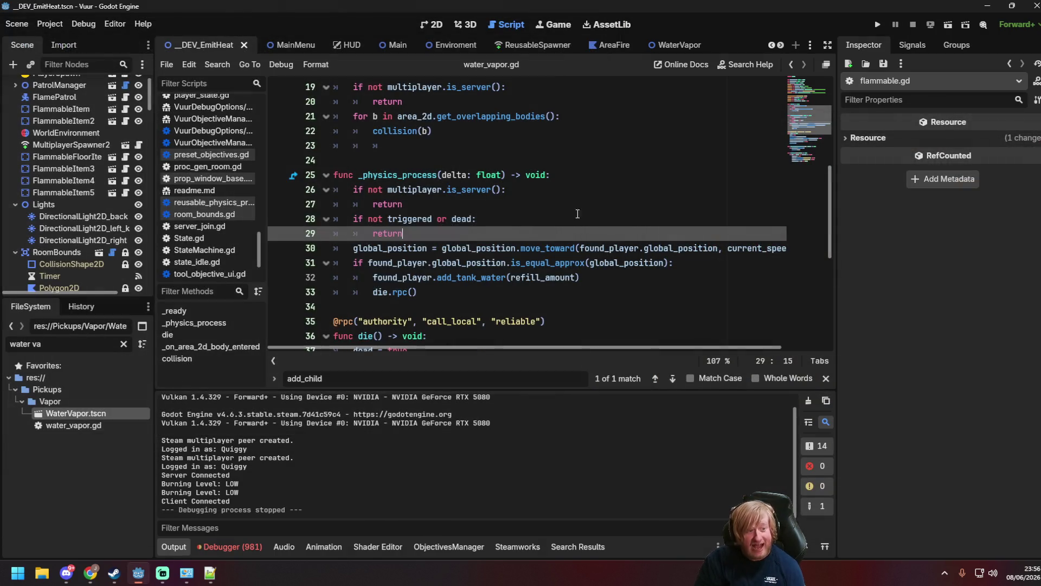
click(611, 20)
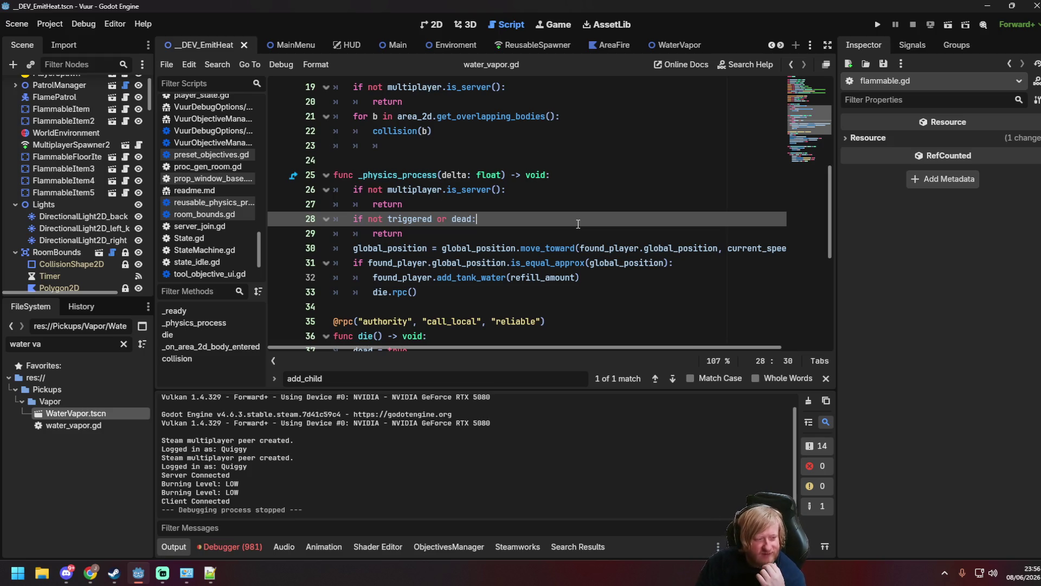
Review the move_toward call on line 30 and the triggered check on line 49.
click(565, 252)
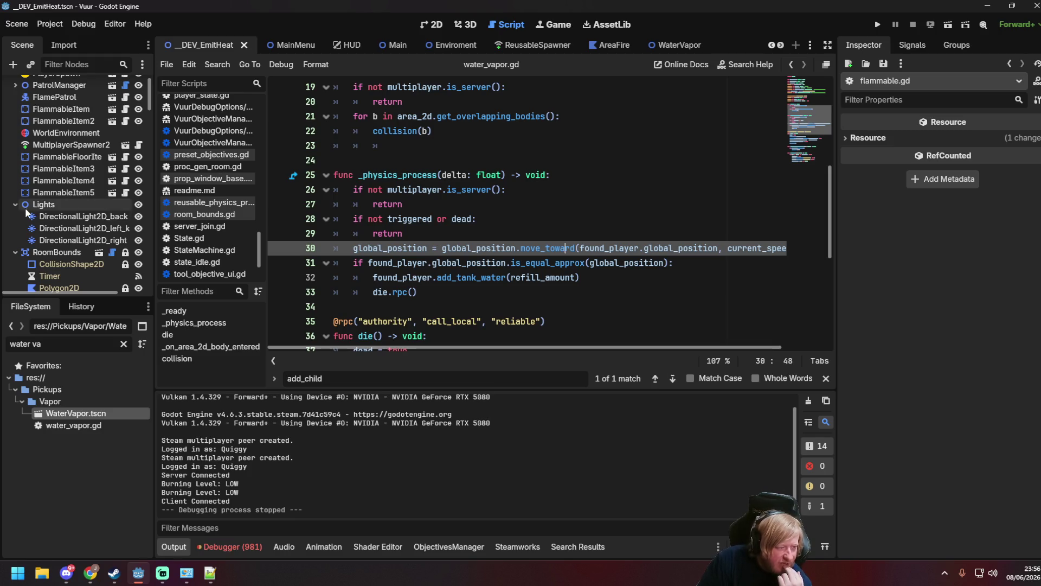
scroll(565, 264, up, 2)
scroll(521, 262, down, 8)
scroll(495, 261, up, 6)
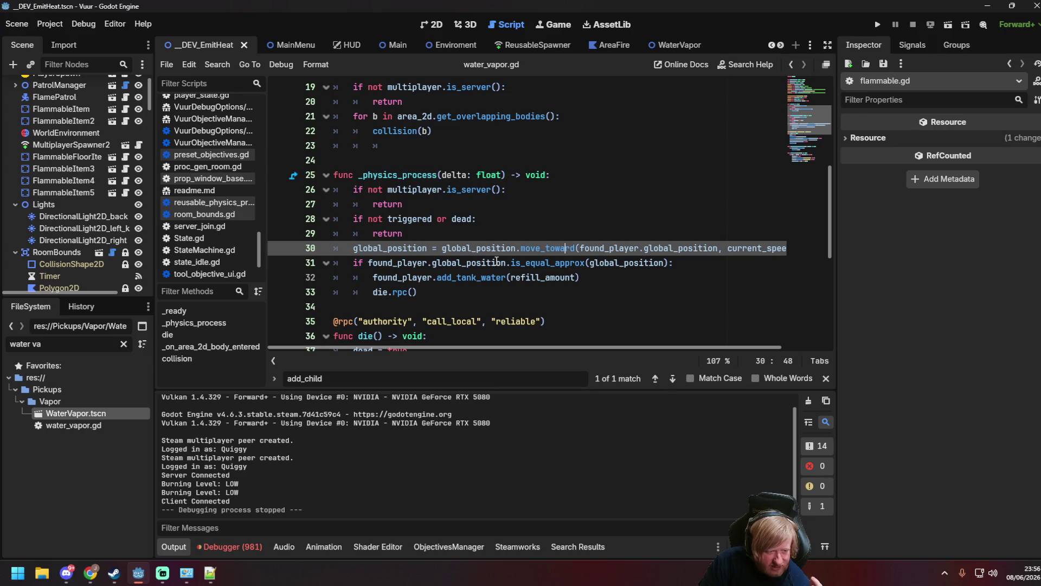
scroll(496, 260, down, 5)
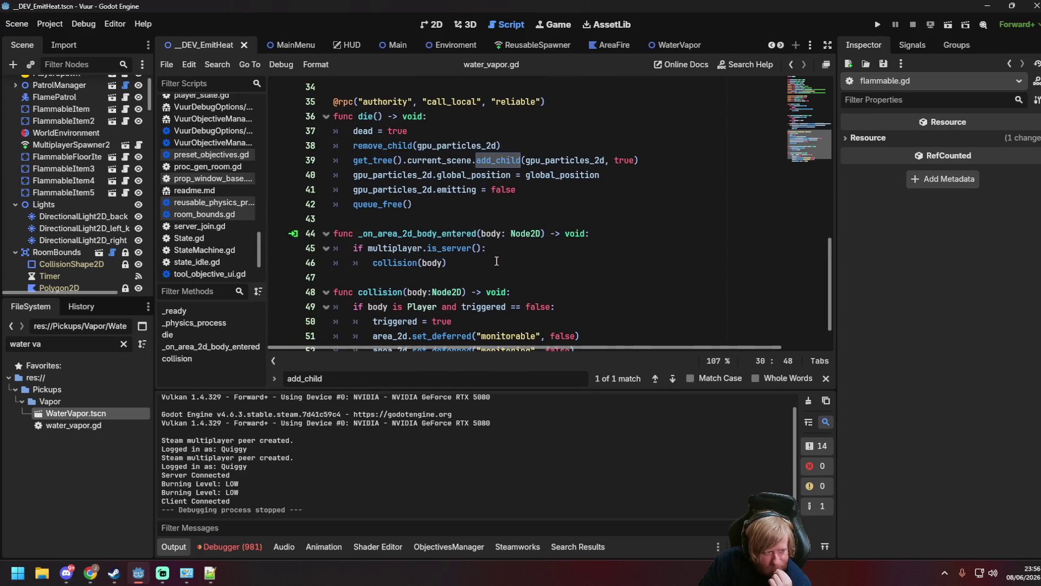
scroll(496, 260, down, 1)
click(496, 261)
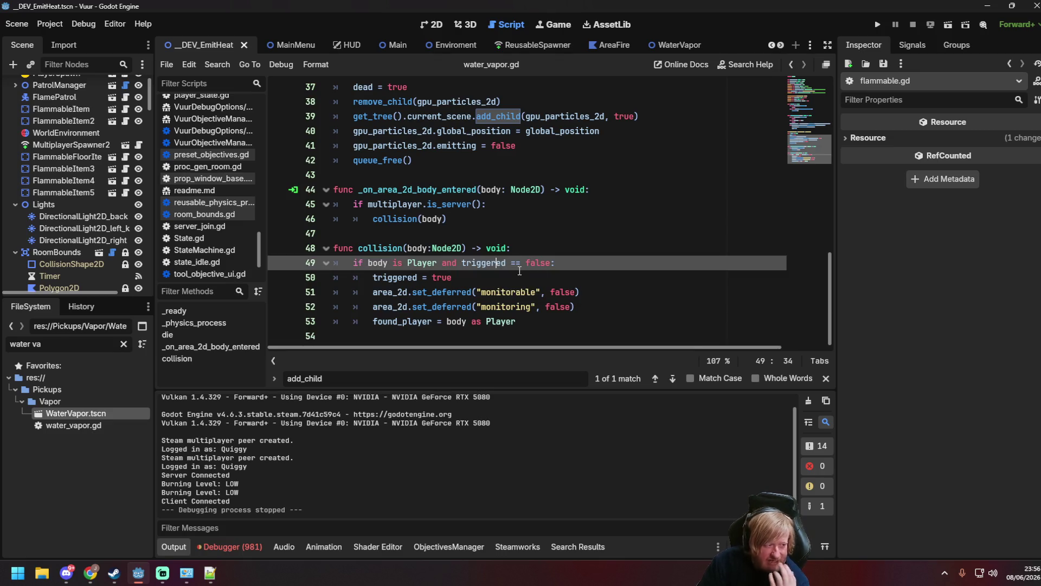
scroll(179, 187, down, 3)
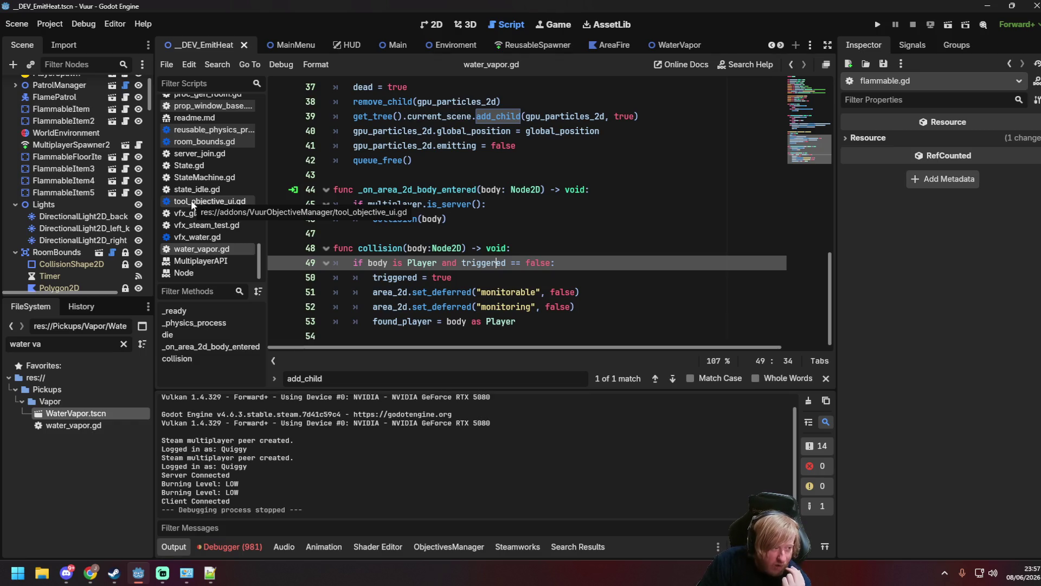
scroll(191, 199, up, 10)
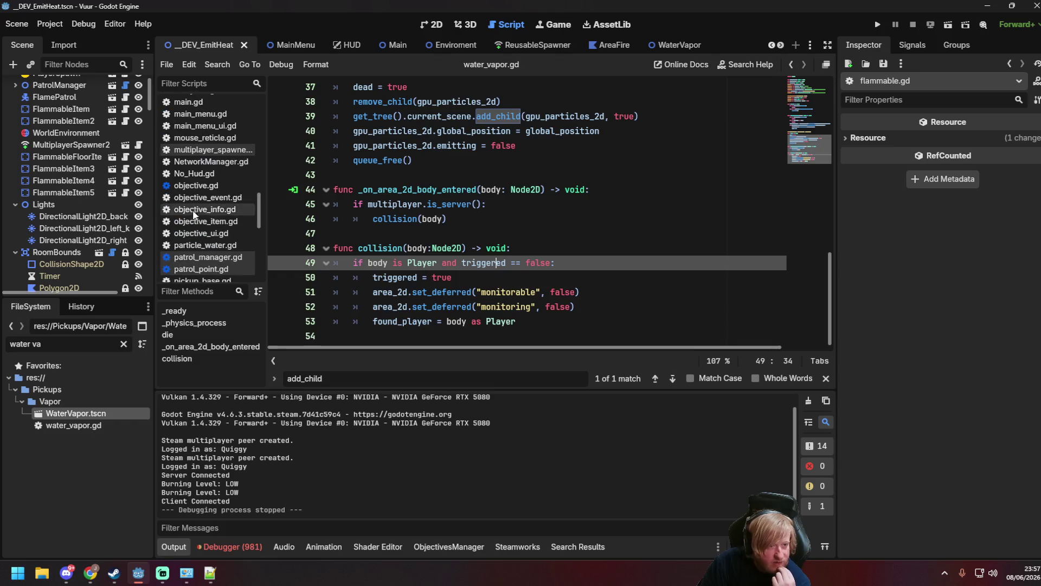
Check which WaterVapor properties the MultiplayerSynchronizer replicates, then return to DEV_EmitHeat.
click(658, 46)
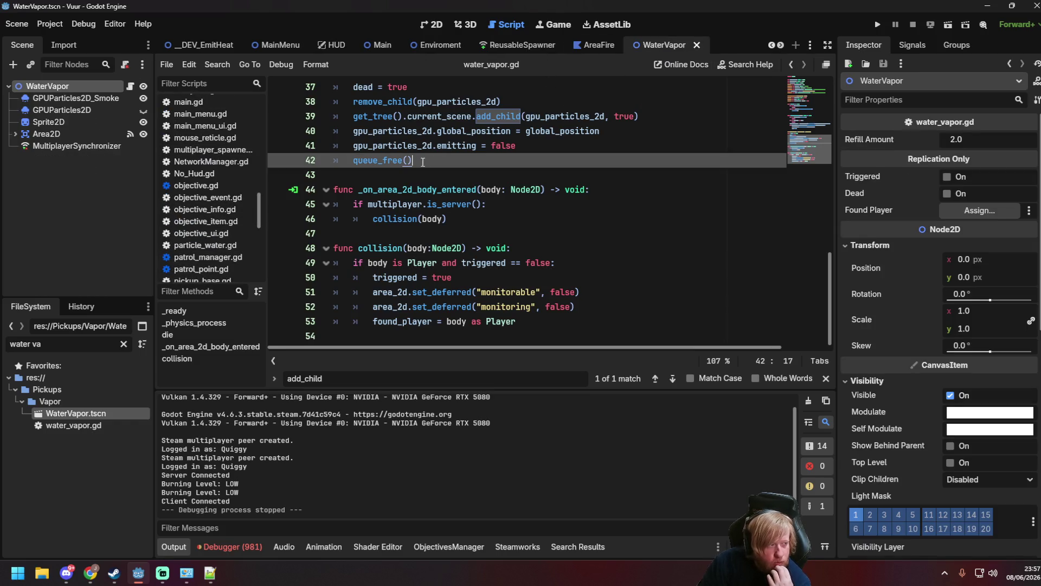
click(97, 148)
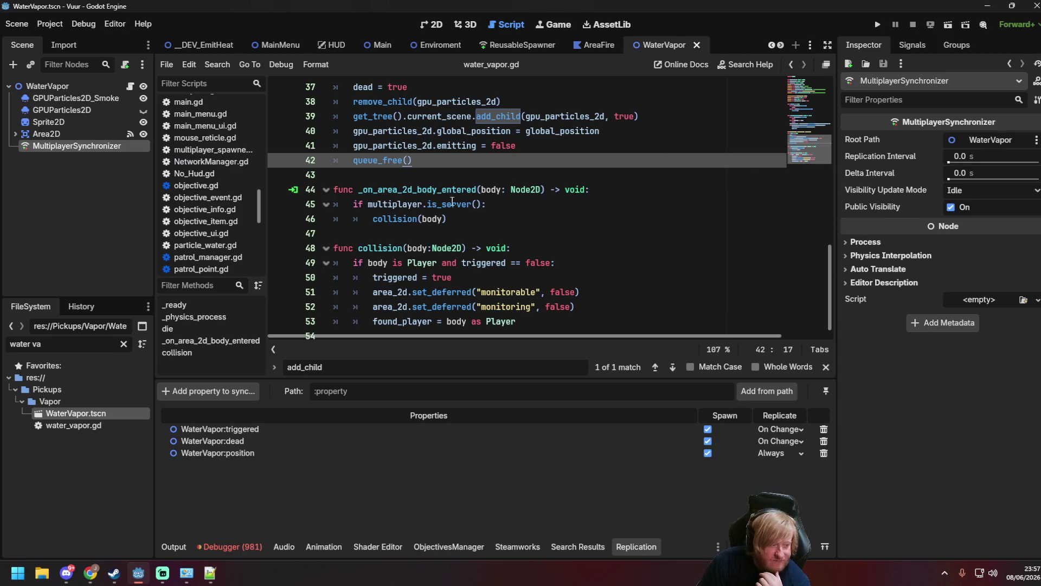
click(215, 48)
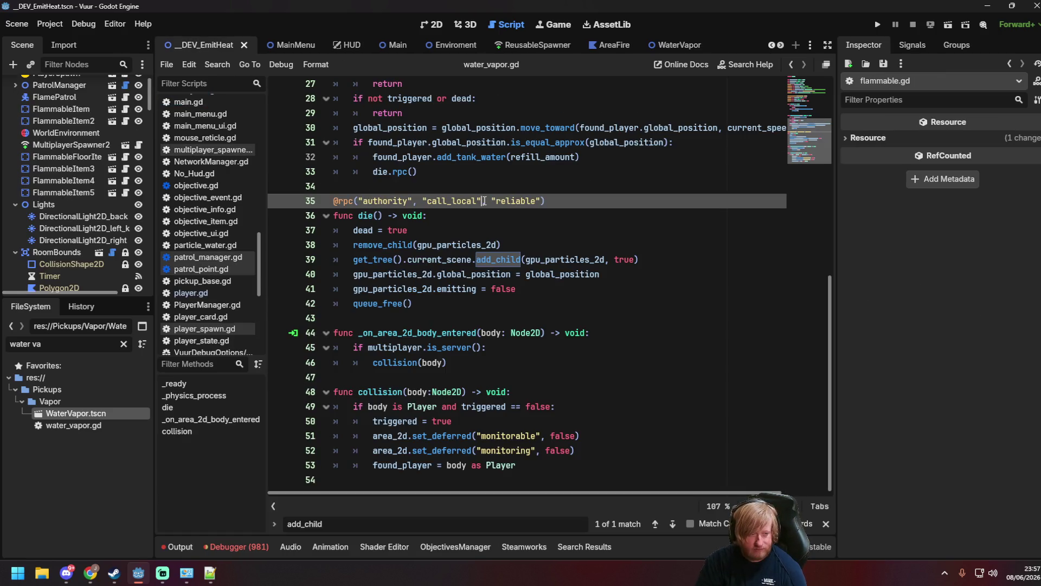
Run the scene, walk the firefighter around the fire room with WASD, and stop it.
key(F6)
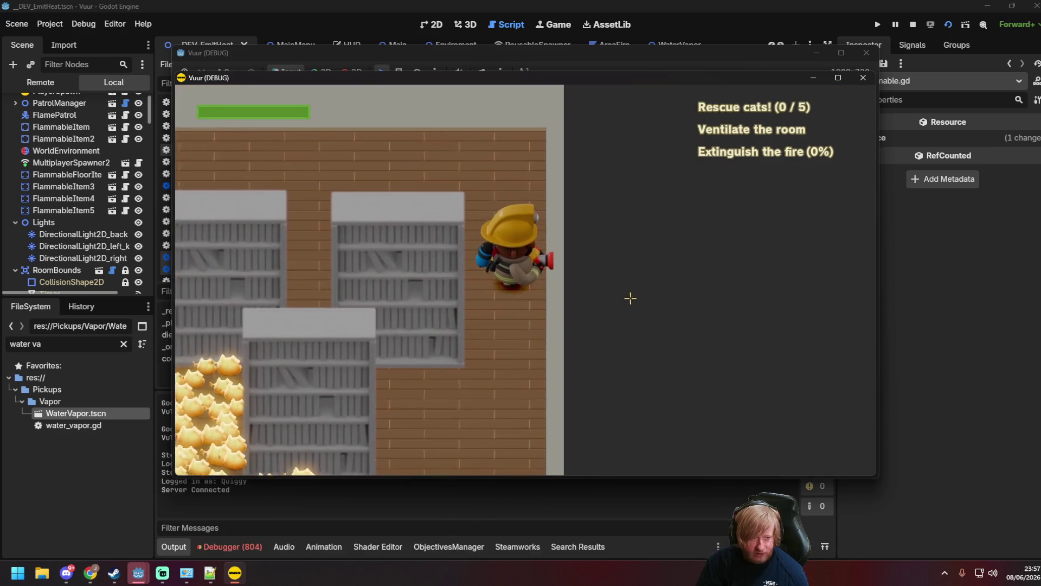
key(s)
key(a)
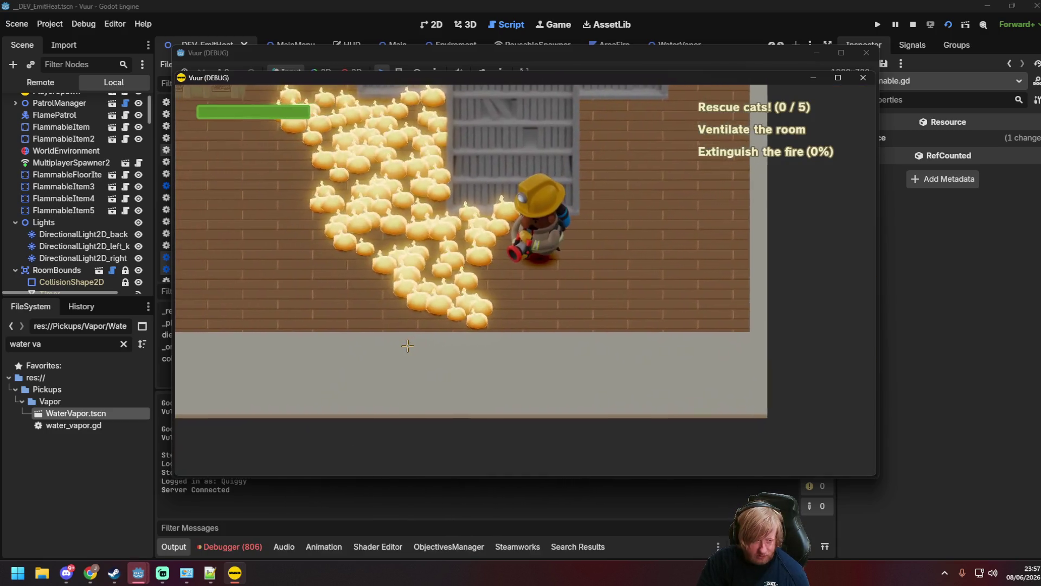
key(s)
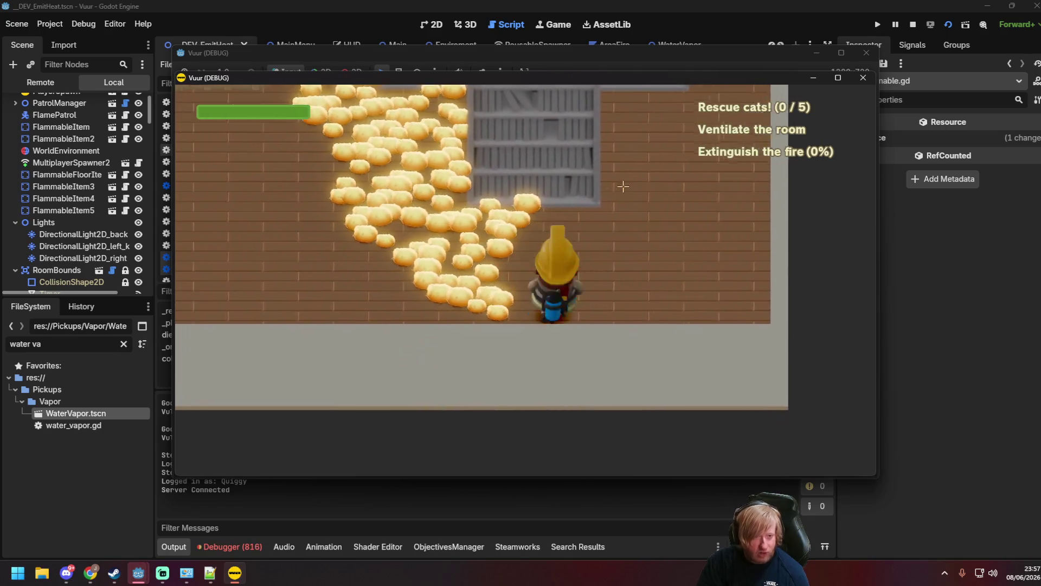
key(d)
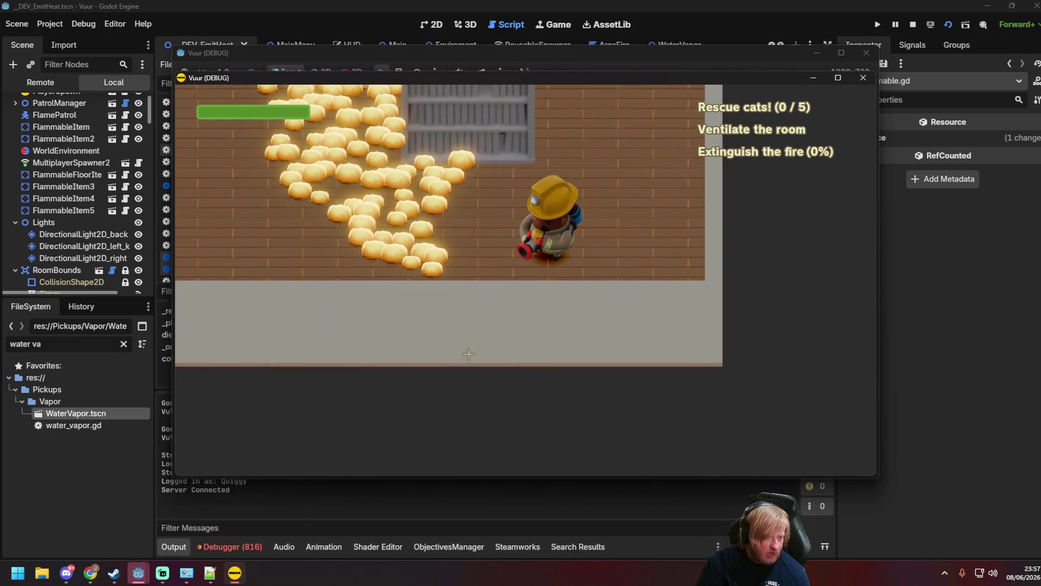
key(w)
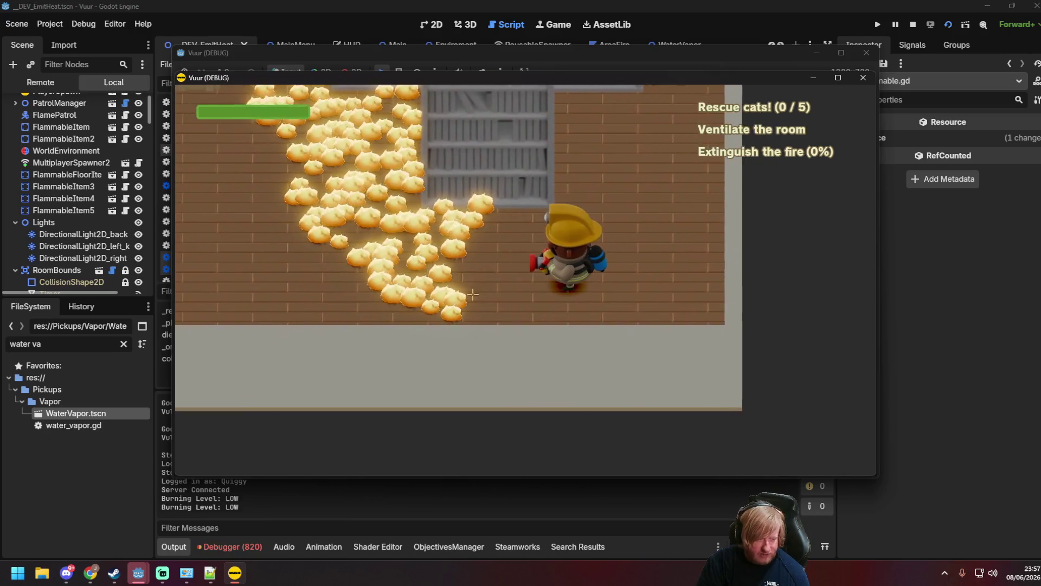
key(F8)
Show the first session's debugger errors and scroll to the hurtbox.gd TakeDamage failures.
click(229, 546)
click(178, 378)
scroll(437, 481, down, 2)
drag(825, 439, 824, 547)
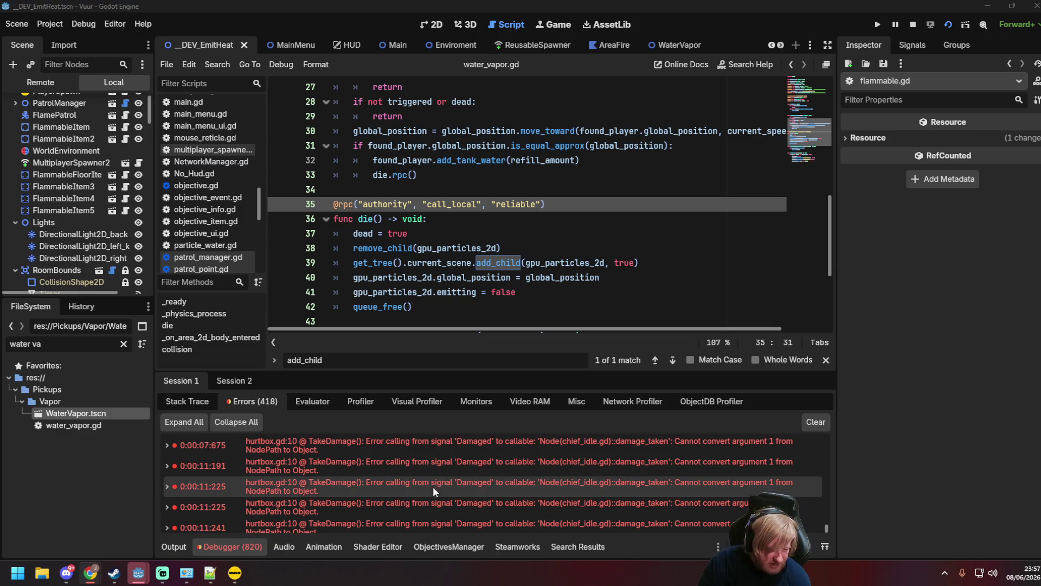
Jump to the hurtbox.gd TakeDamage line raising the error and expand its stack trace.
mouse_move(477, 487)
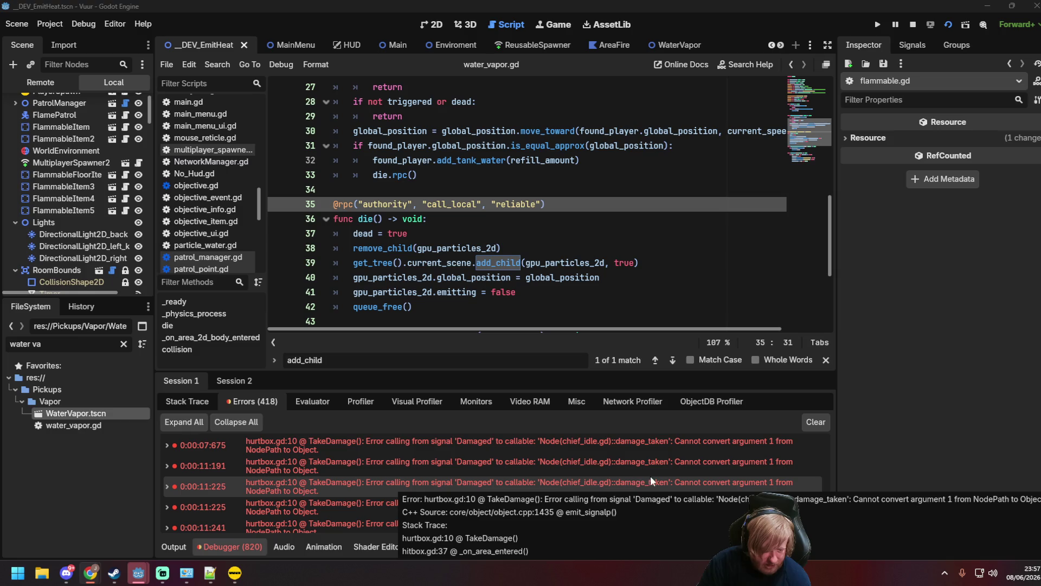
double_click(623, 483)
click(439, 237)
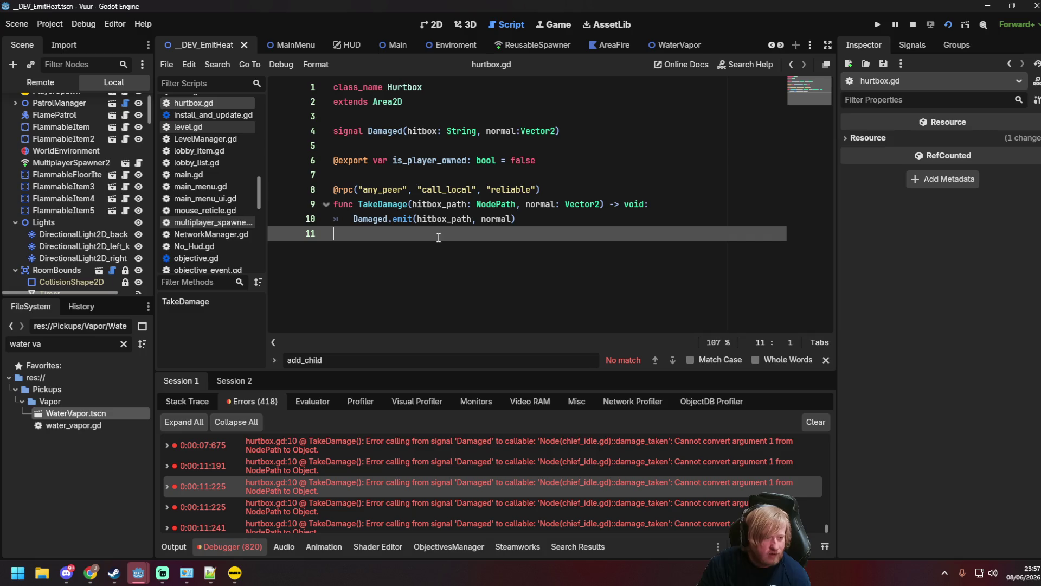
click(531, 218)
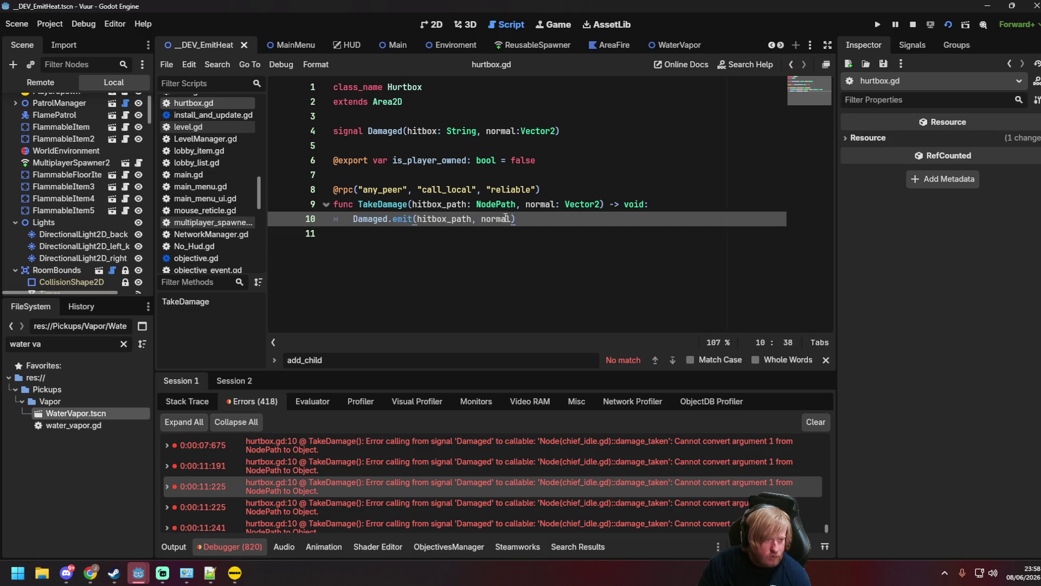
double_click(382, 486)
scroll(76, 163, up, 2)
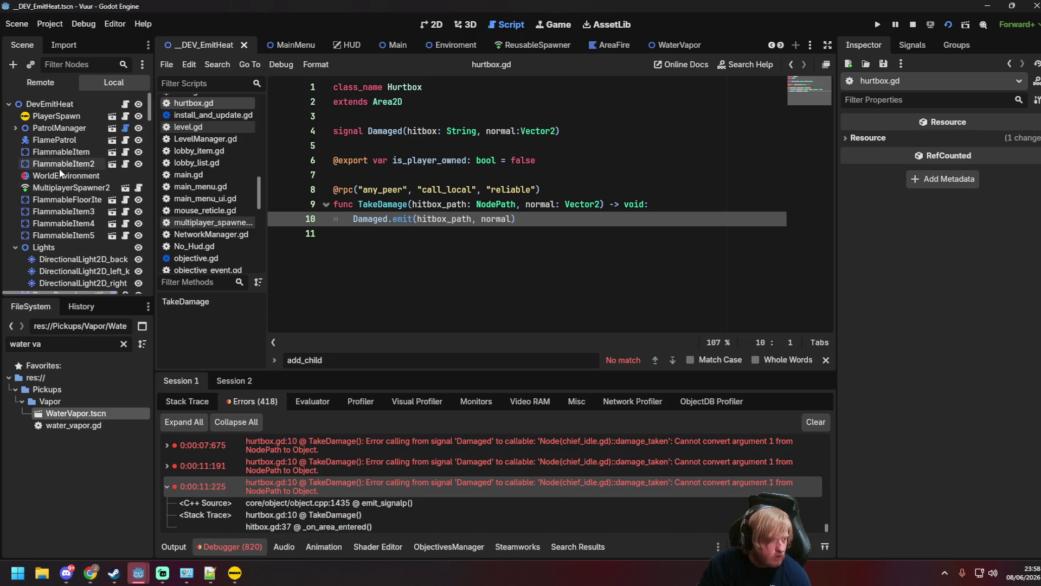
Filter FileSystem for 'Hurtbox' to locate hurtbox.gd, then for 'Player' and open Player.tscn.
drag(69, 346, 1, 321)
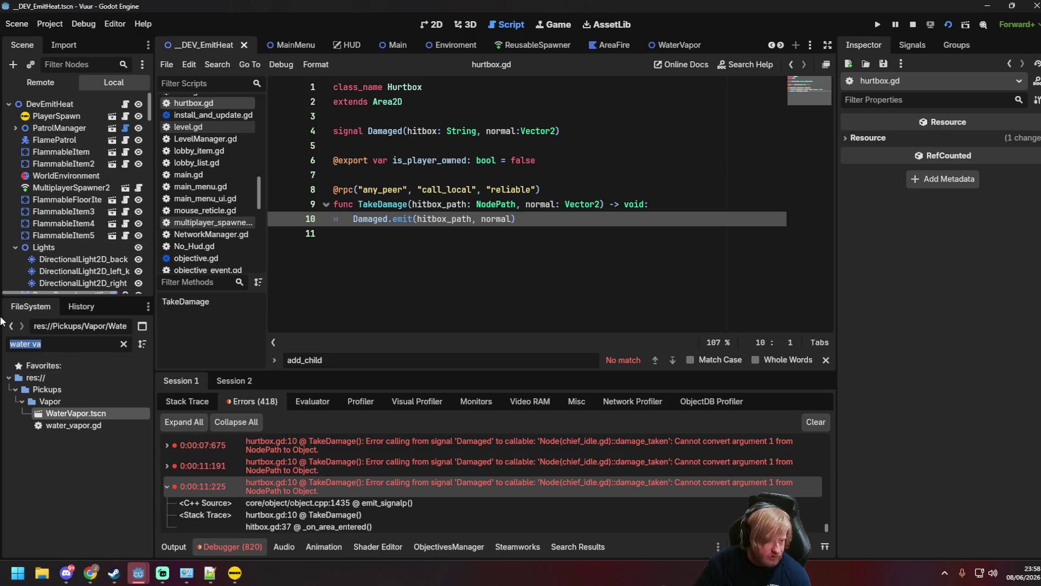
text(Hurtbox)
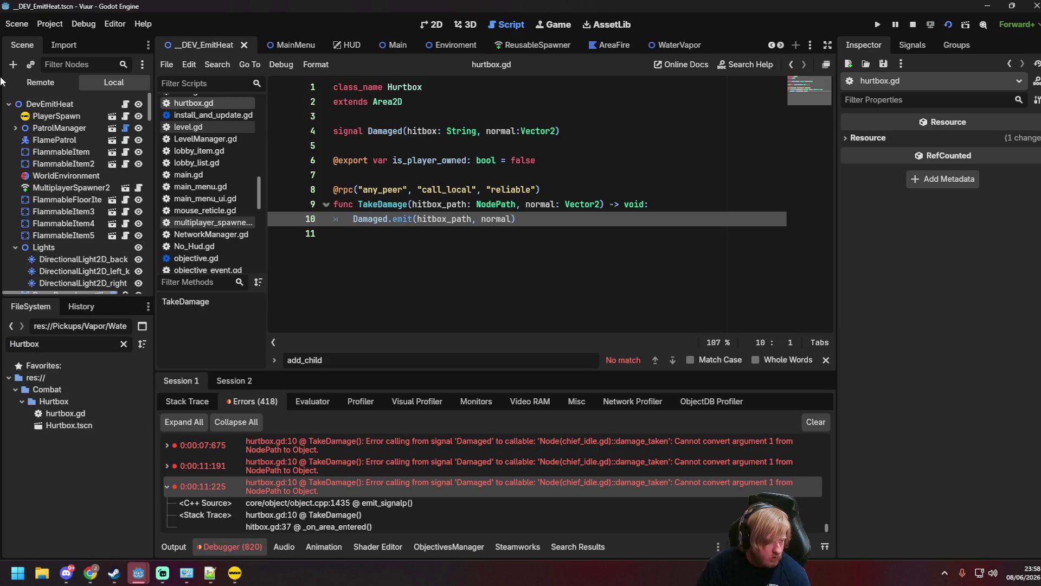
click(86, 414)
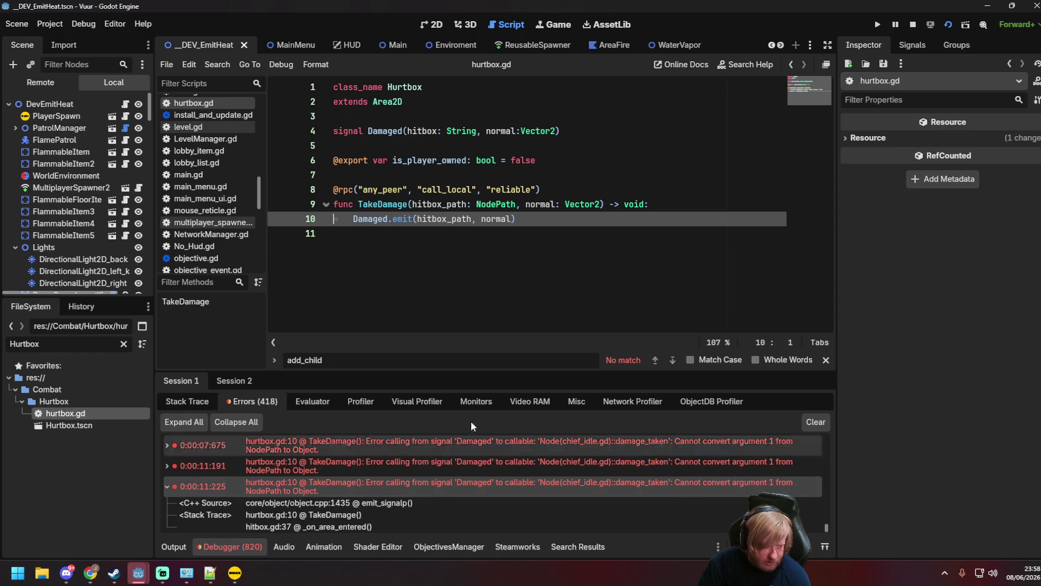
scroll(131, 168, down, 3)
click(124, 343)
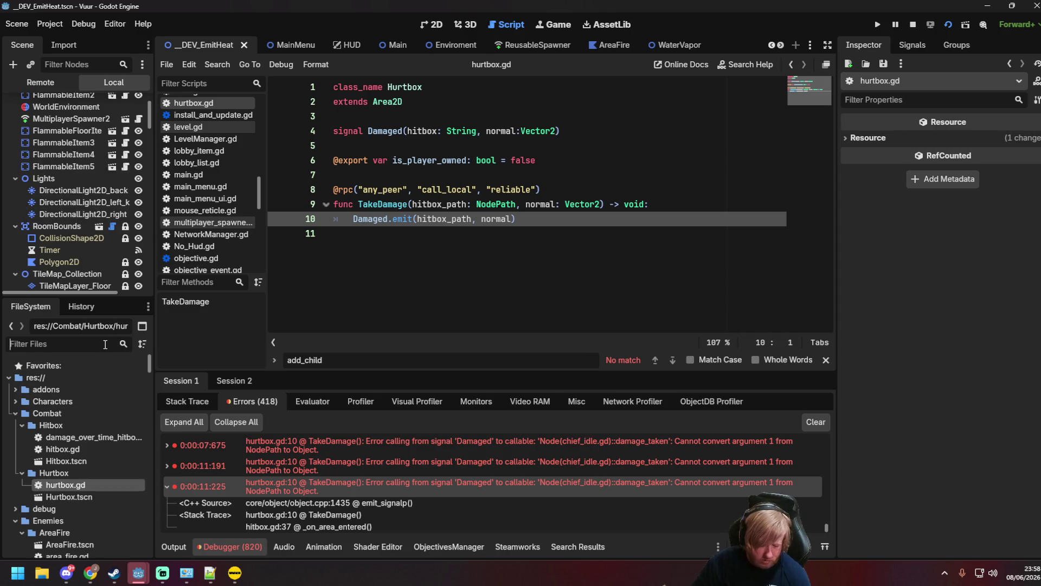
text(Player)
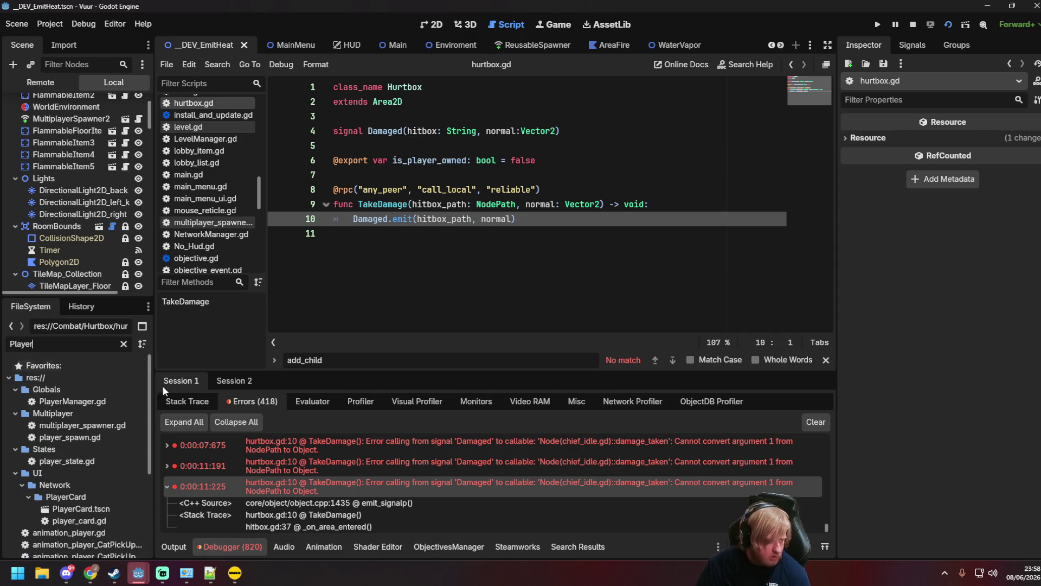
scroll(86, 490, down, 3)
scroll(86, 490, down, 1)
double_click(54, 534)
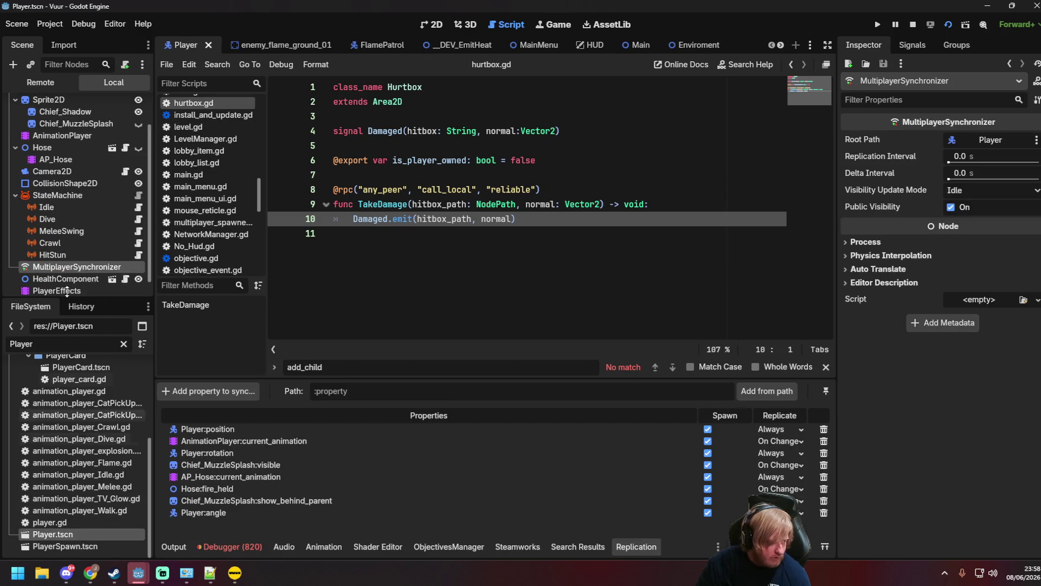
In chief_idle.gd, change damage_taken's h type from Hitbox to String, then jump to trigger_state's definition.
click(138, 190)
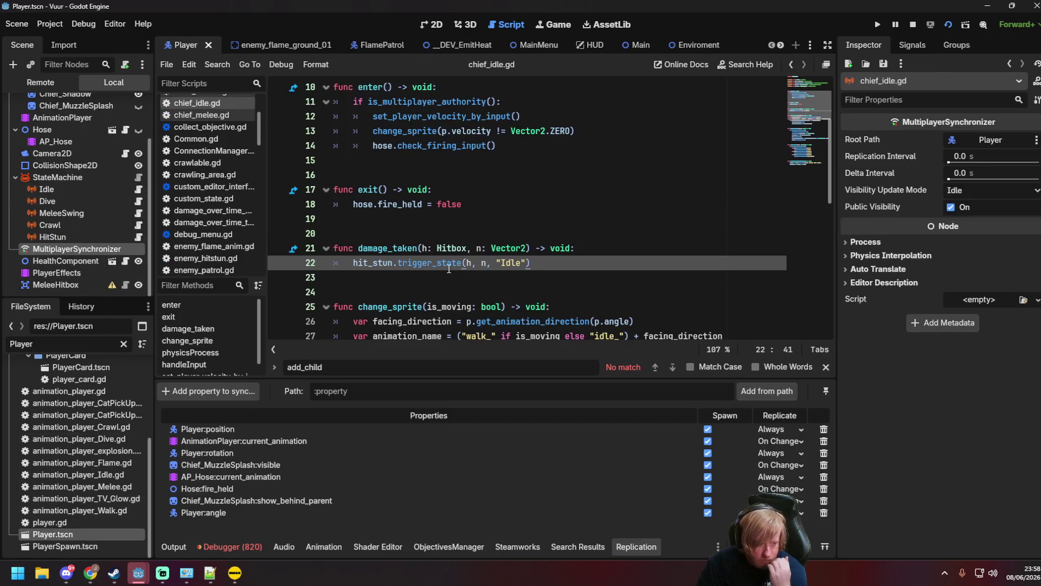
drag(437, 248, 468, 247)
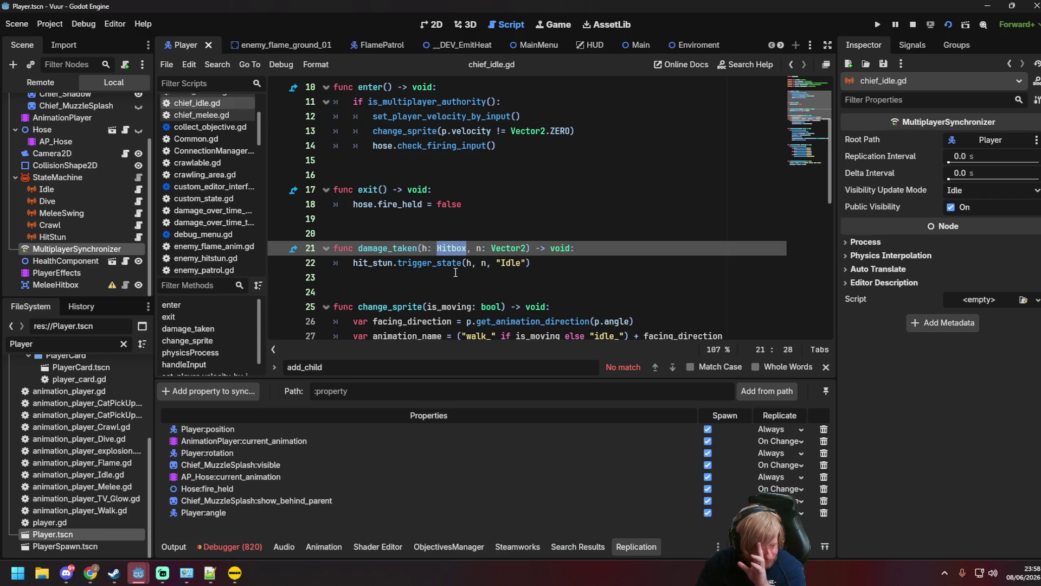
key(BackSpace)
text(String)
click(590, 252)
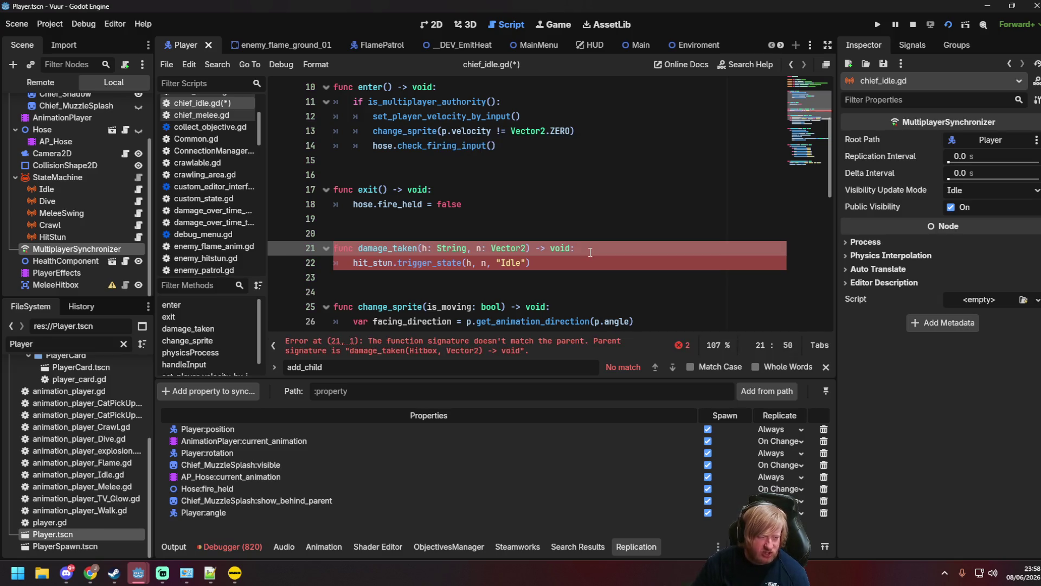
key(Return)
text(var h)
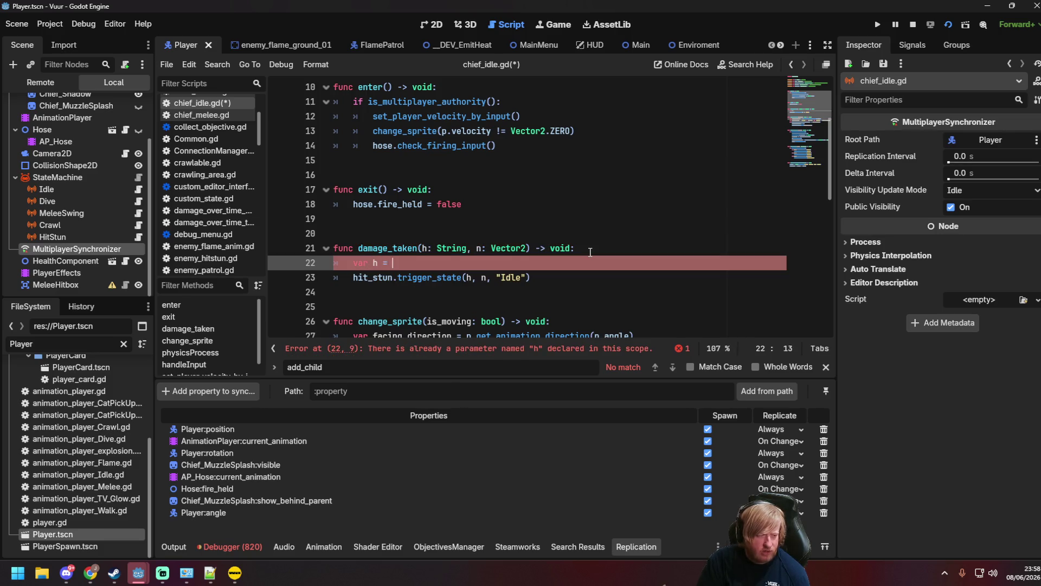
text(=)
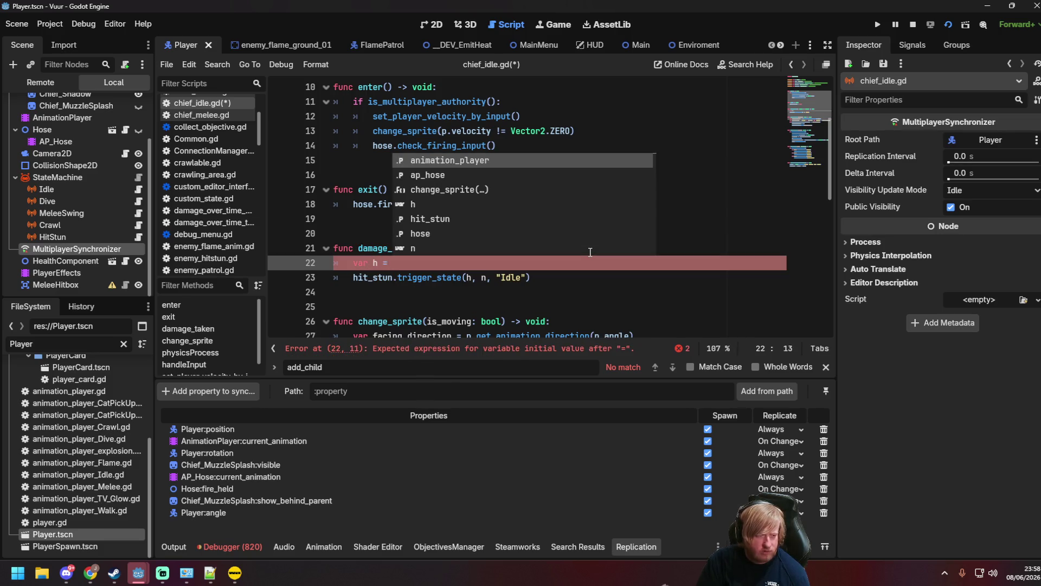
key(BackSpace)
key(BackSpace)
key(BackSpace)
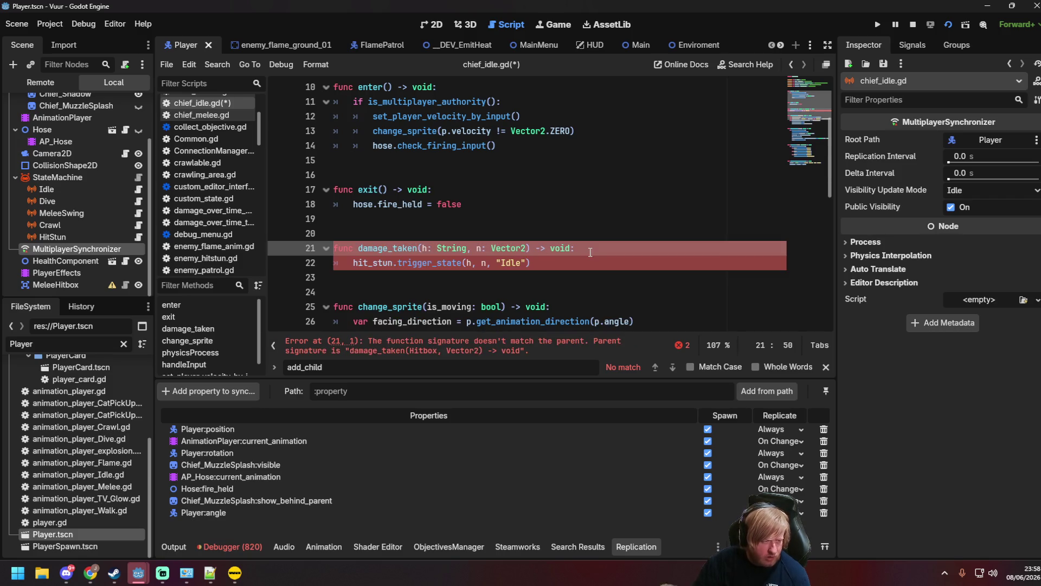
ctrl+click(431, 263)
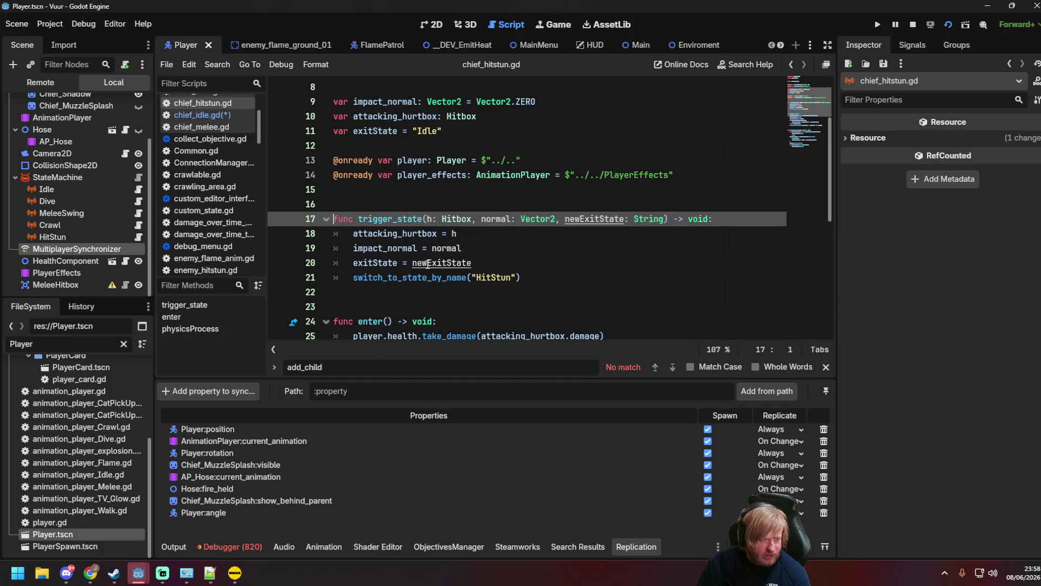
Change trigger_state's h parameter type from Hitbox to String and save.
double_click(450, 219)
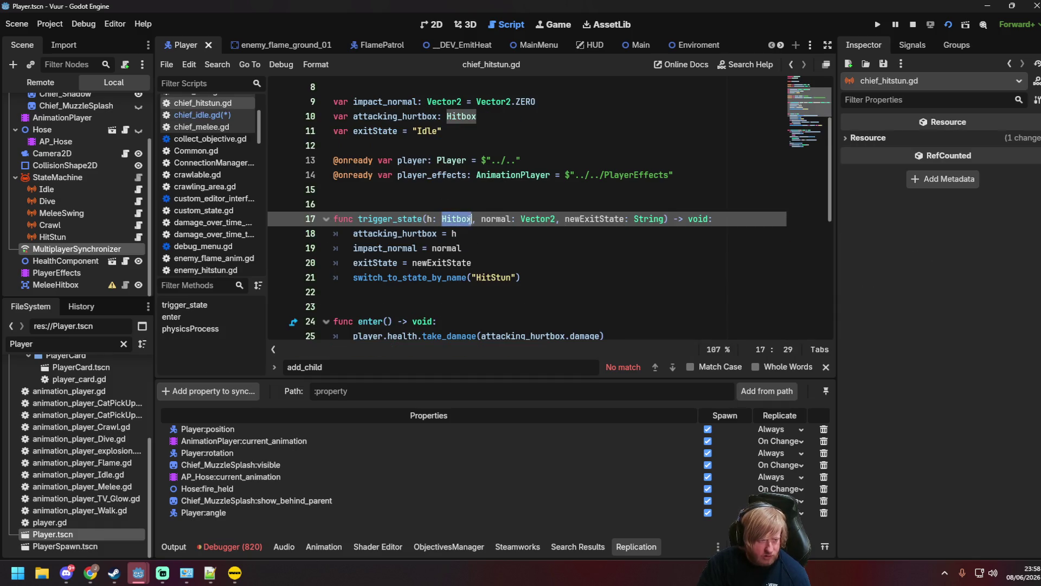
text(Strion)
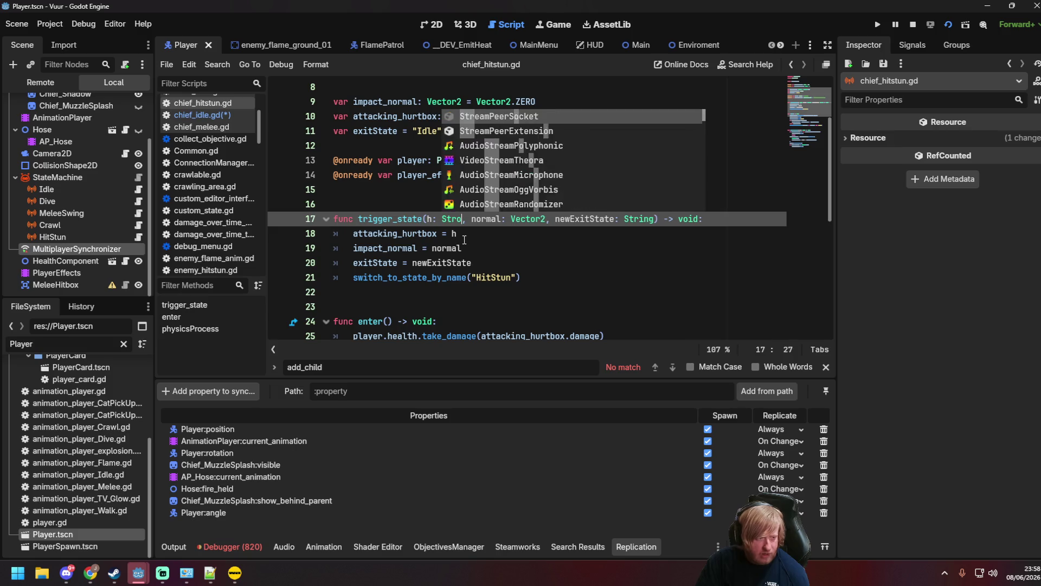
key(BackSpace)
key(BackSpace)
text(ng)
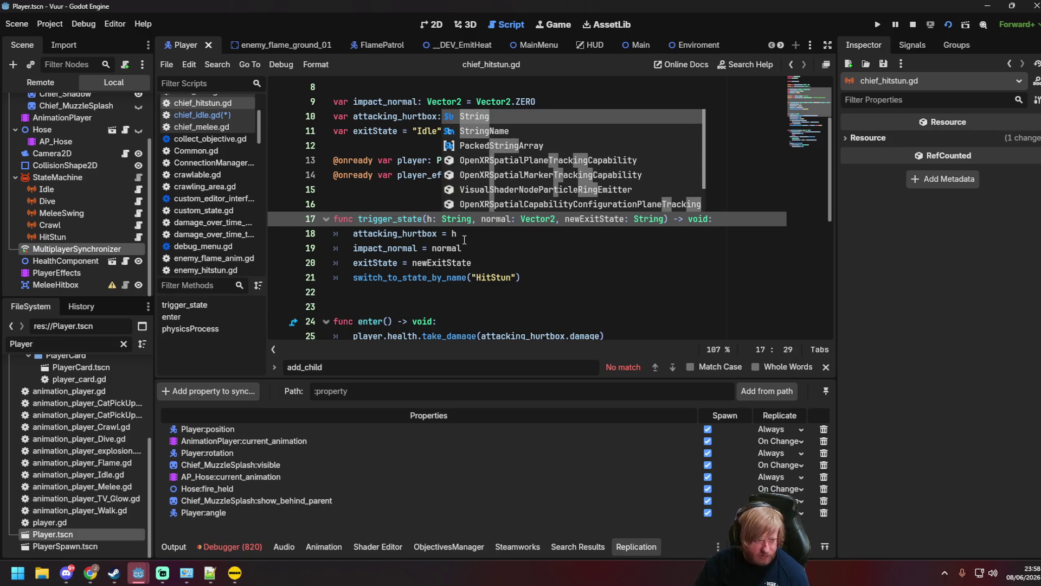
key(Escape)
key(ctrl+s)
Add 'var h = get_node(hitboxPath)' and rename the parameter to hitboxPath, then save.
click(747, 218)
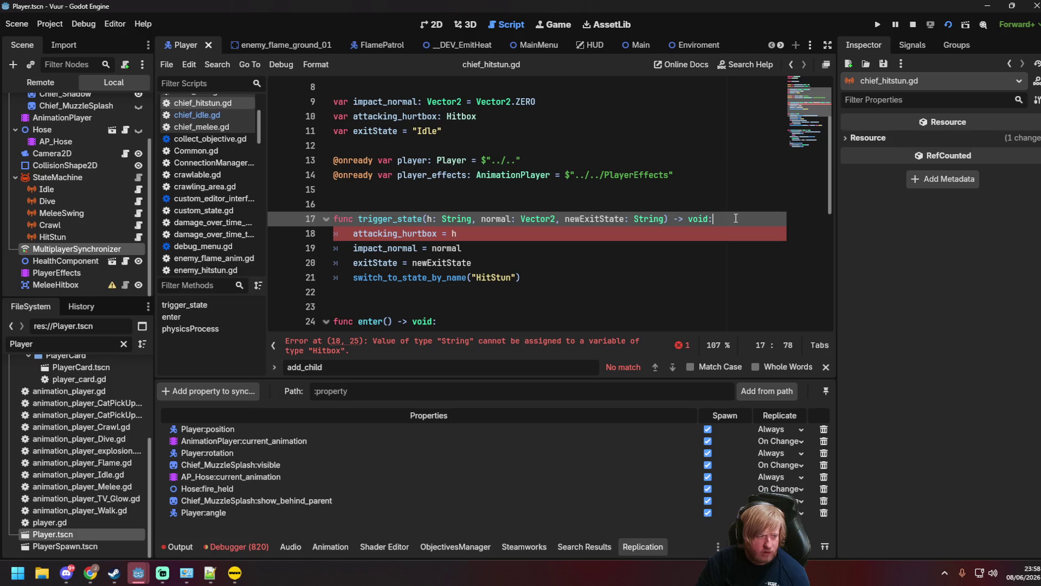
key(Return)
text(var h)
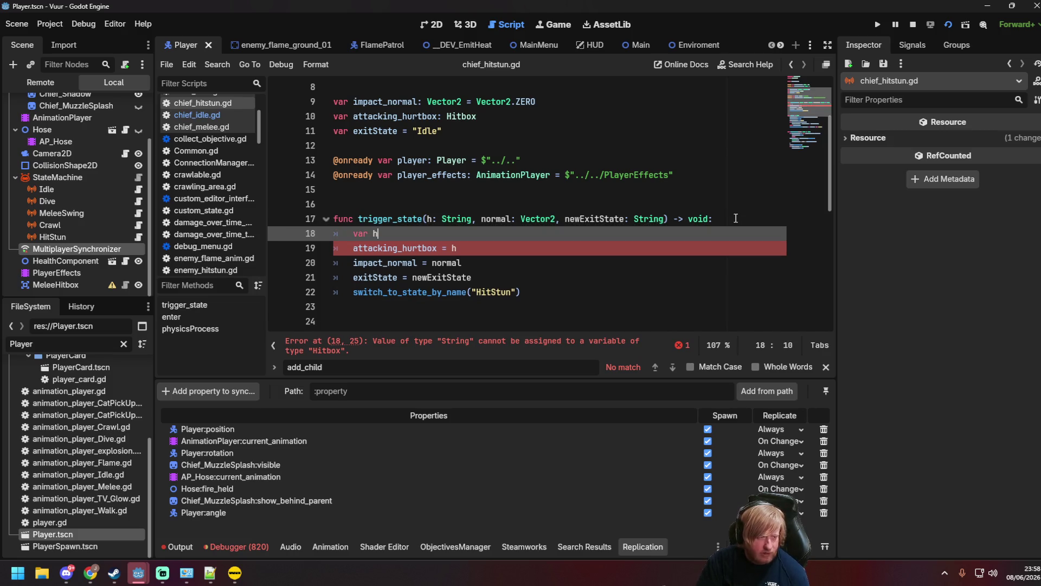
text( = get_node(hitboxPath)
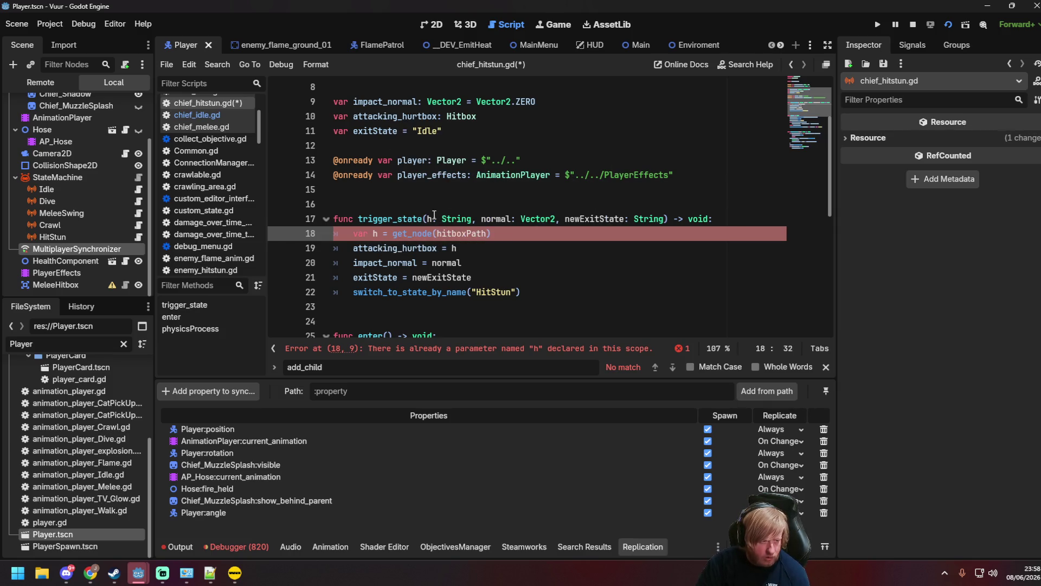
click(434, 217)
text(itboxPath)
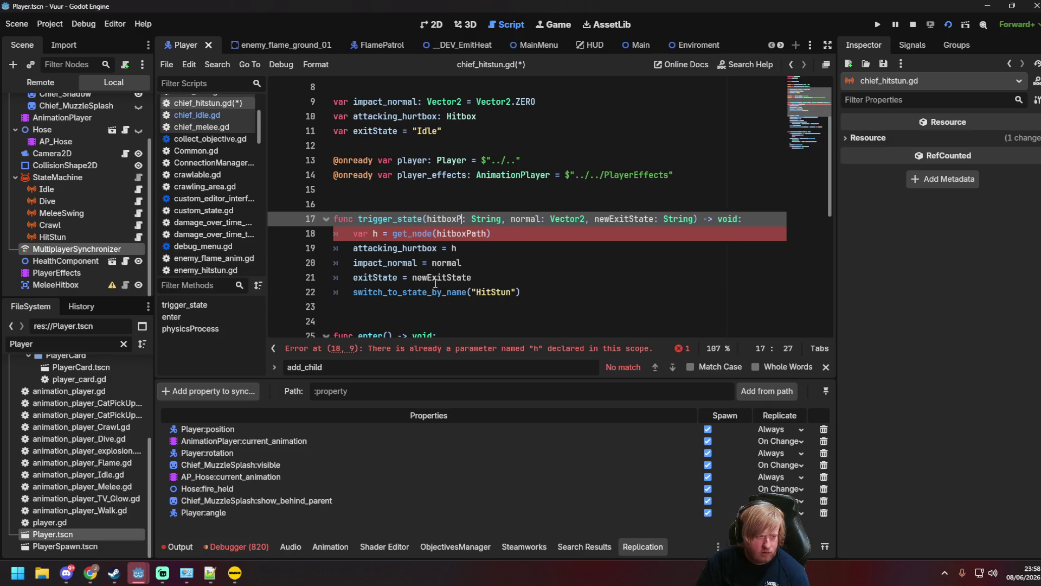
key(Right)
key(Right)
key(ctrl+s)
Switch to the DEV_EmitHeat scene and run it to test the change.
click(467, 229)
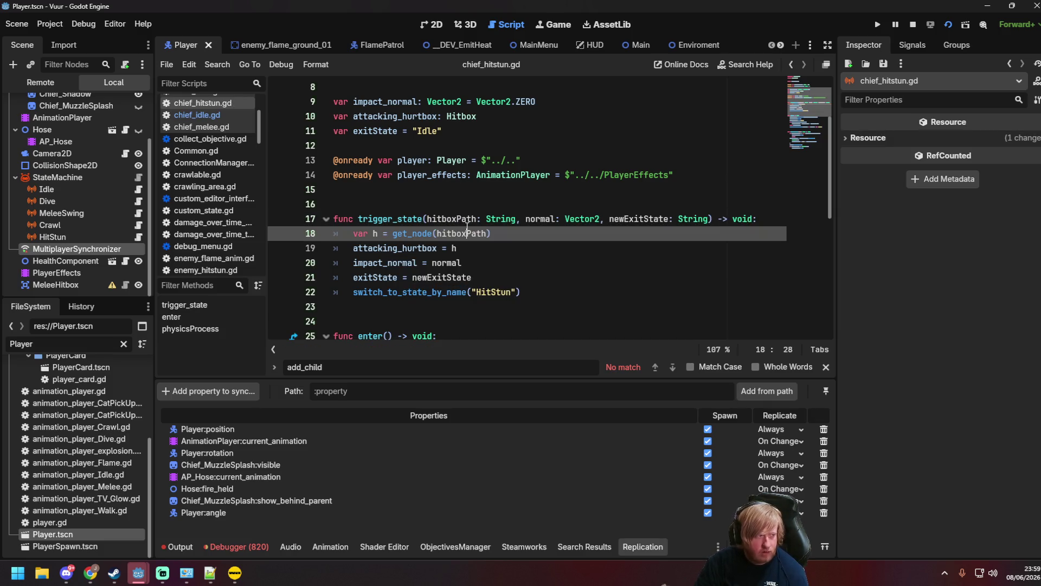
click(457, 46)
key(F6)
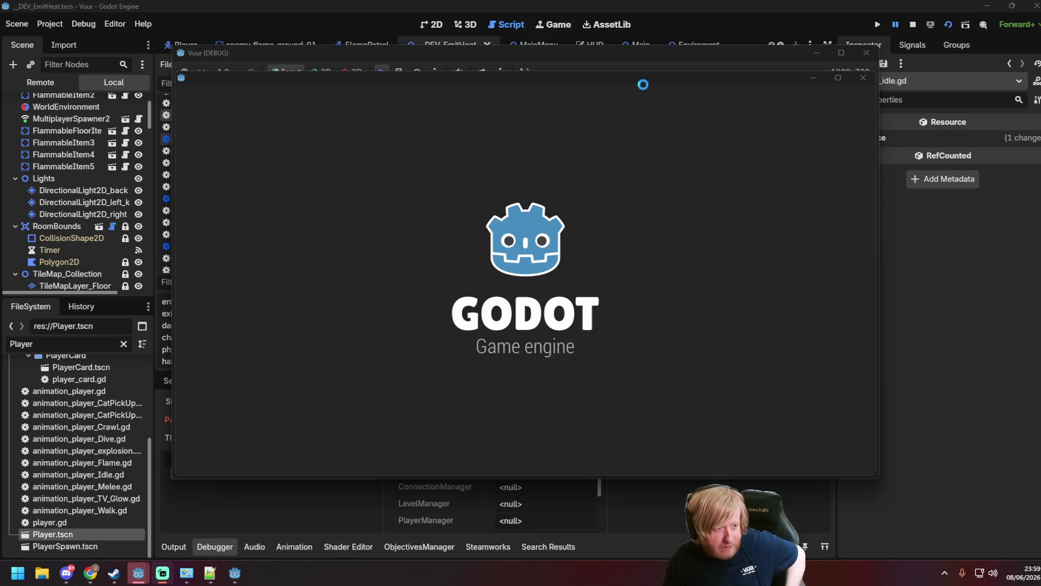
Move the game window aside, return to the script editor and save.
drag(643, 80, 696, 113)
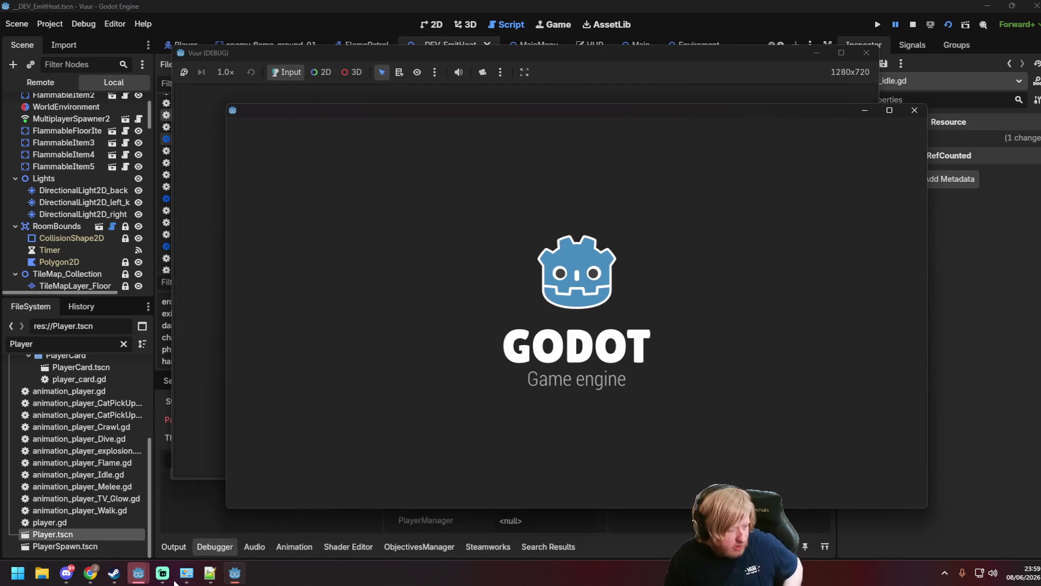
mouse_move(138, 573)
click(100, 510)
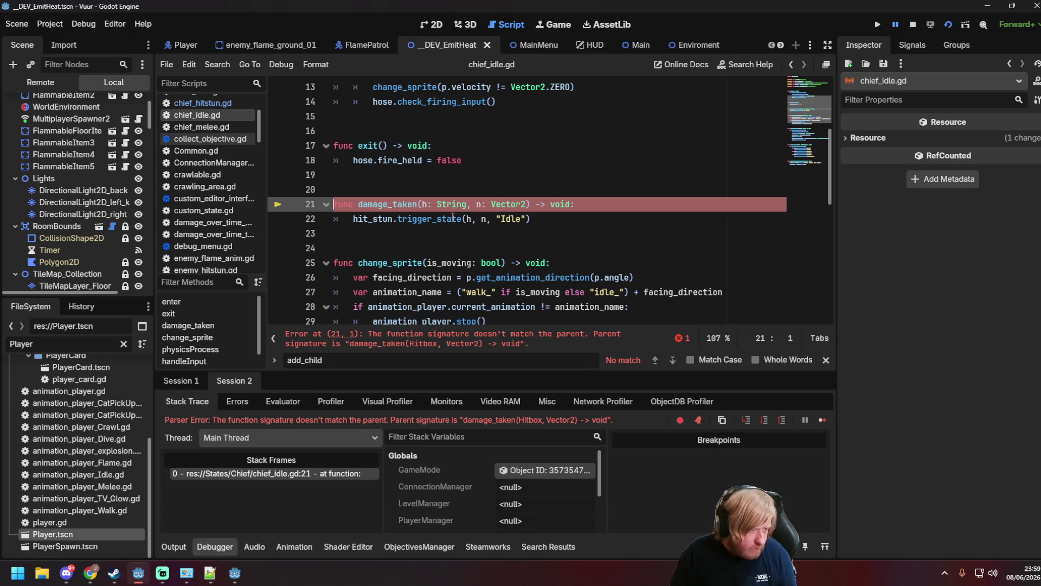
mouse_move(453, 217)
click(604, 215)
key(ctrl+s)
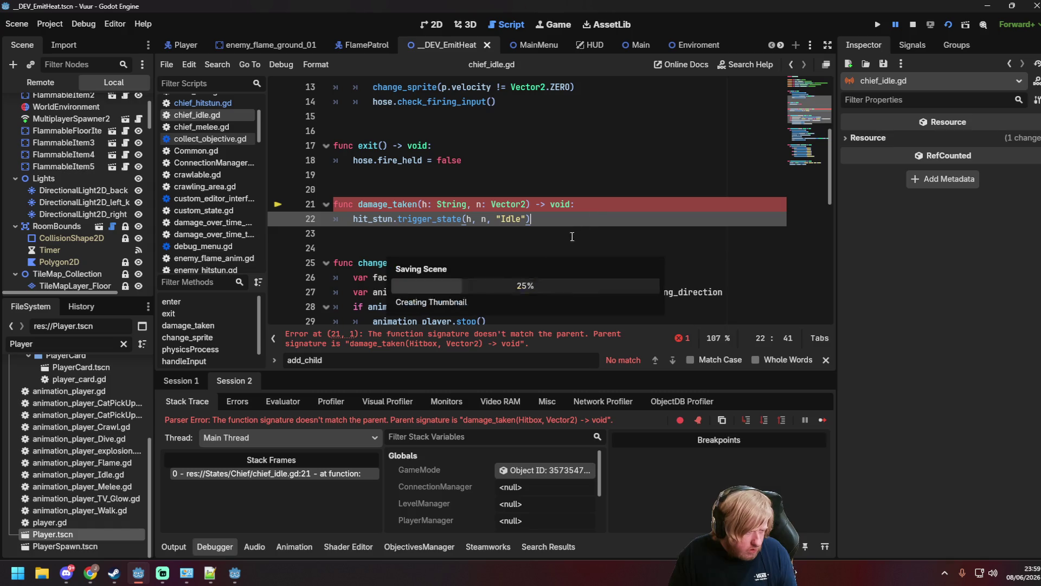
In player_state.gd, change damage_taken's hit type from Hitbox to String, then relaunch with F5.
scroll(493, 237, up, 4)
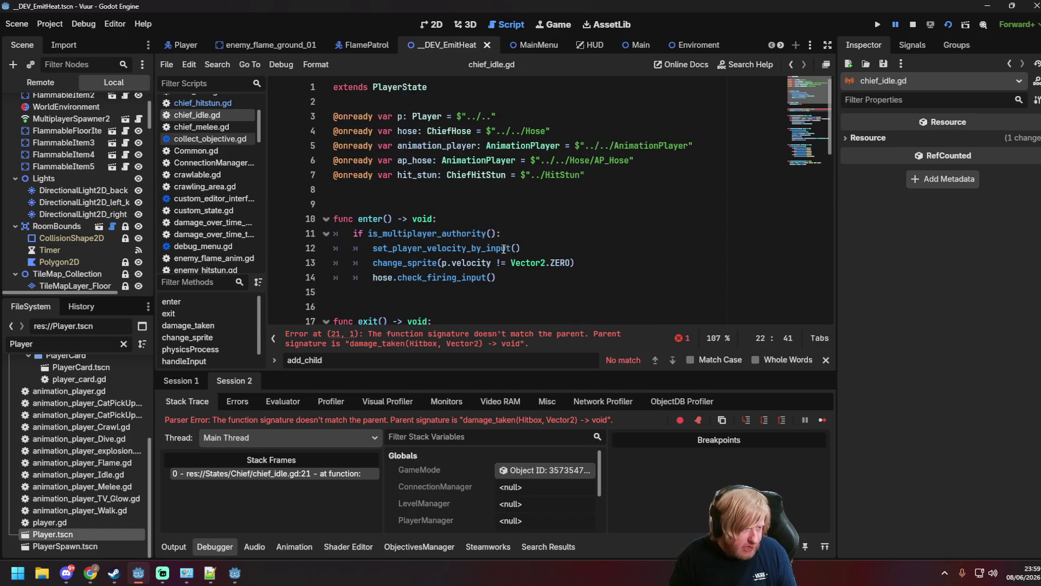
ctrl+click(404, 88)
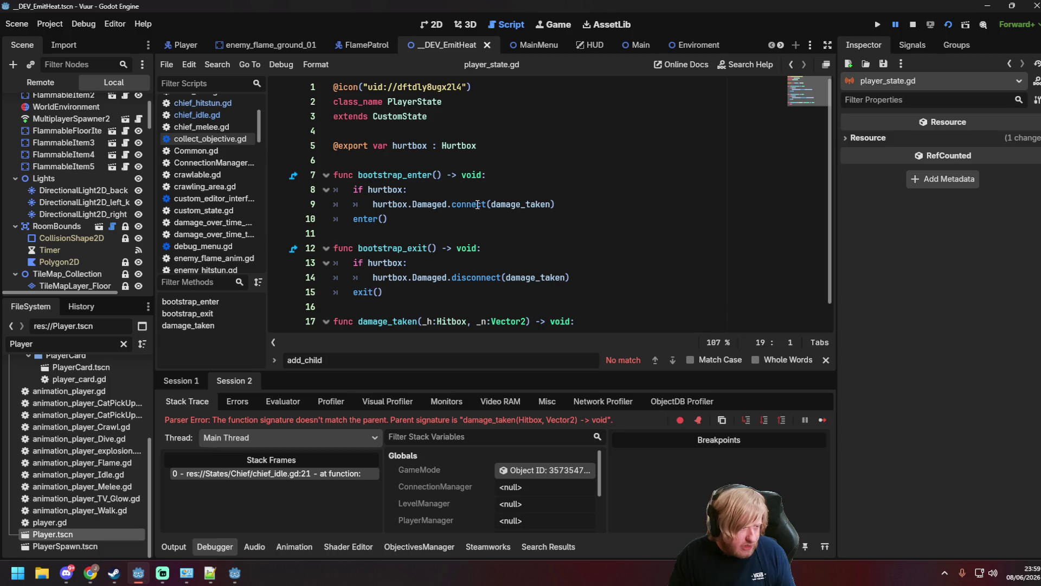
scroll(465, 228, down, 1)
double_click(438, 293)
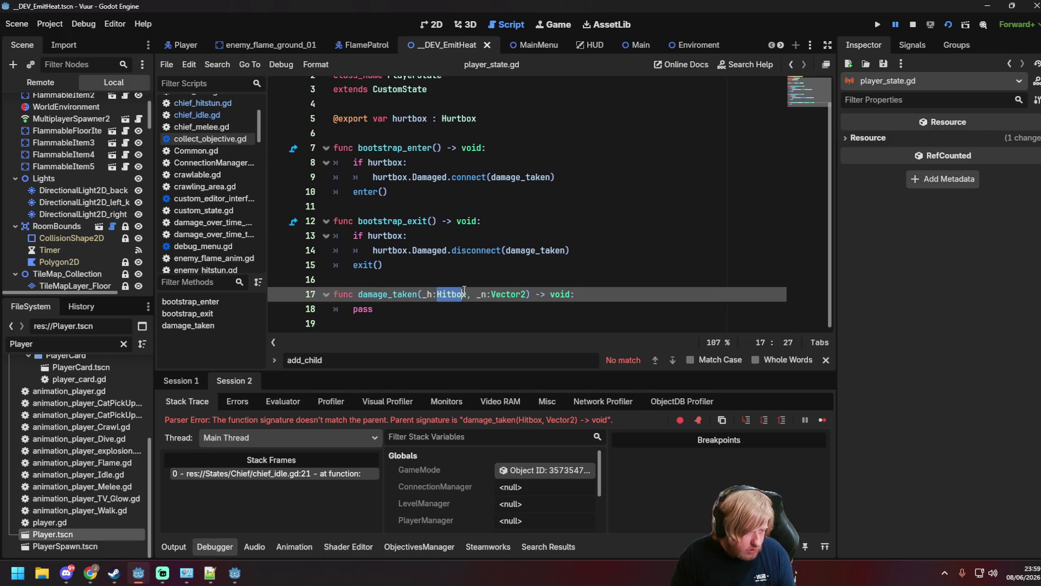
text(String)
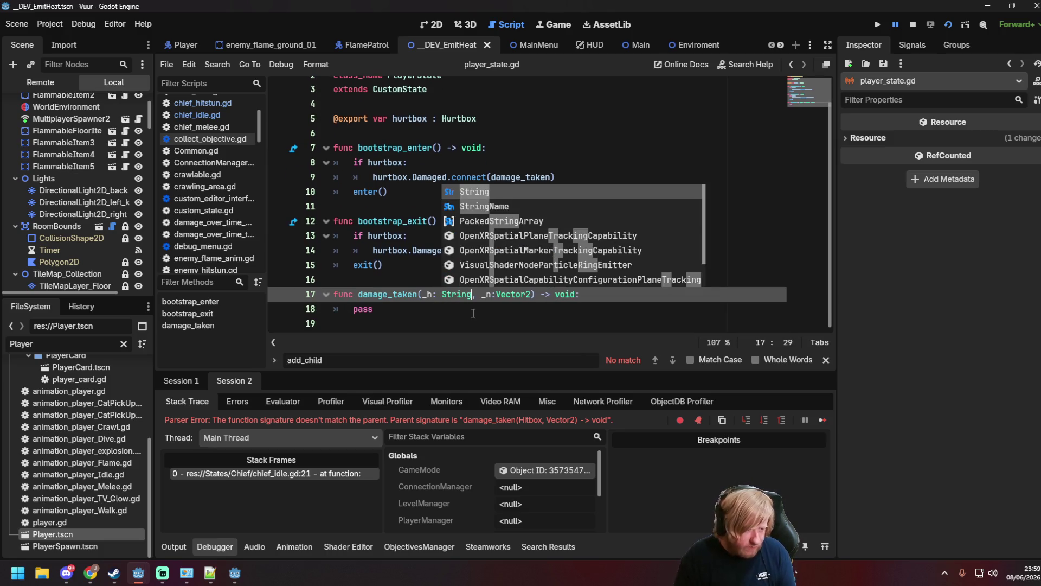
key(ctrl+s)
key(Right)
click(423, 236)
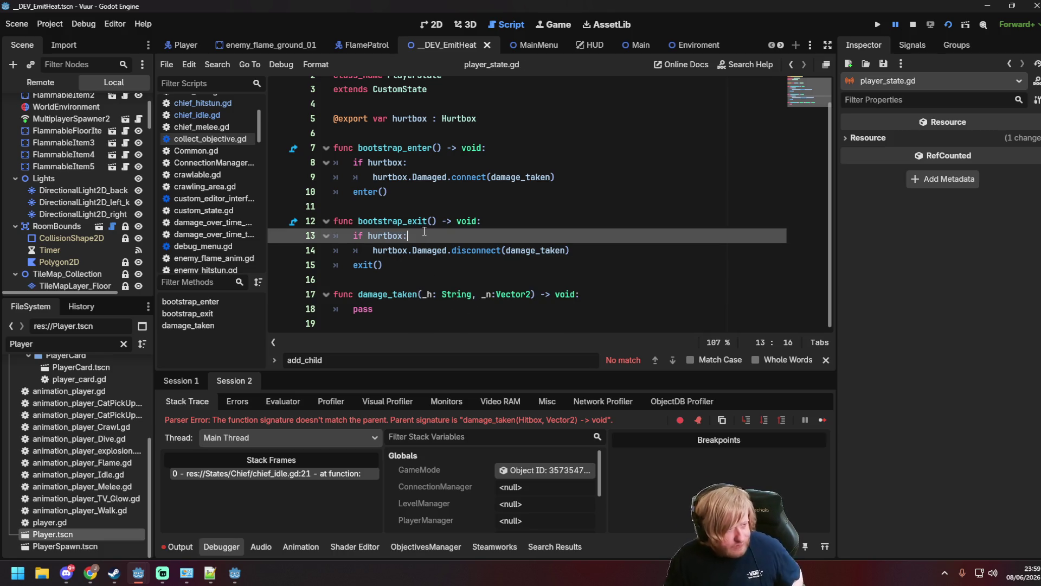
click(455, 194)
key(F5)
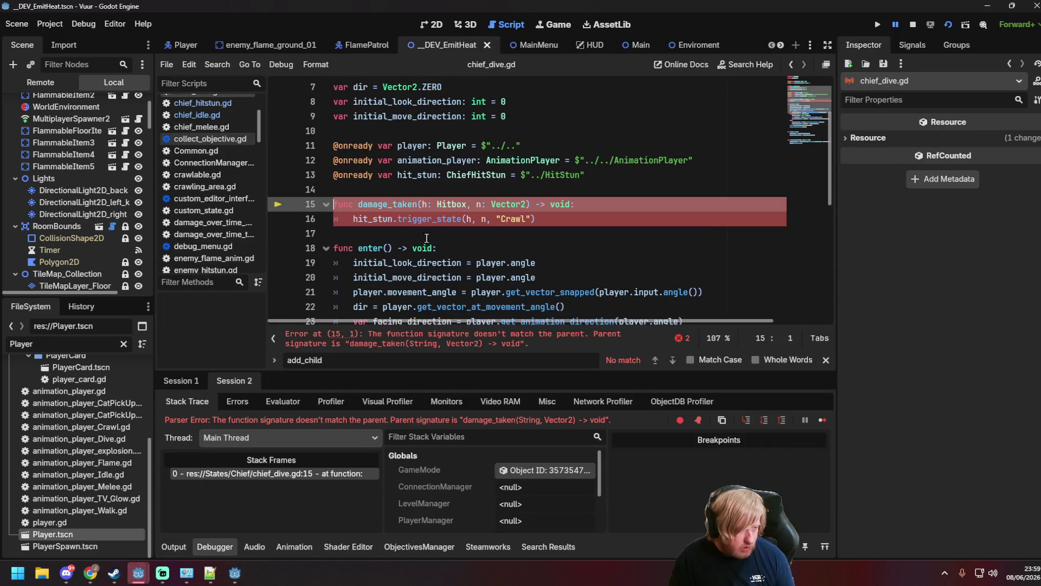
Retype chief_dive.gd's damage_taken hit type as String, save, and relaunch the game.
drag(438, 204, 467, 203)
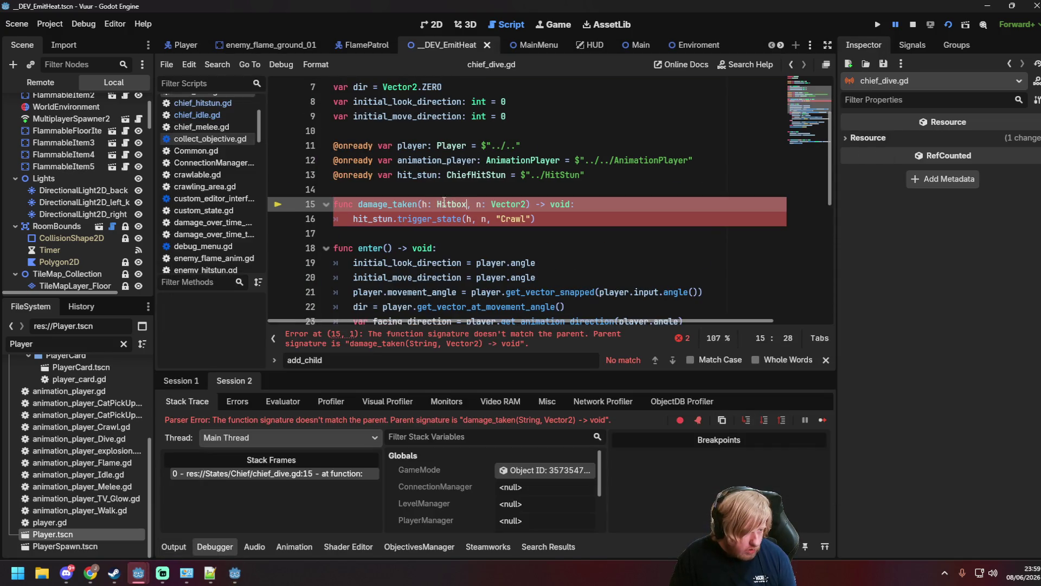
text(String)
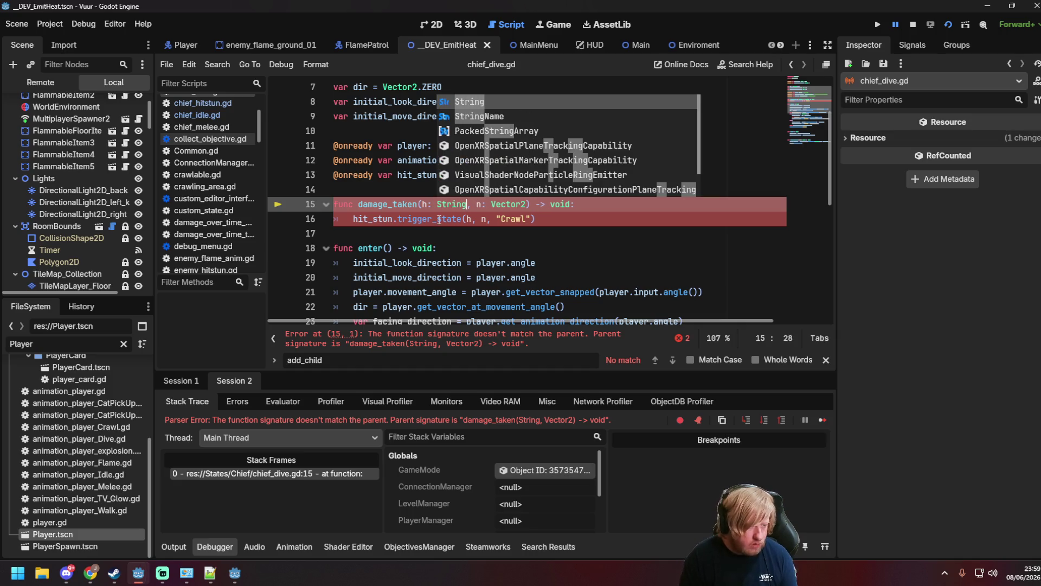
key(Return)
key(ctrl+s)
key(F5)
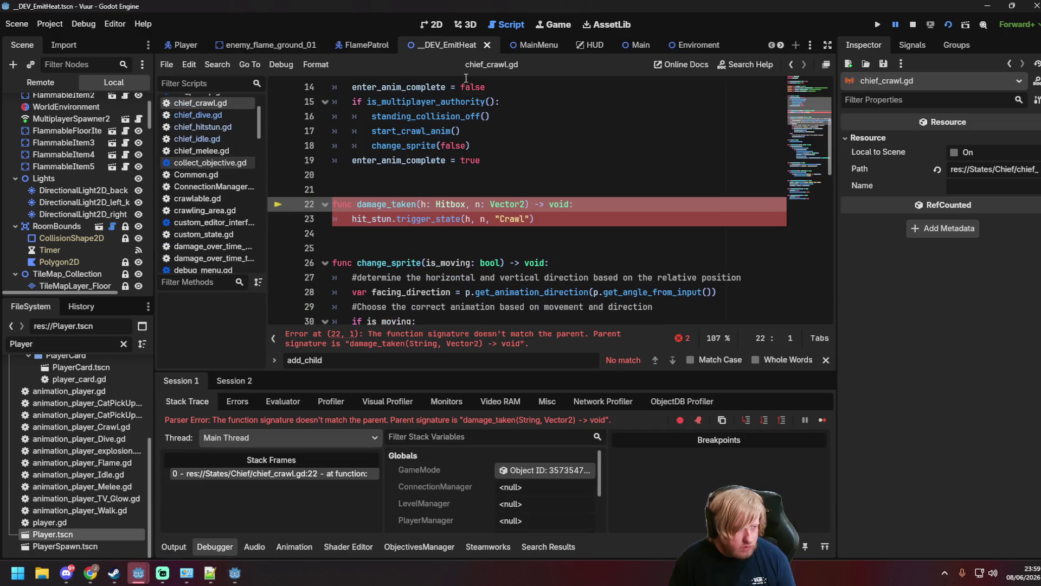
Change chief_crawl.gd's line 22 Hitbox type to String and relaunch the game.
double_click(467, 204)
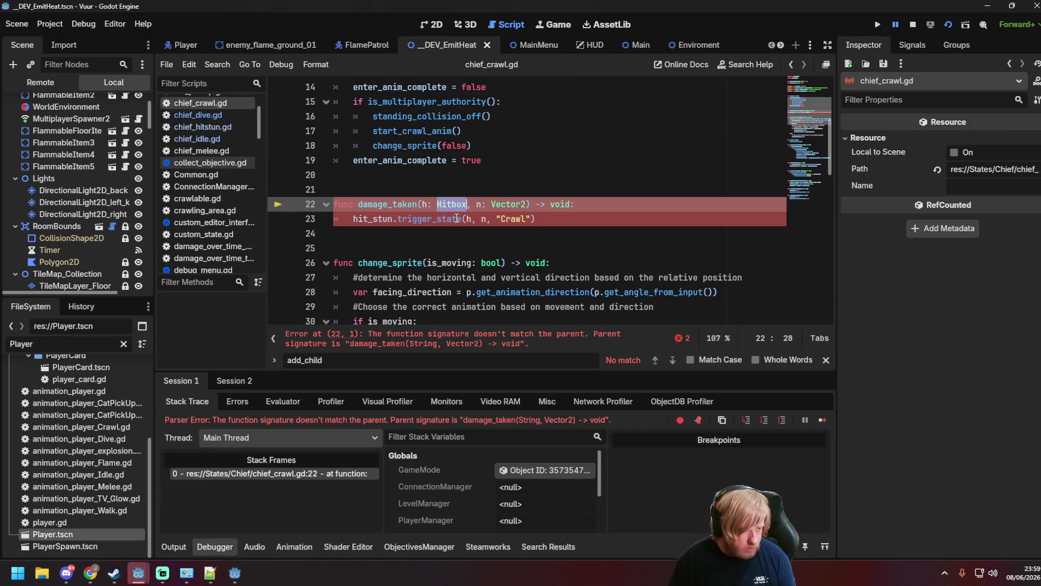
text(Str)
key(Return)
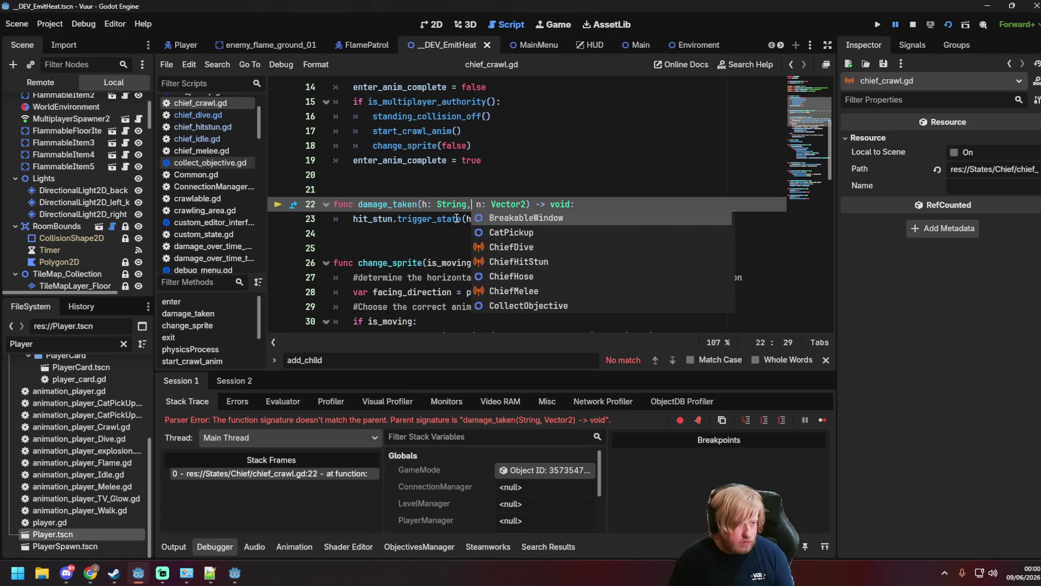
key(F5)
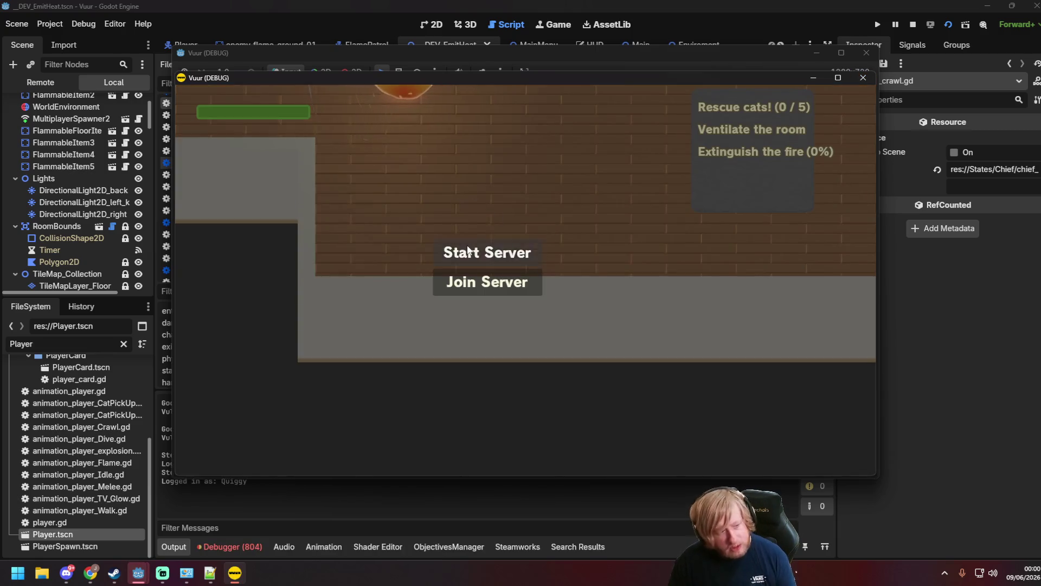
Host as server, walk the firefighter to the floor fire, spray water on it, then close the game.
click(469, 250)
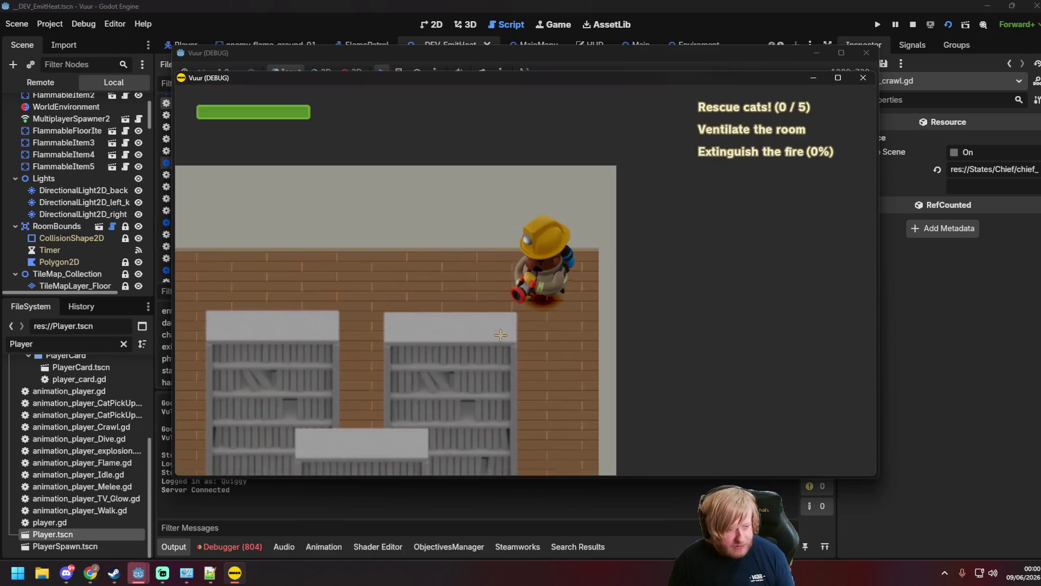
key(a)
key(s)
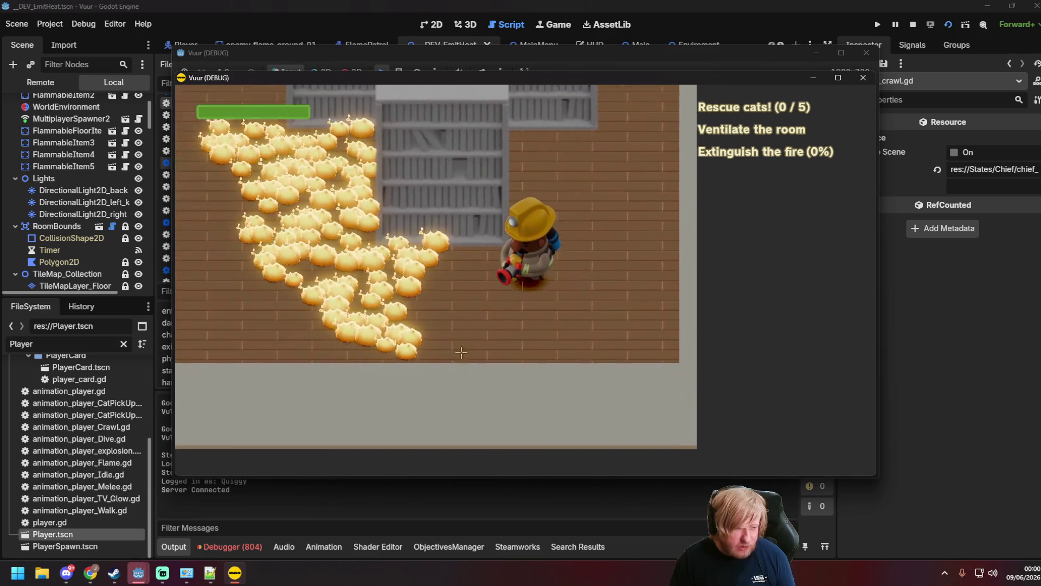
key(s)
key(d)
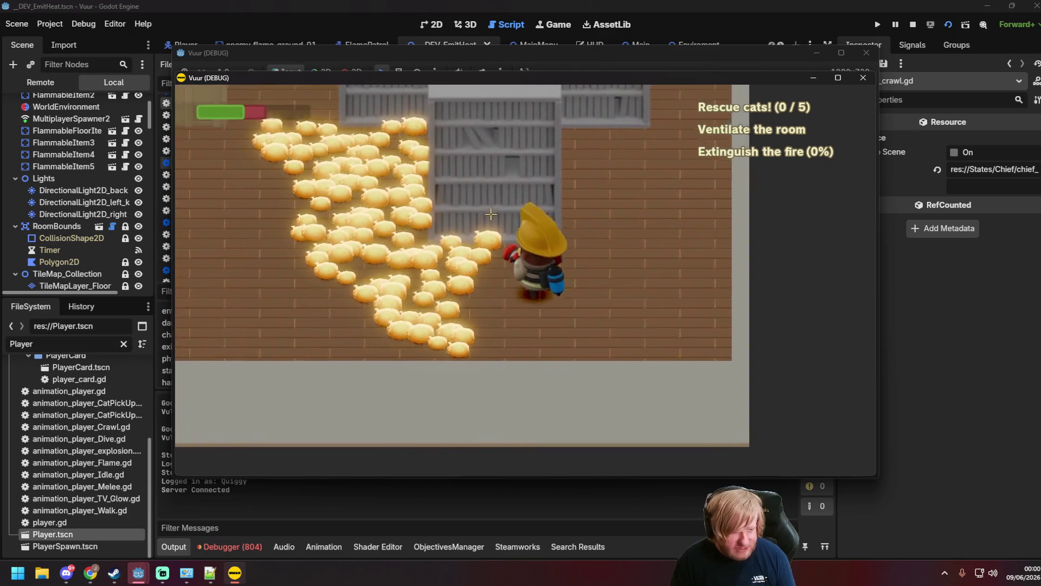
mouse_move(383, 278)
mouse_down()
mouse_move(353, 244)
mouse_move(319, 162)
mouse_move(217, 228)
mouse_up()
key(w)
key(d)
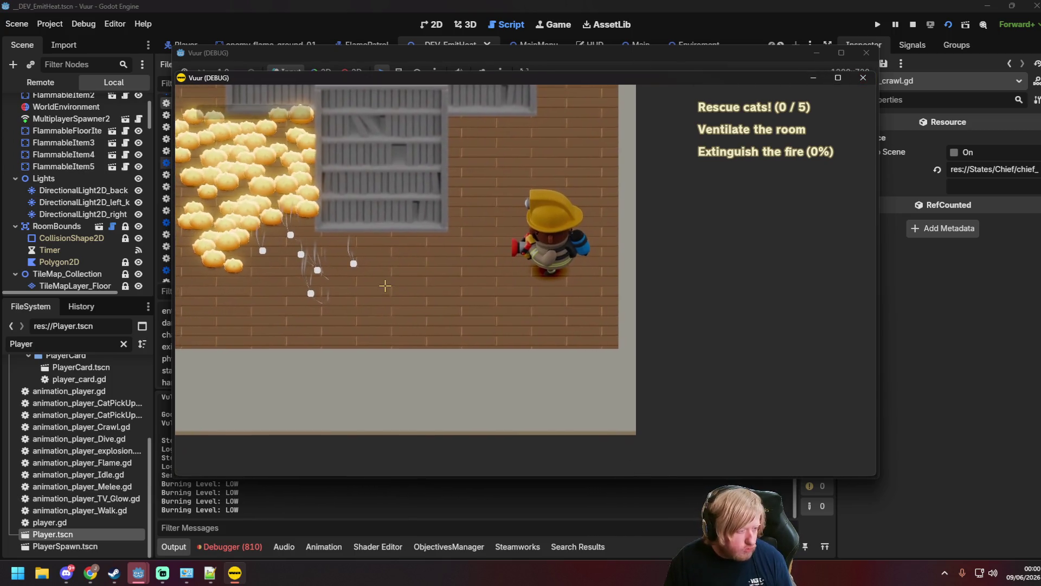
click(861, 79)
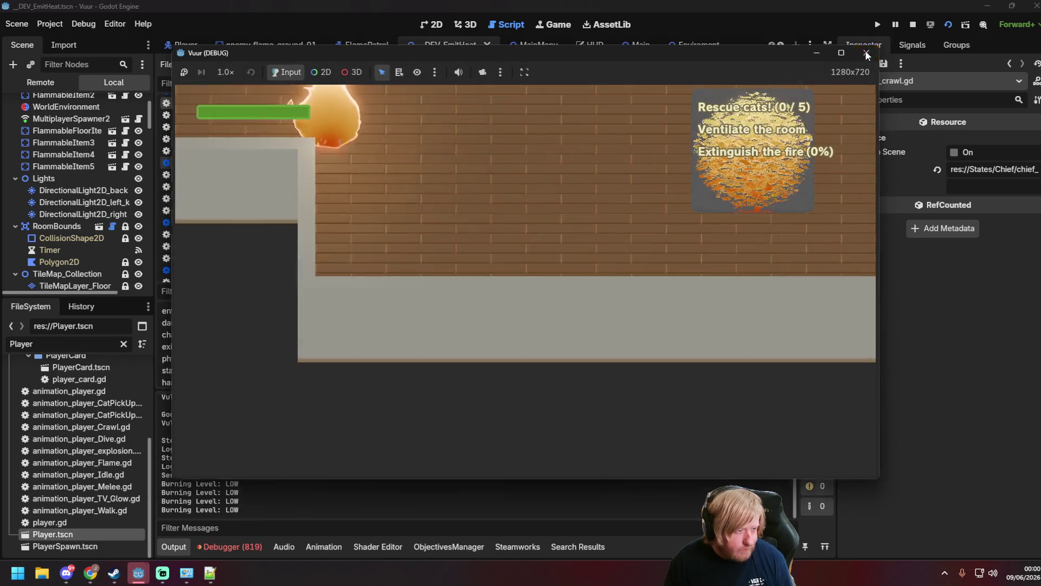
scroll(202, 209, down, 10)
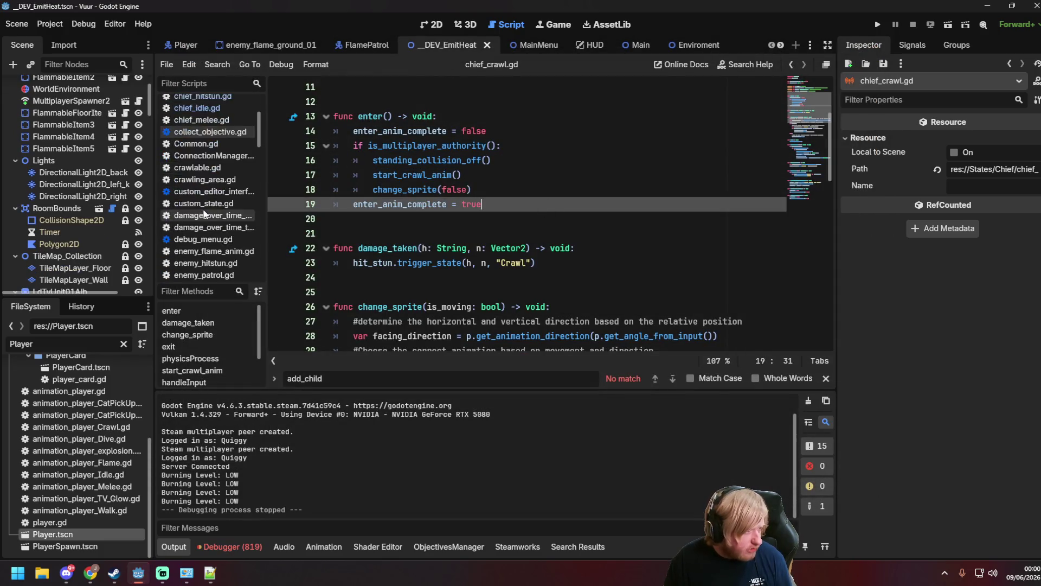
click(209, 224)
scroll(527, 246, down, 10)
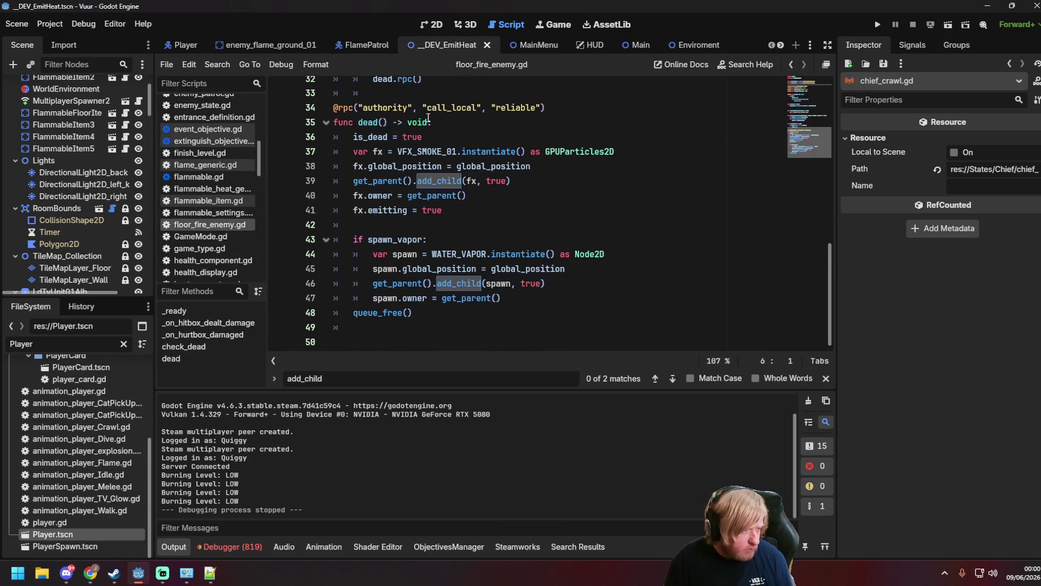
scroll(428, 117, up, 2)
drag(423, 166, 375, 168)
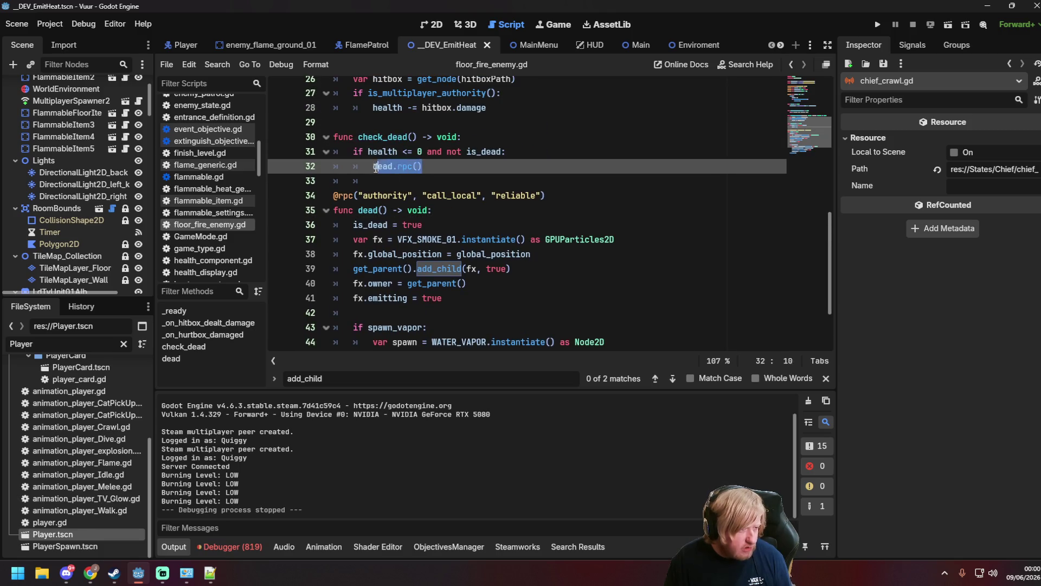
scroll(449, 161, down, 2)
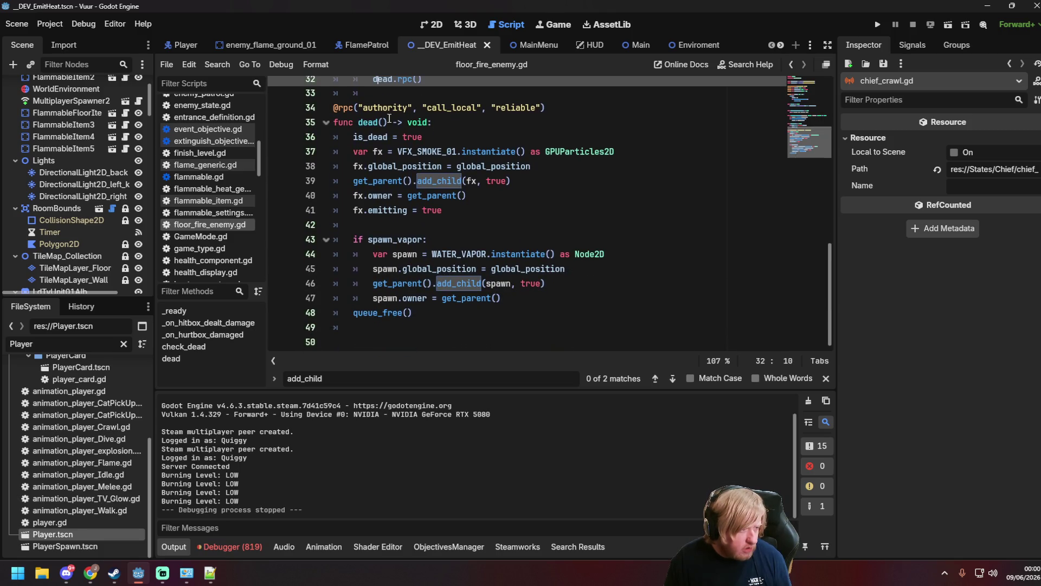
click(382, 123)
drag(342, 124, 431, 124)
click(446, 123)
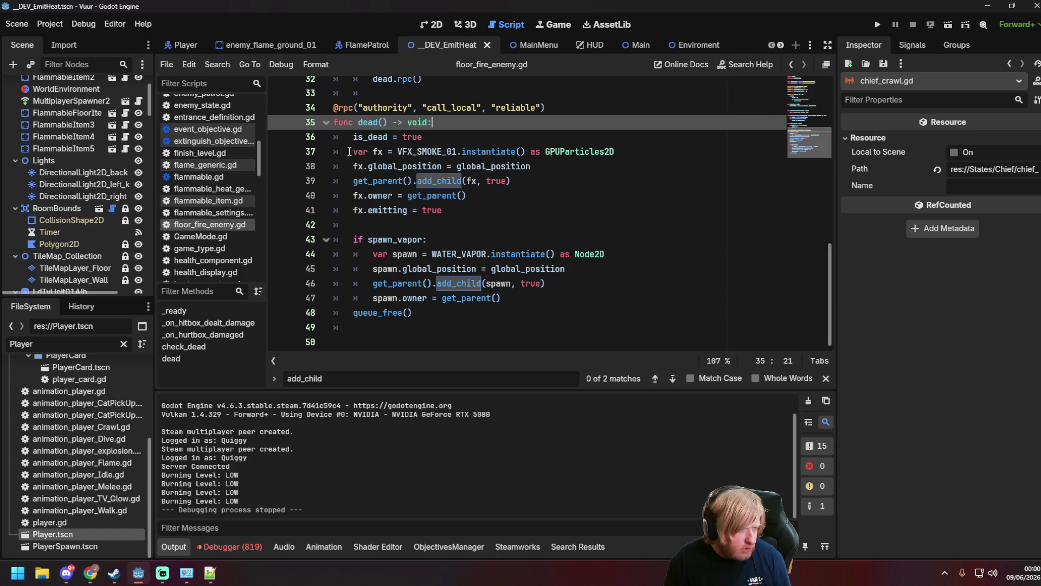
click(397, 184)
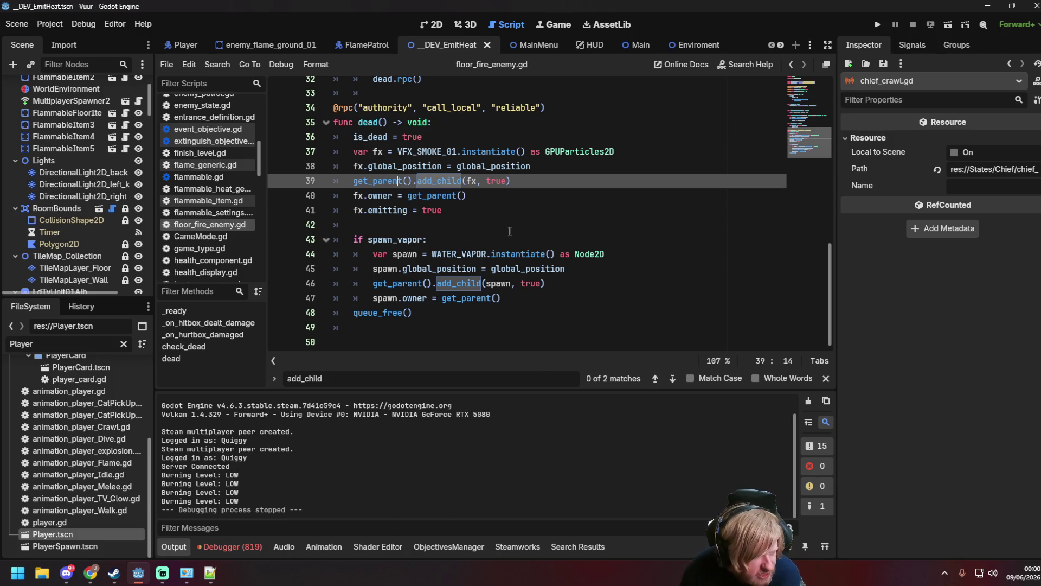
scroll(510, 231, up, 1)
scroll(522, 263, down, 1)
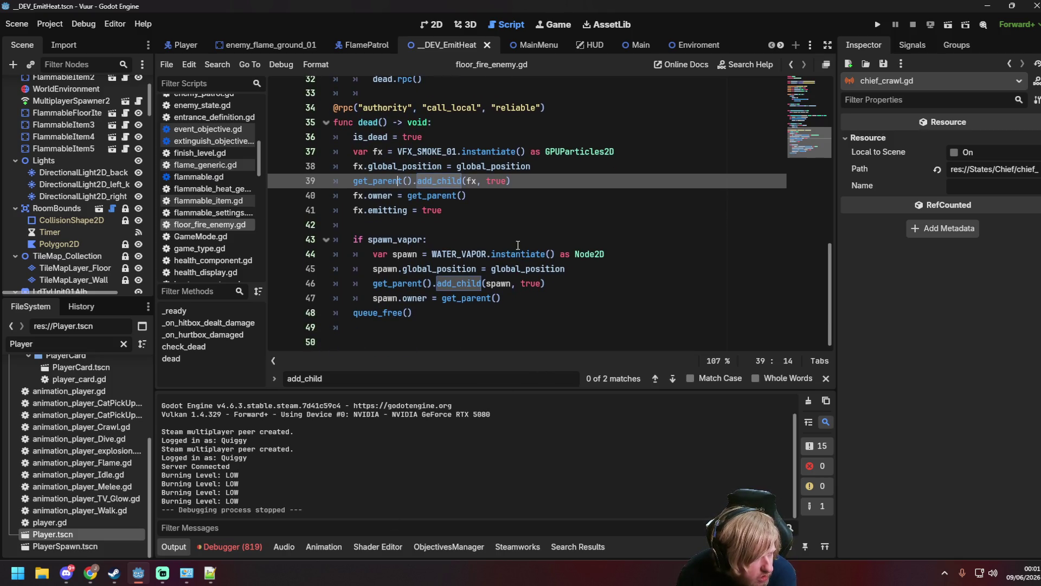
scroll(511, 252, up, 1)
click(504, 248)
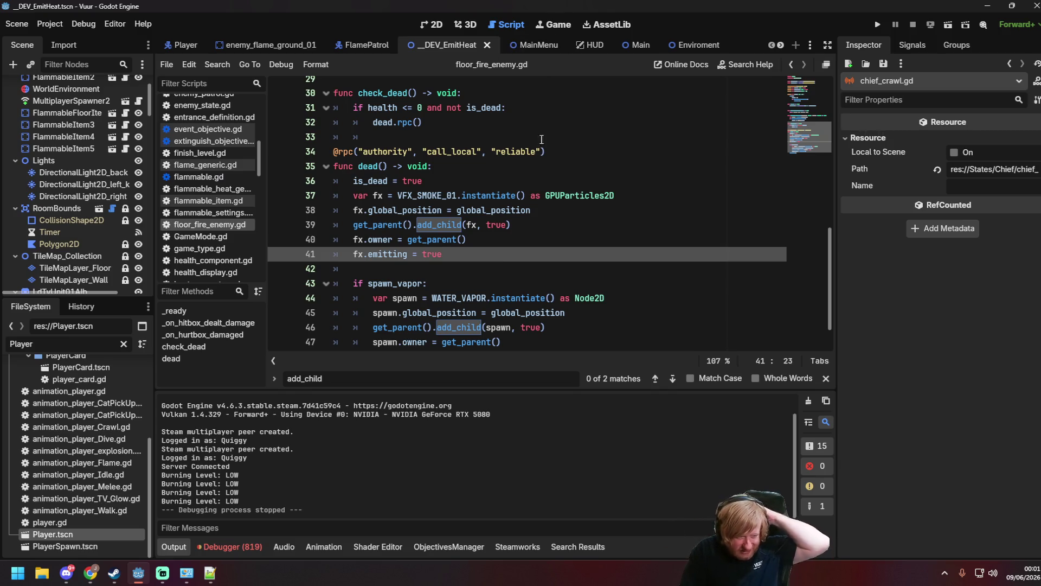
scroll(559, 197, down, 1)
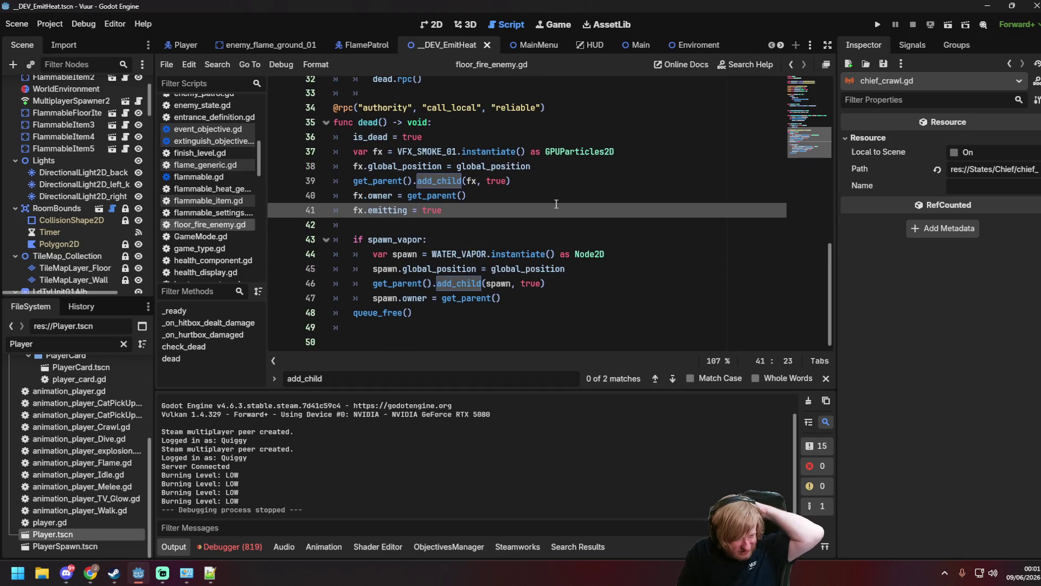
click(551, 199)
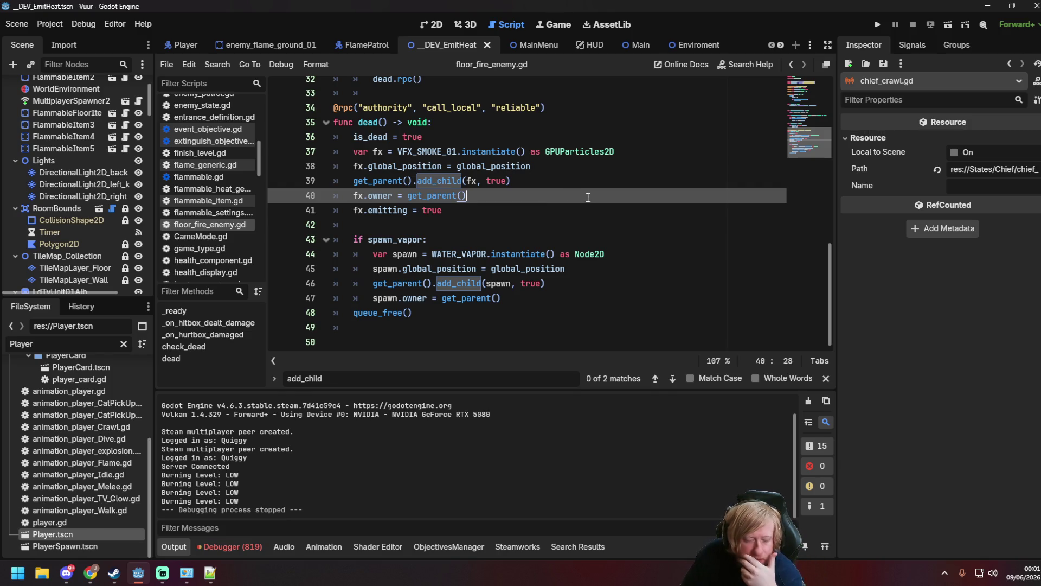
click(513, 221)
click(504, 213)
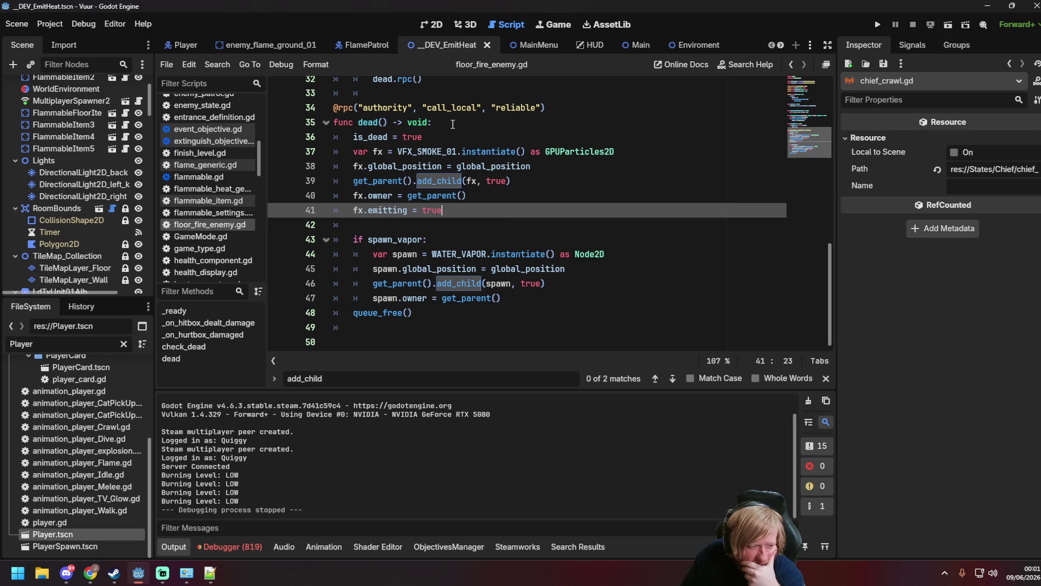
click(470, 239)
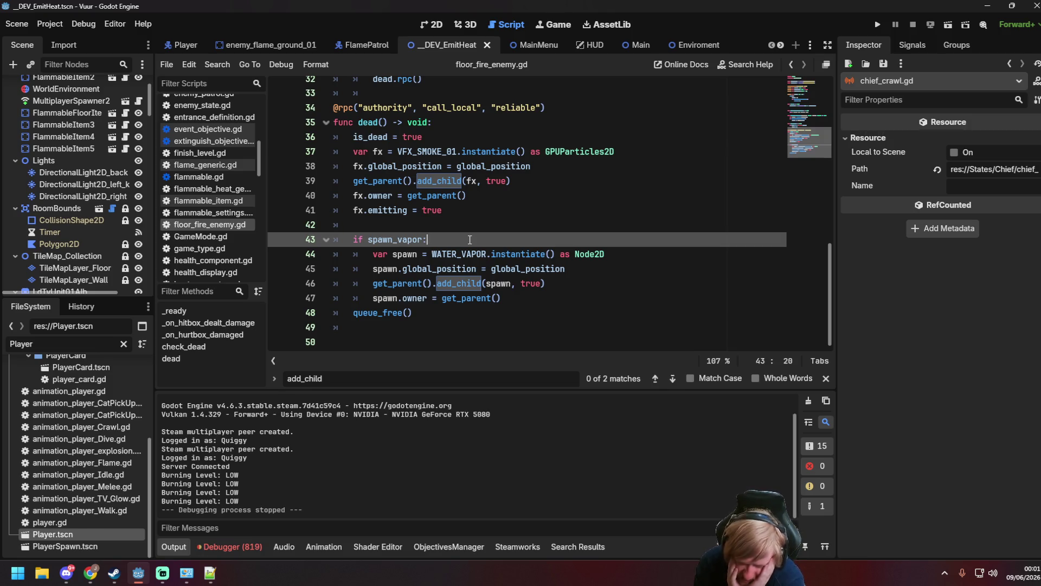
scroll(470, 240, up, 6)
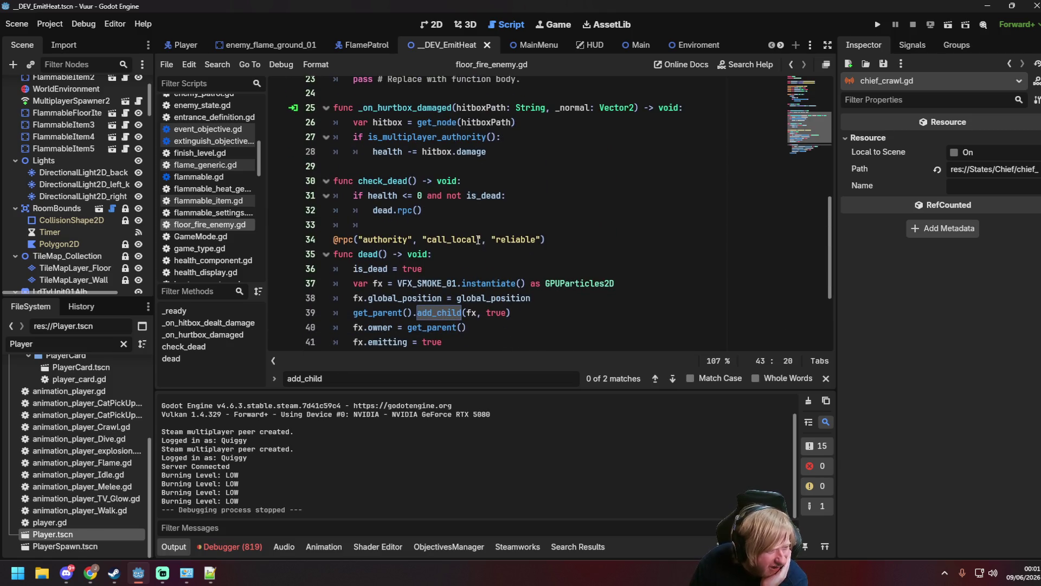
scroll(478, 239, up, 3)
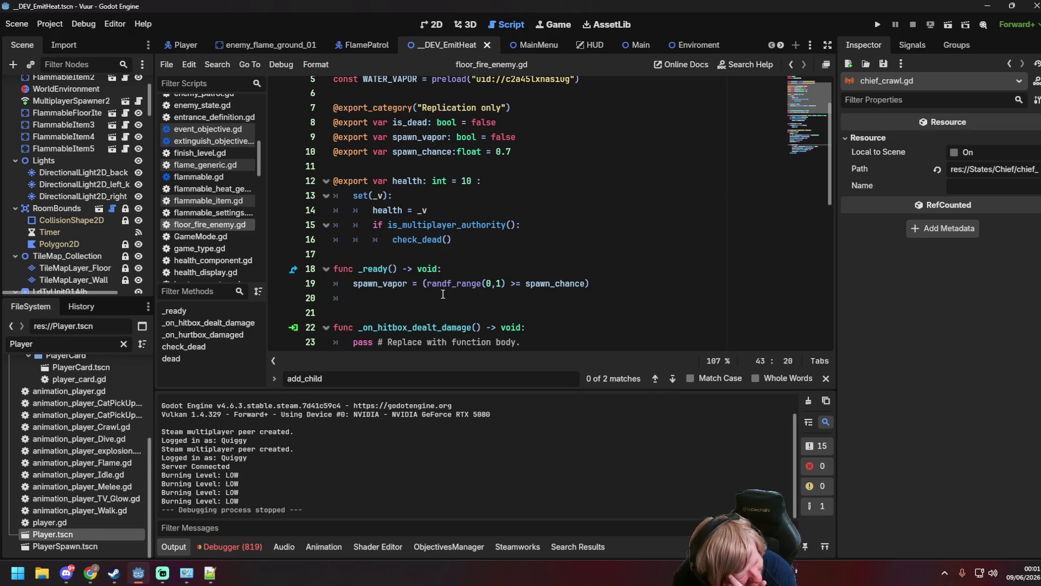
scroll(464, 284, up, 2)
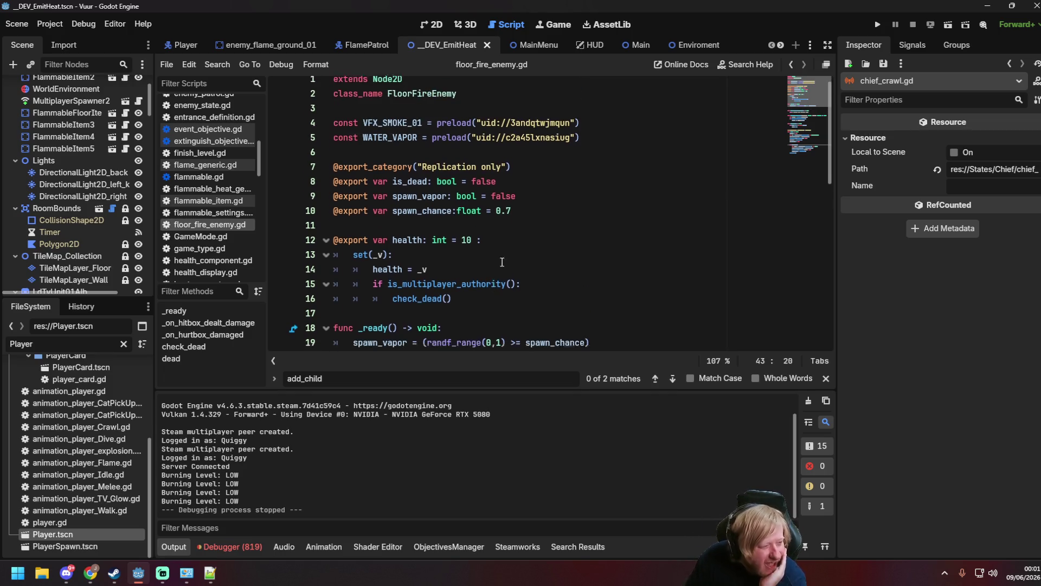
scroll(538, 247, down, 10)
click(522, 285)
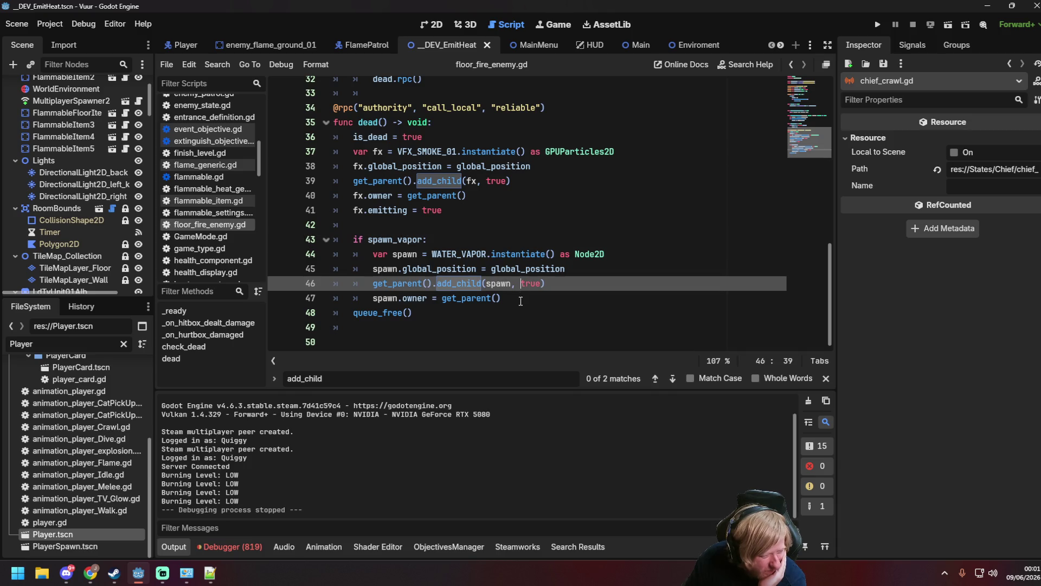
click(520, 299)
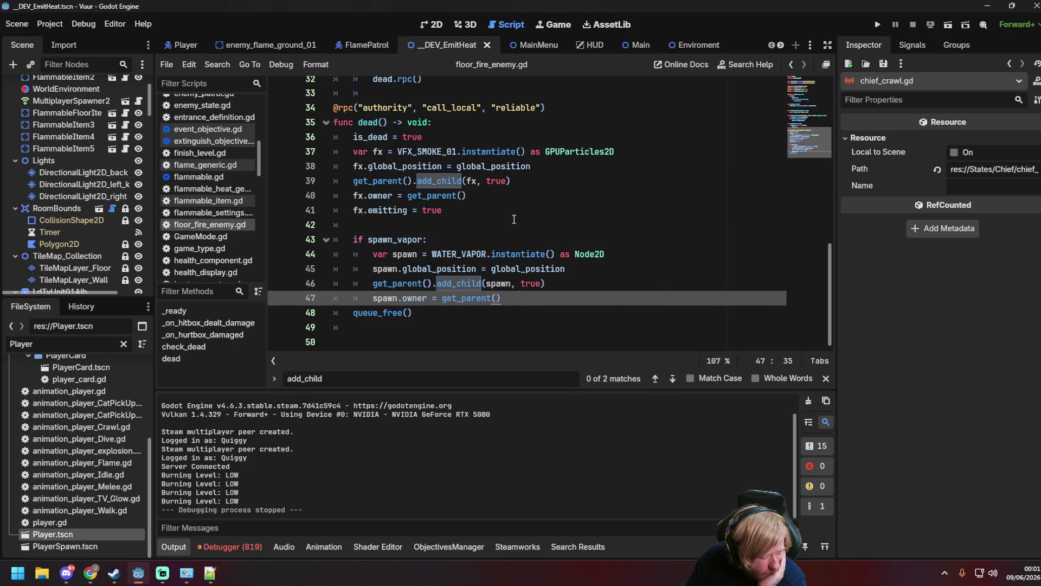
scroll(514, 219, up, 2)
click(380, 195)
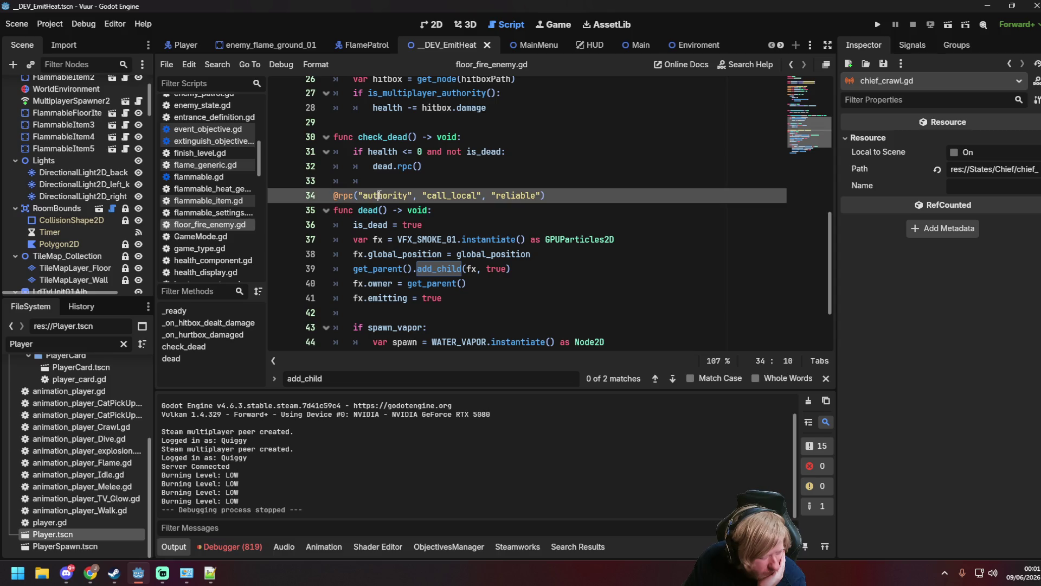
drag(360, 196, 404, 193)
click(407, 196)
scroll(516, 211, down, 1)
click(526, 212)
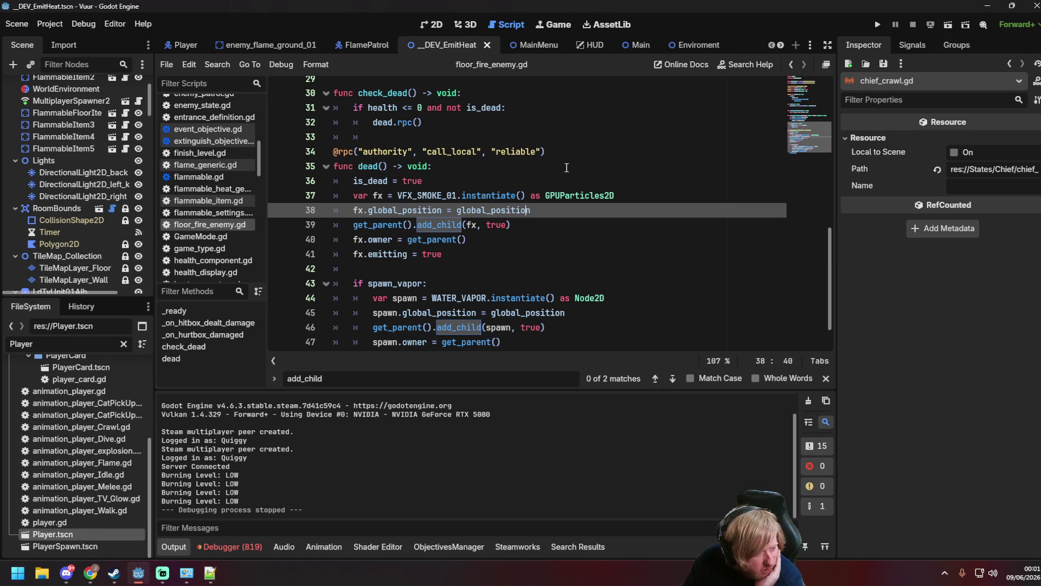
scroll(568, 176, down, 1)
scroll(544, 183, up, 10)
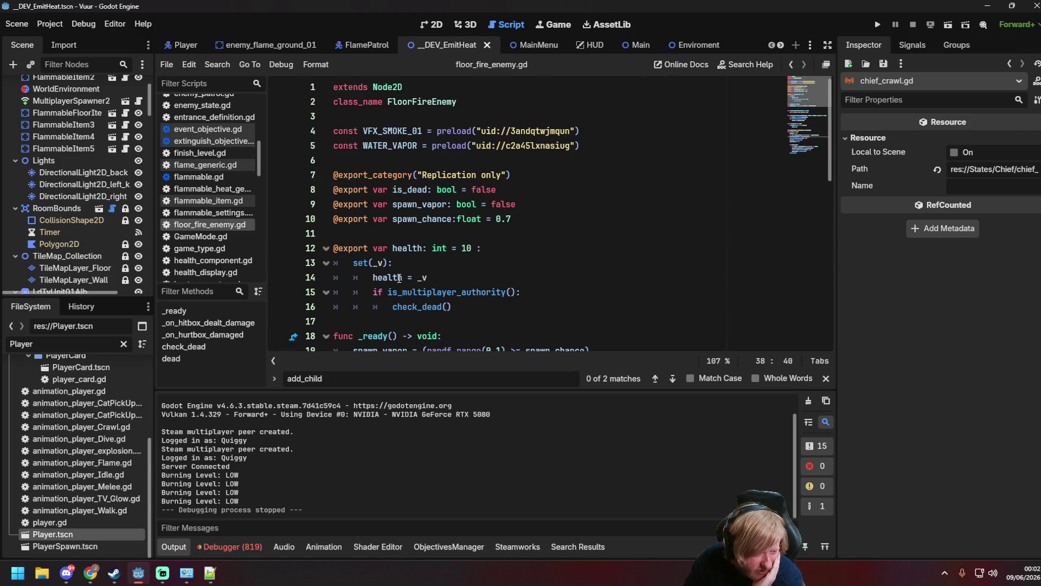
drag(389, 291, 518, 292)
click(501, 291)
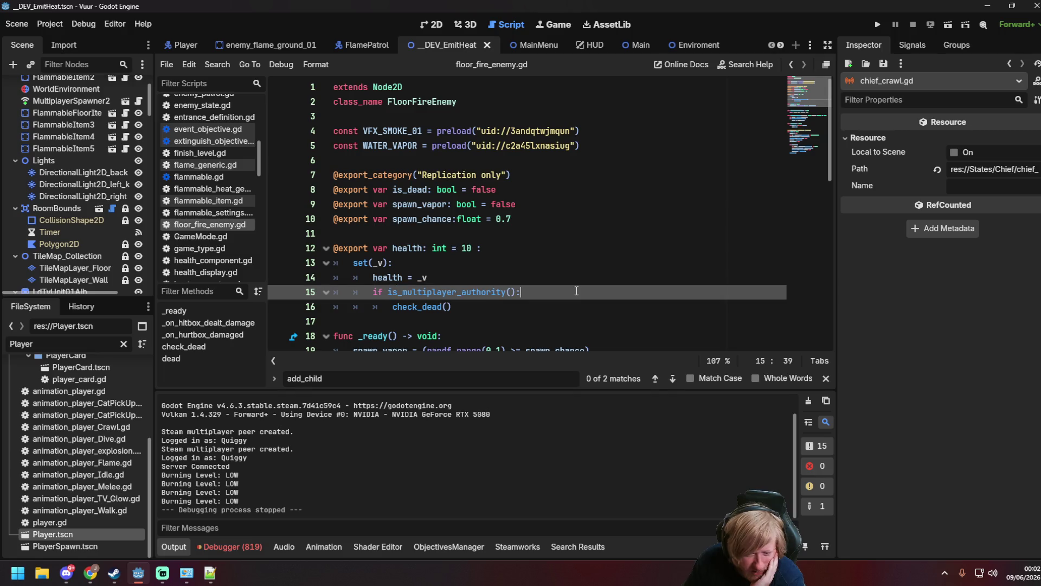
scroll(576, 290, down, 5)
scroll(577, 290, down, 5)
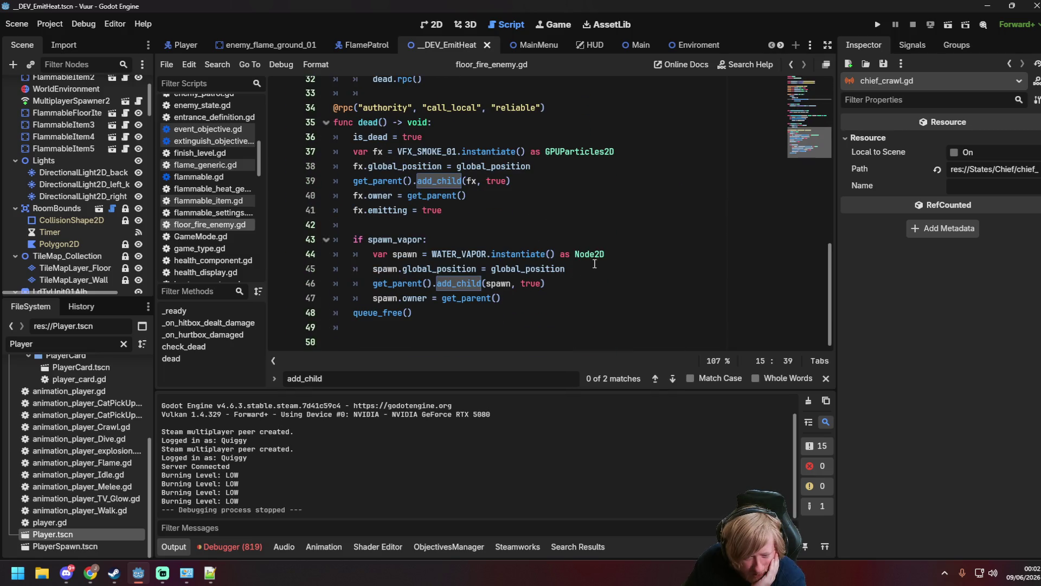
click(596, 244)
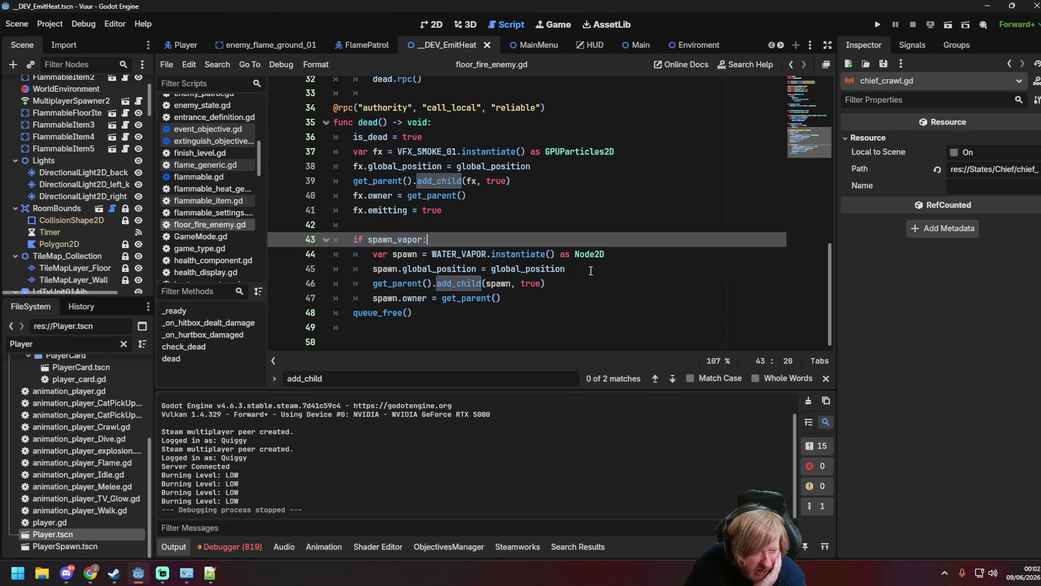
click(590, 270)
mouse_move(507, 251)
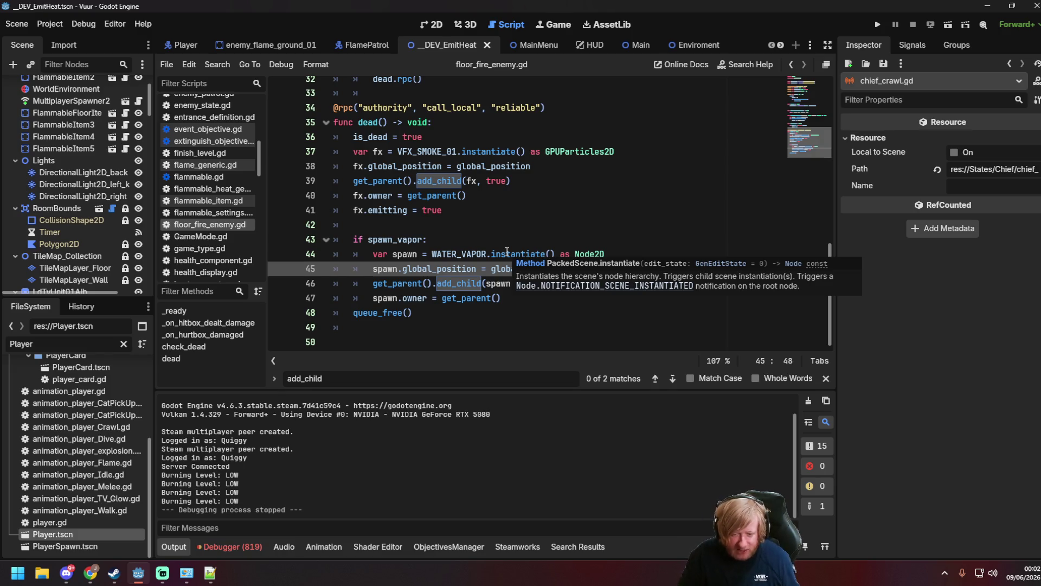
click(415, 182)
key(F5)
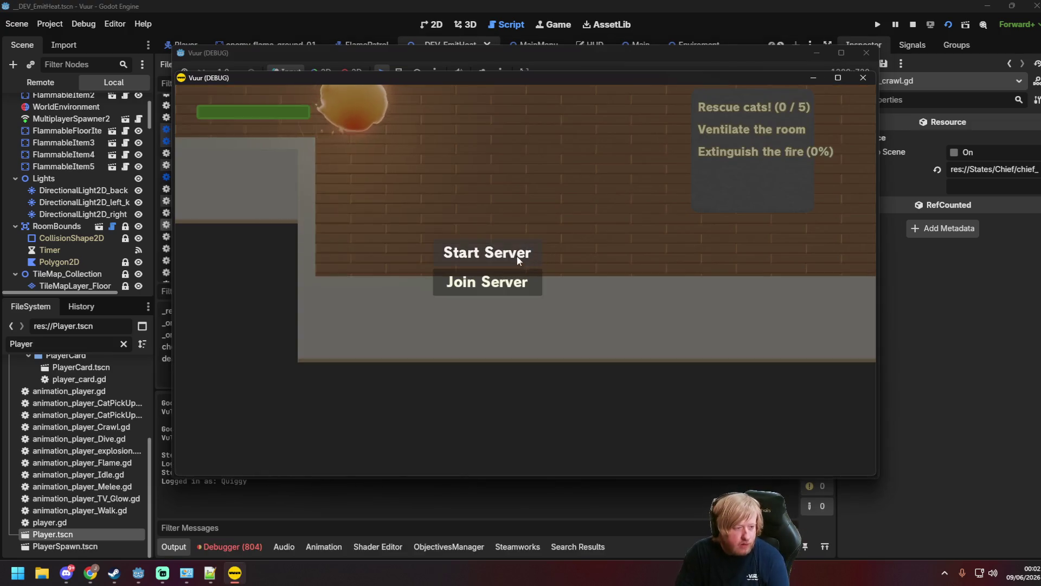
Host the game as server, sweep water across the flames while walking, then close it.
click(488, 251)
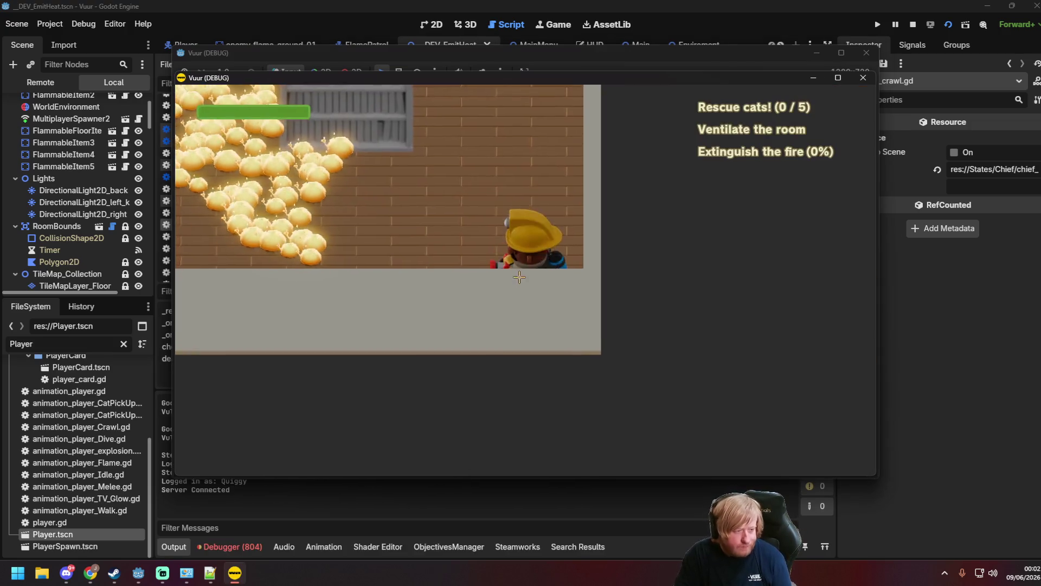
mouse_move(348, 289)
mouse_down()
mouse_move(347, 255)
mouse_move(293, 320)
mouse_move(368, 276)
mouse_move(367, 205)
mouse_move(374, 290)
mouse_move(291, 279)
mouse_move(326, 302)
mouse_move(272, 210)
mouse_up()
key(w)
key(a)
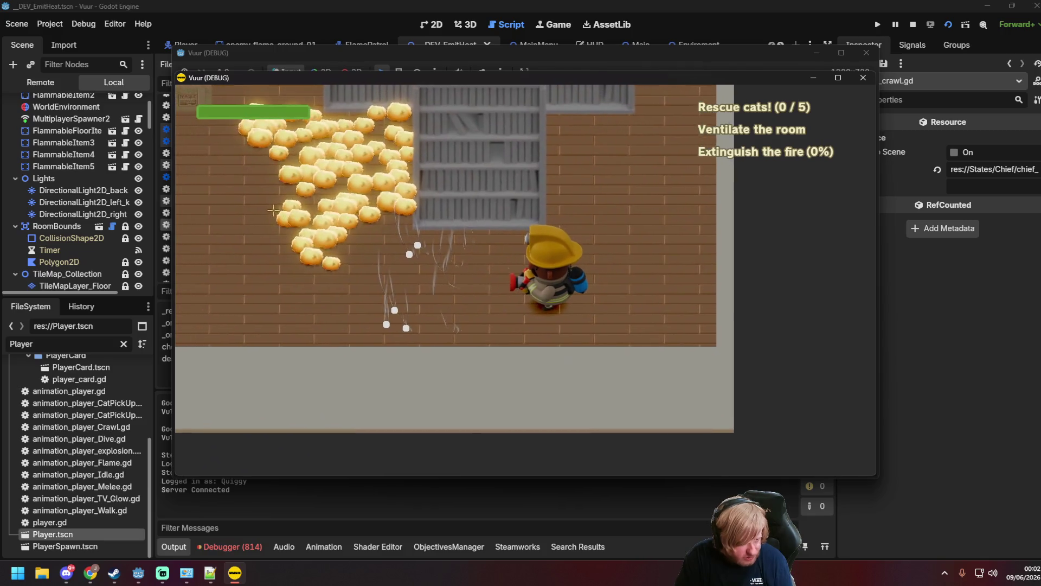
click(318, 173)
mouse_move(317, 173)
mouse_down()
mouse_move(521, 92)
mouse_move(640, 206)
mouse_move(662, 244)
mouse_up()
key(s)
key(d)
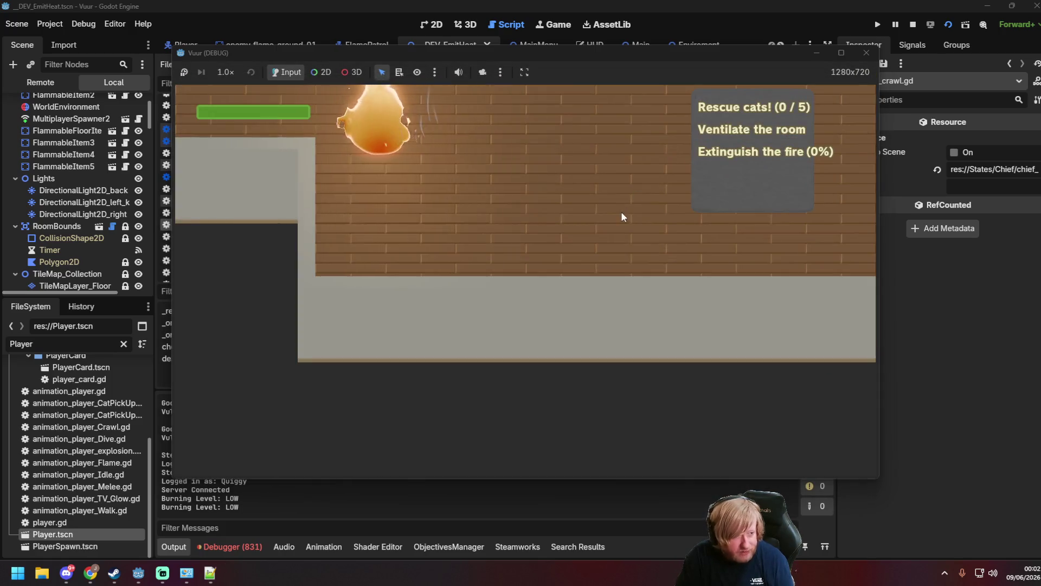
click(866, 53)
Save, relaunch with F6, and connect the two game windows as server and client.
click(516, 234)
key(ctrl+s)
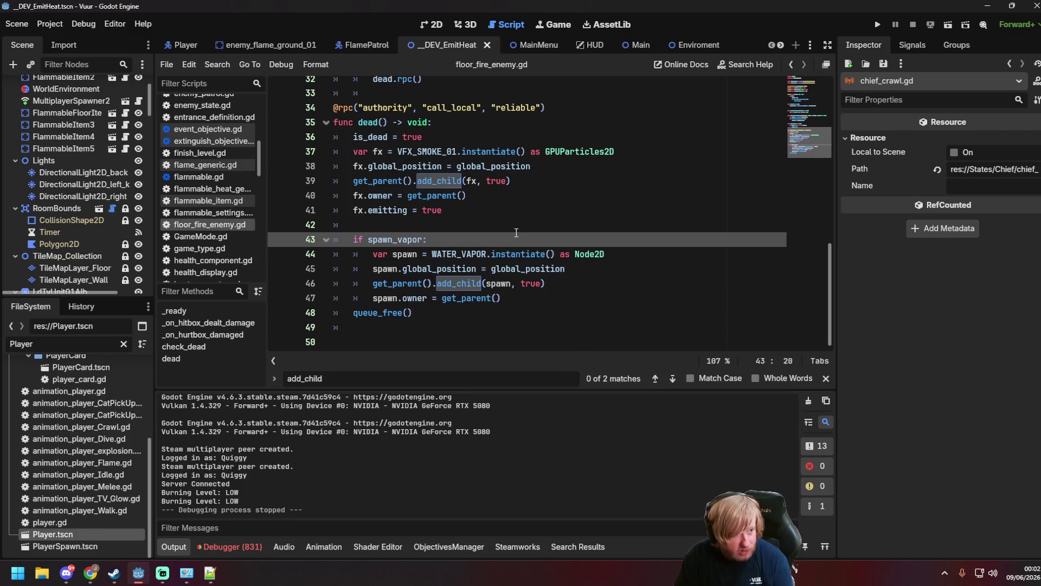
key(F6)
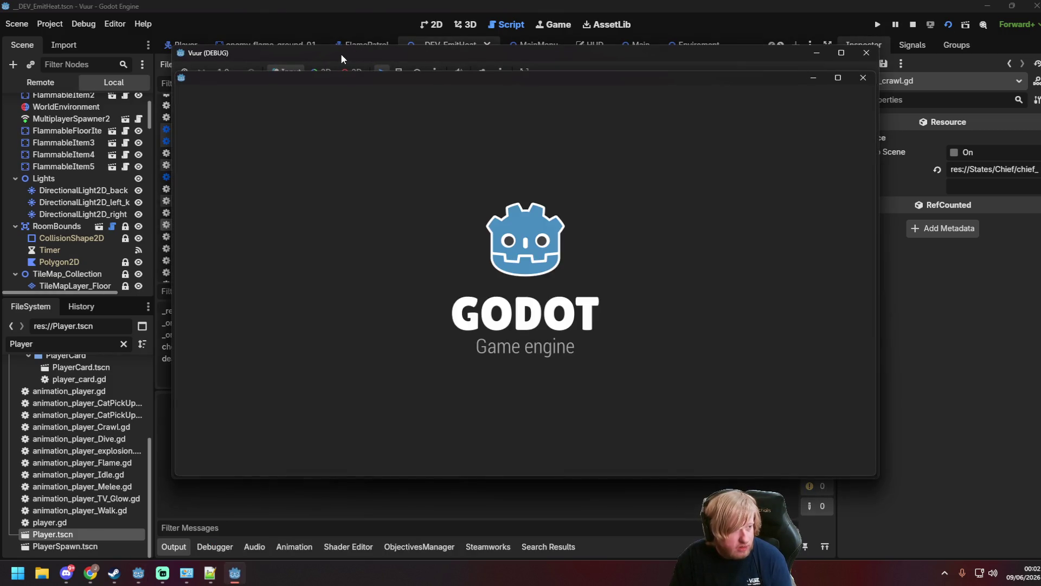
mouse_move(255, 51)
mouse_down()
mouse_move(165, 40)
mouse_move(230, 38)
mouse_up()
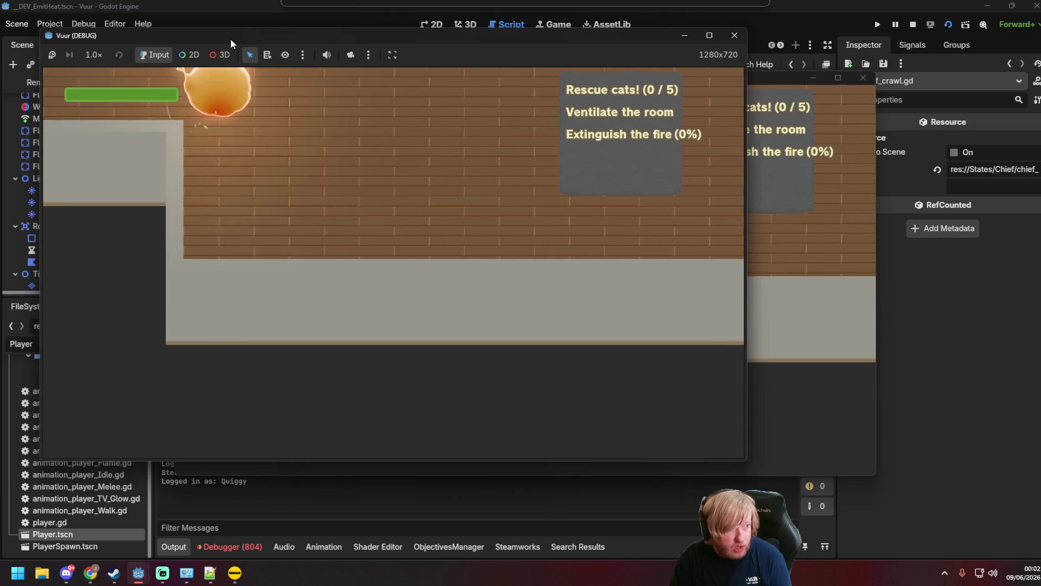
drag(726, 79, 787, 120)
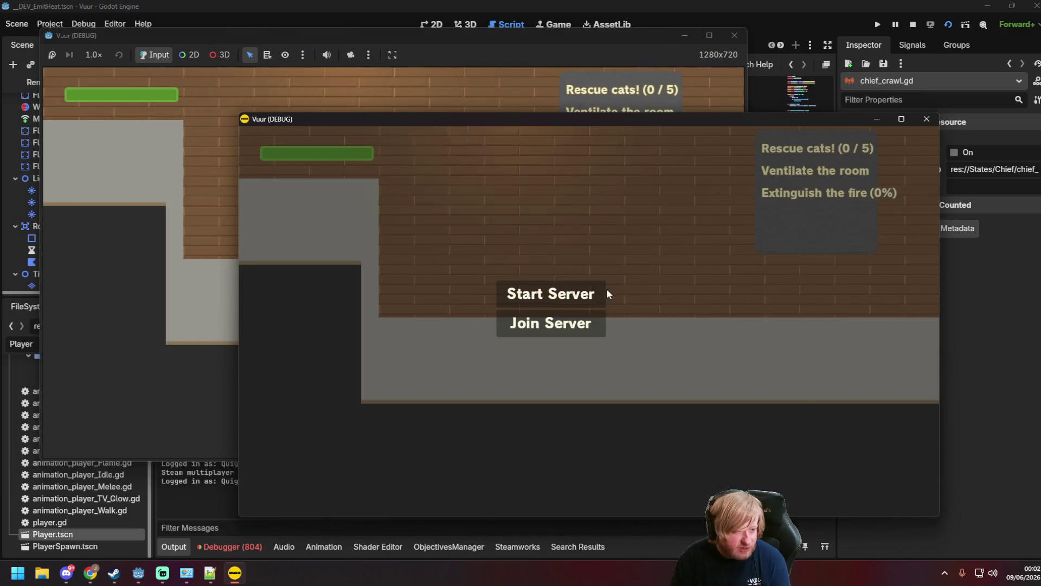
click(596, 294)
click(227, 221)
click(385, 269)
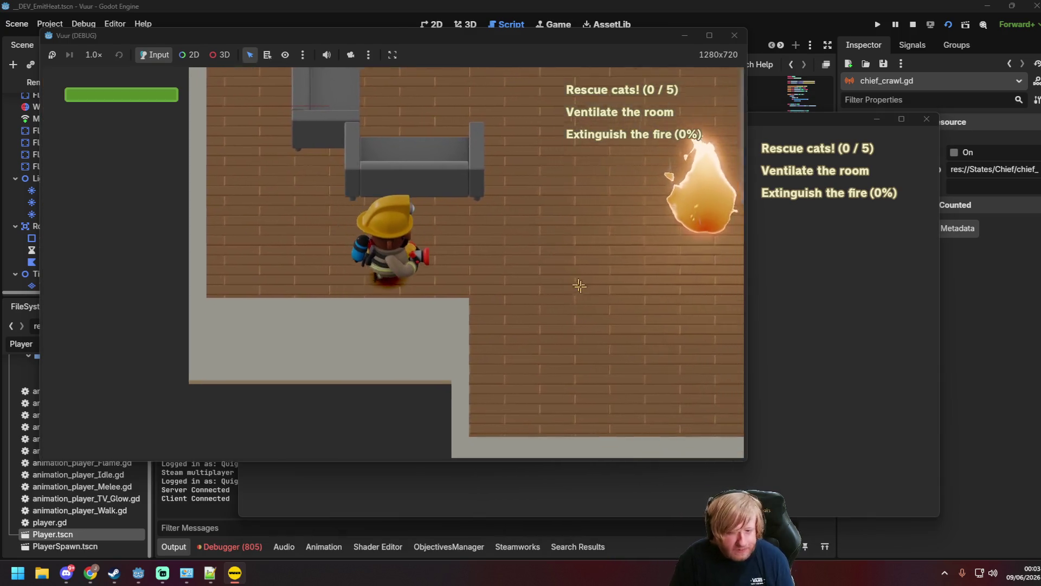
Walk the firefighter up and right through the room, then stop the test with F8.
key(w)
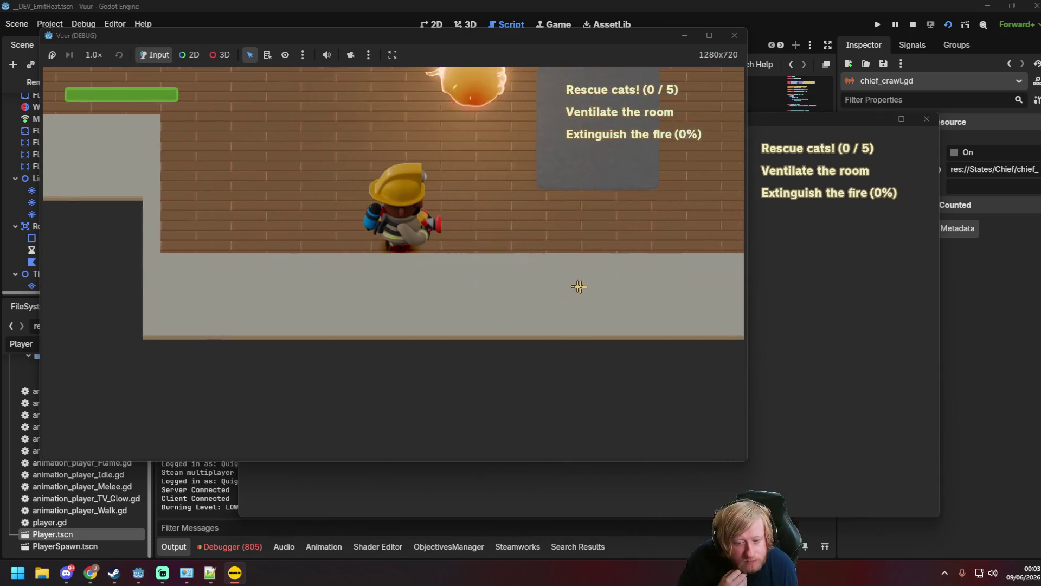
key(w)
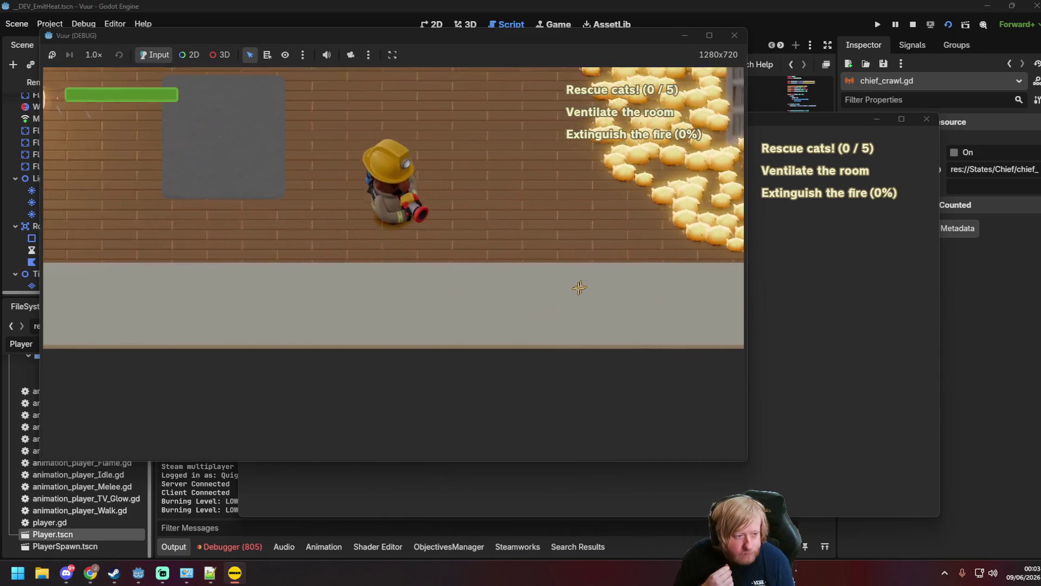
key(d)
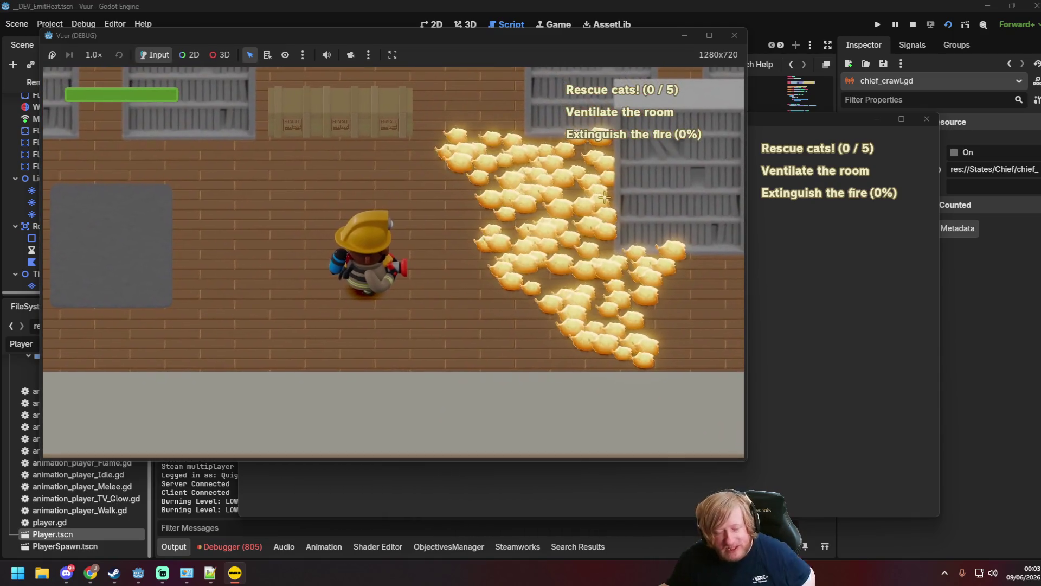
key(w)
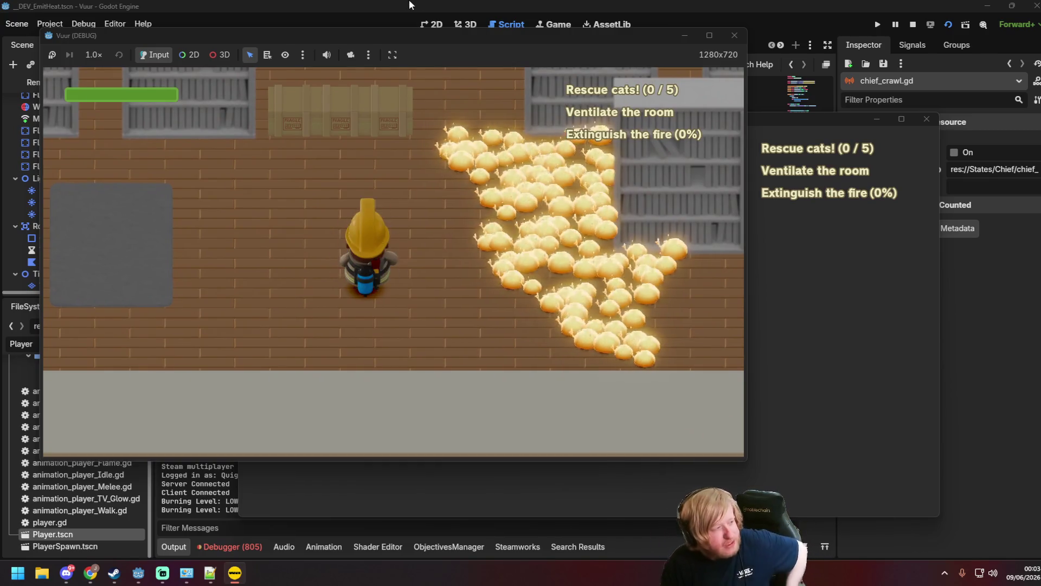
key(F8)
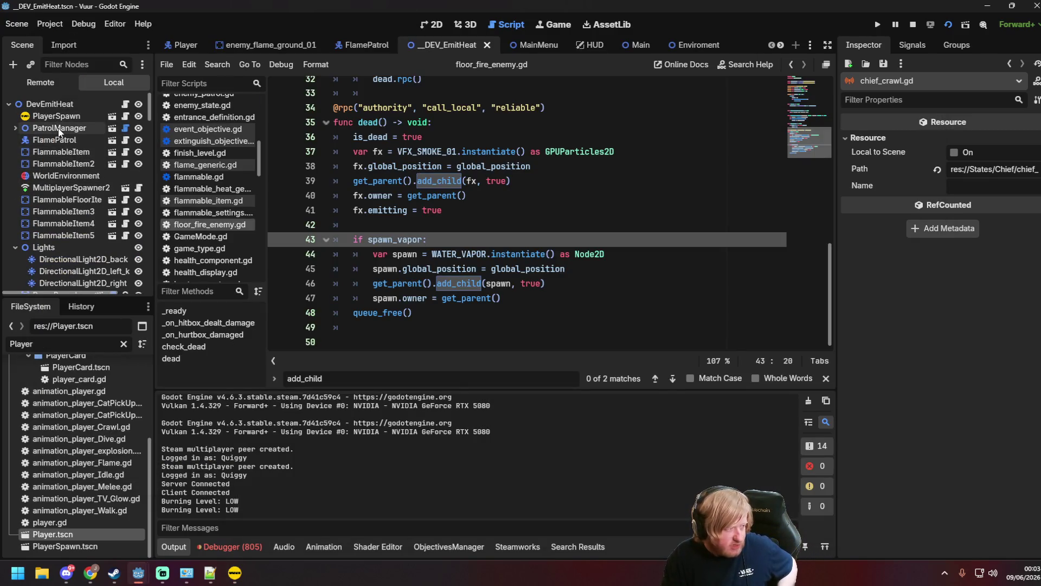
Widen the Inspector on MultiplayerSpawner2 to confirm Element 1 is res://Pickups/Vapor/WaterVapor.tscn.
click(71, 187)
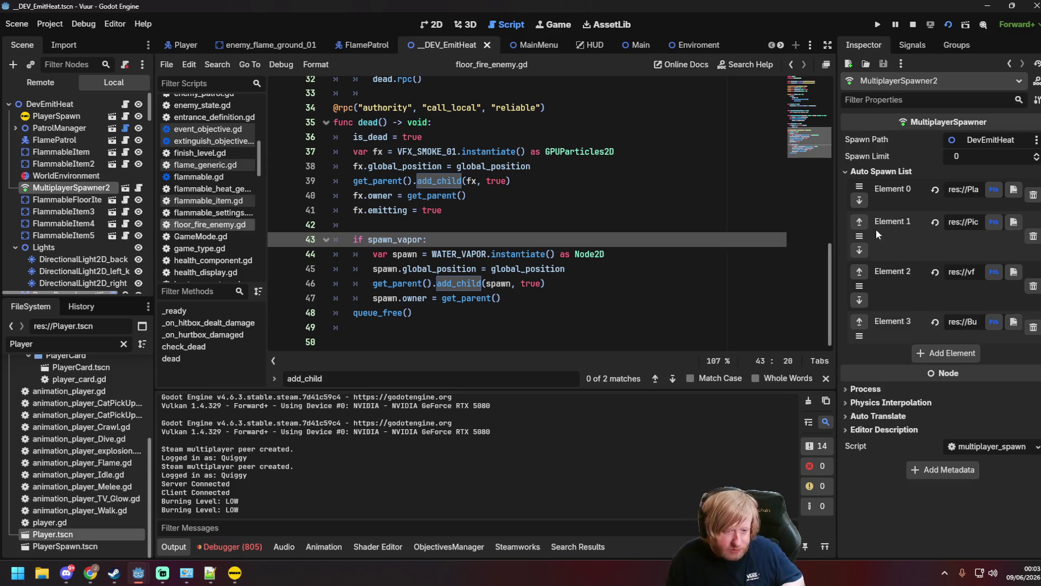
drag(836, 234, 651, 234)
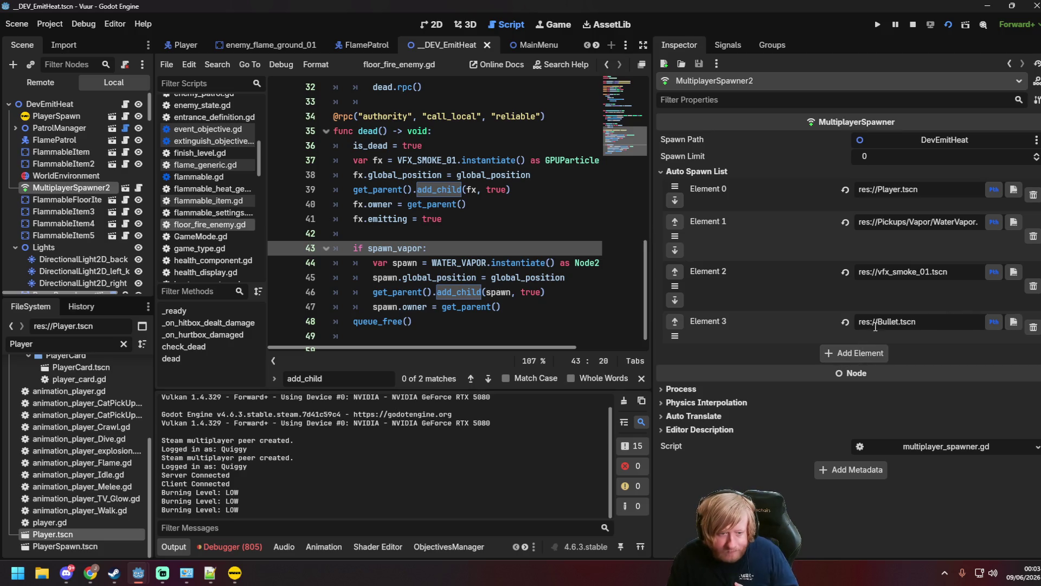
double_click(913, 224)
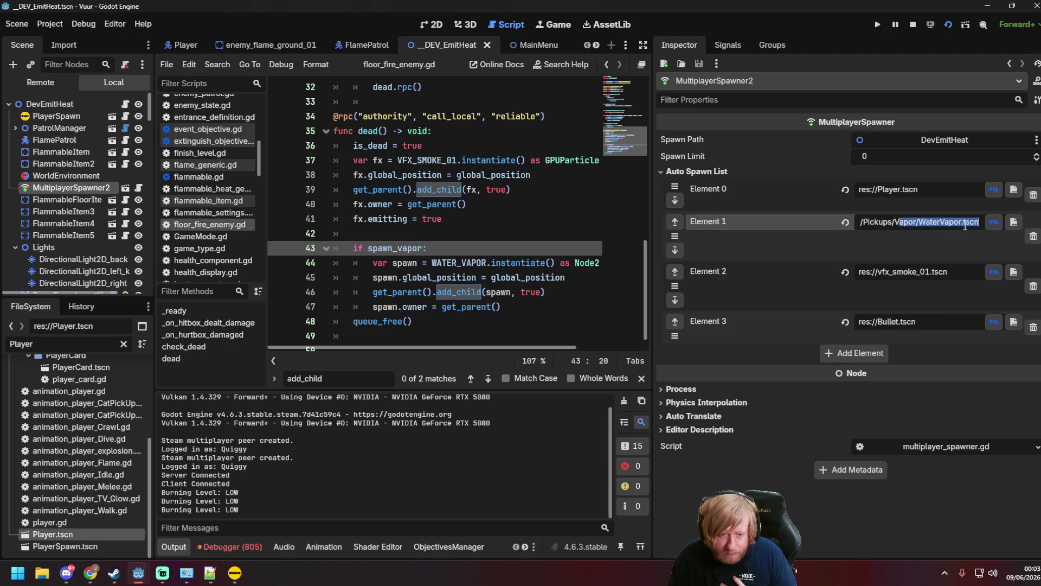
mouse_move(651, 166)
mouse_down()
mouse_move(846, 174)
mouse_move(820, 179)
mouse_up()
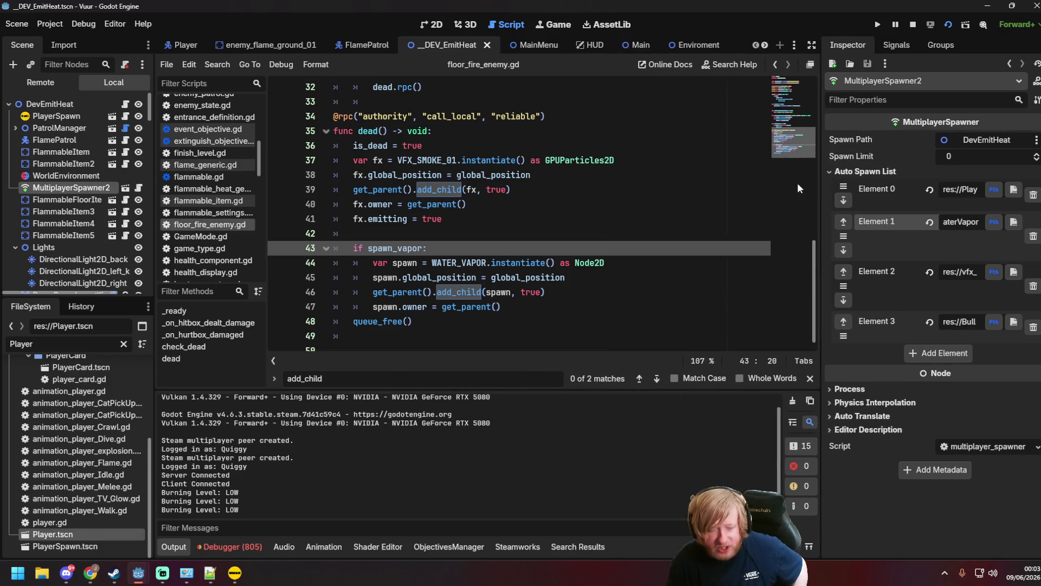
click(669, 196)
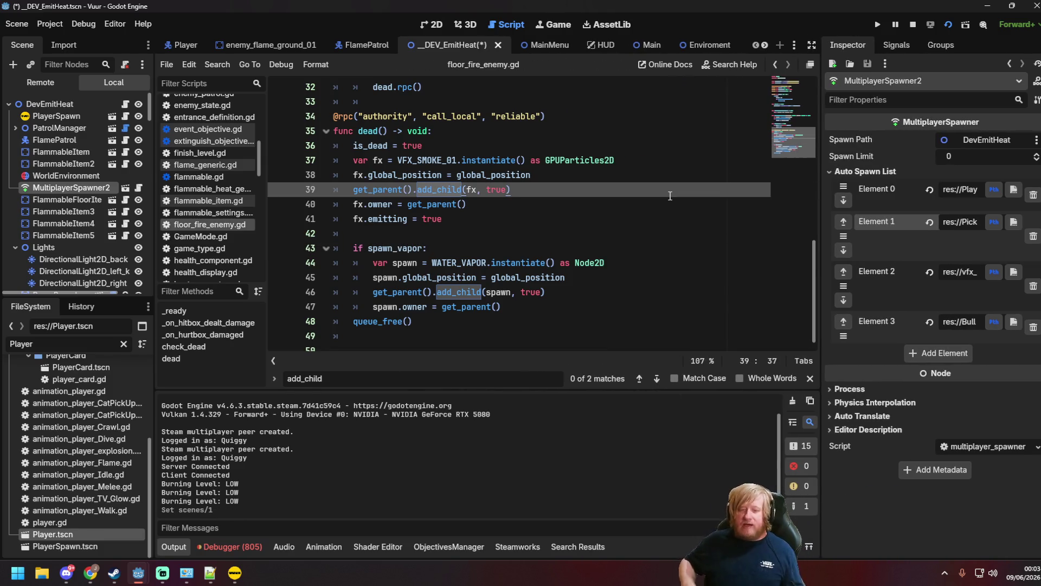
click(526, 291)
Bring the Vuur game forward and spray water at the fires while walking right.
mouse_move(136, 576)
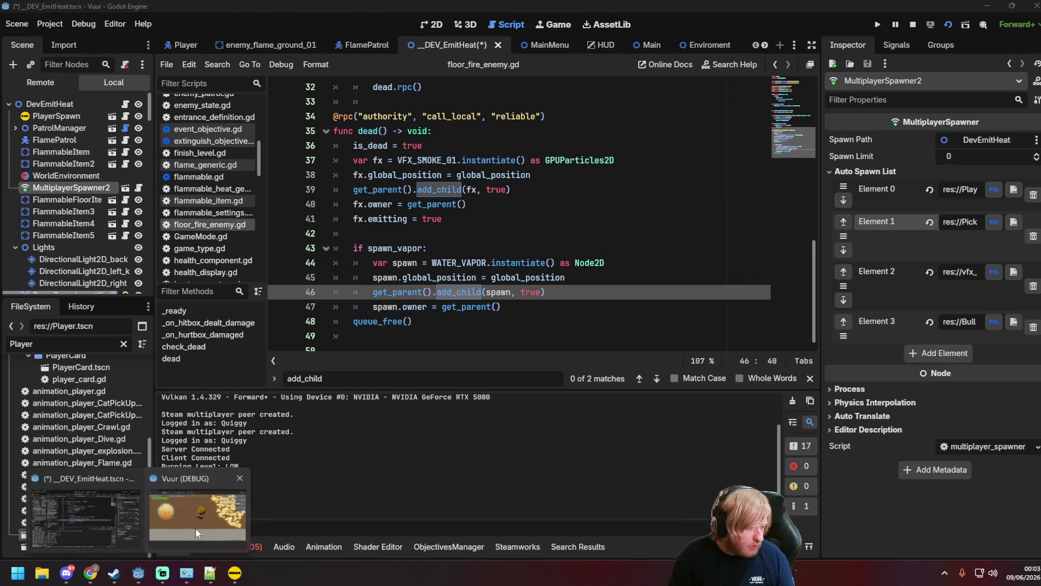
click(195, 527)
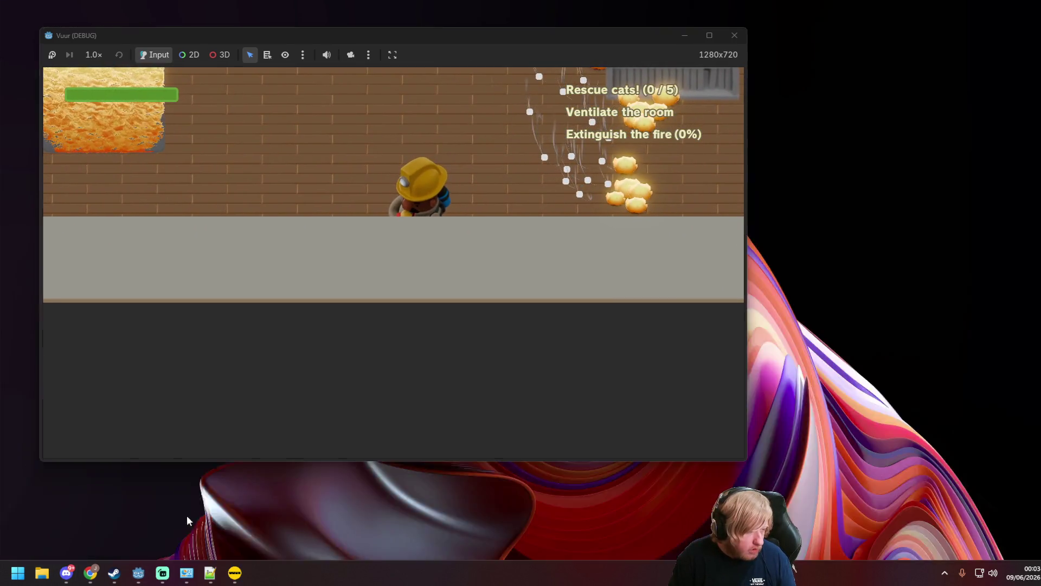
click(431, 190)
drag(431, 190, 425, 193)
key(w)
key(d)
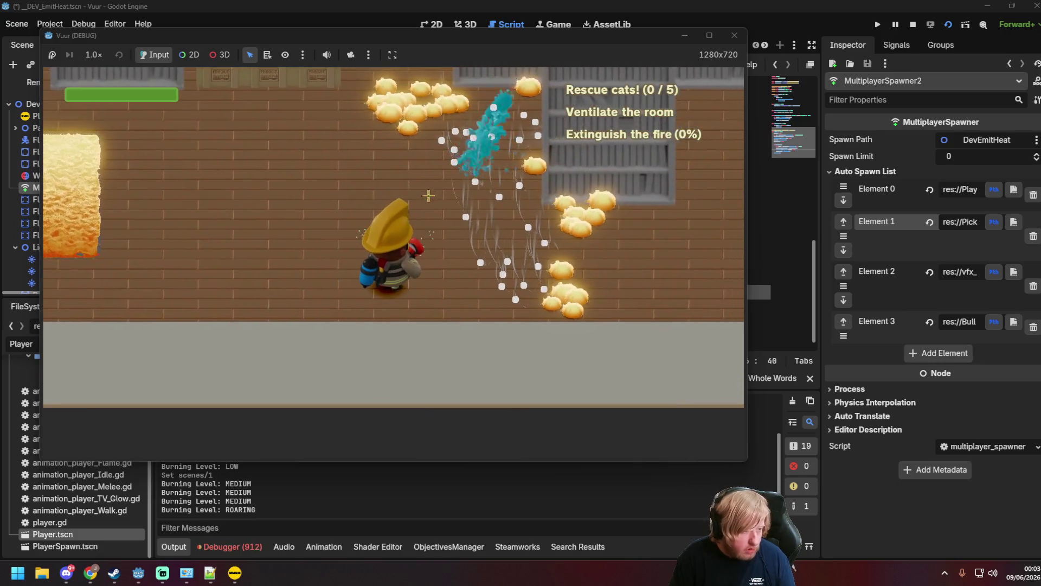
key(s)
key(d)
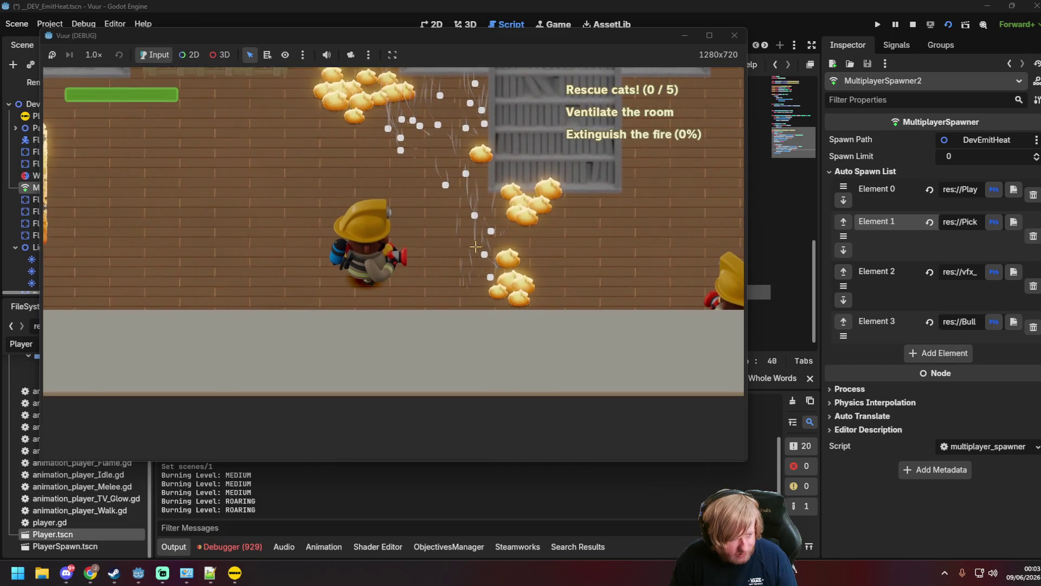
Keep walking the firefighter around the room, then close the game window and save.
key(a)
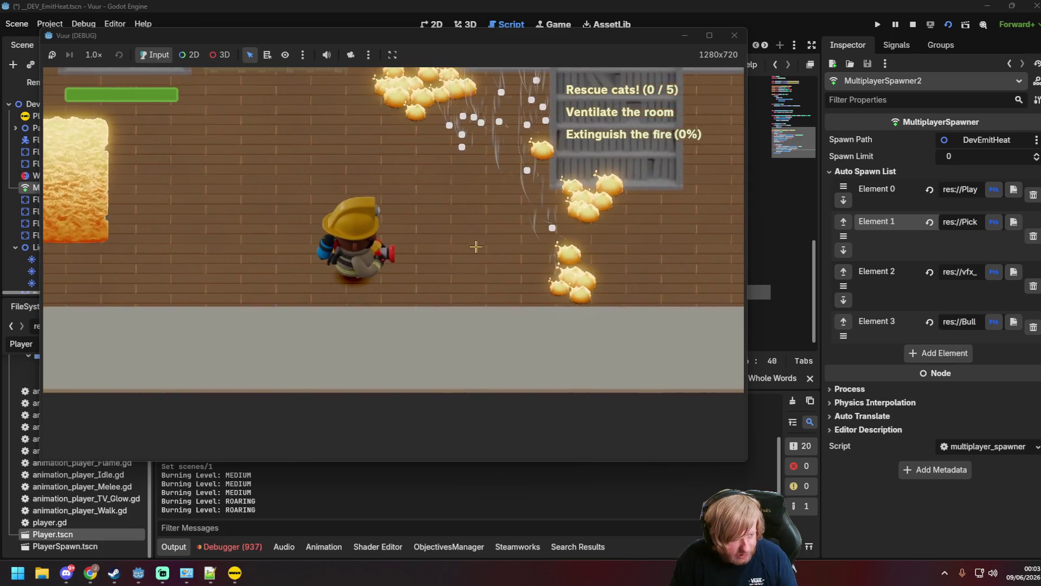
key(w)
key(a)
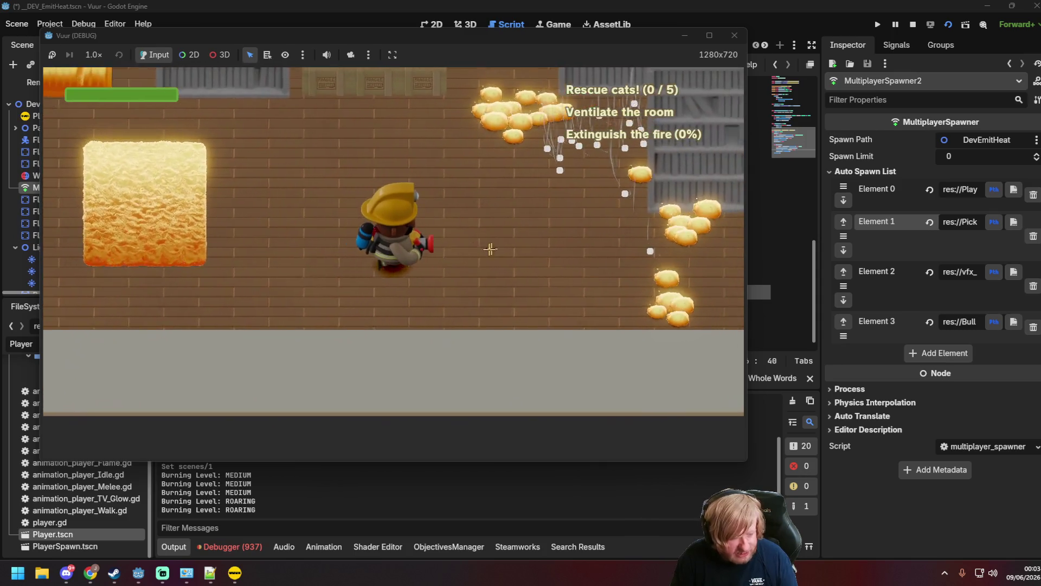
key(d)
key(s)
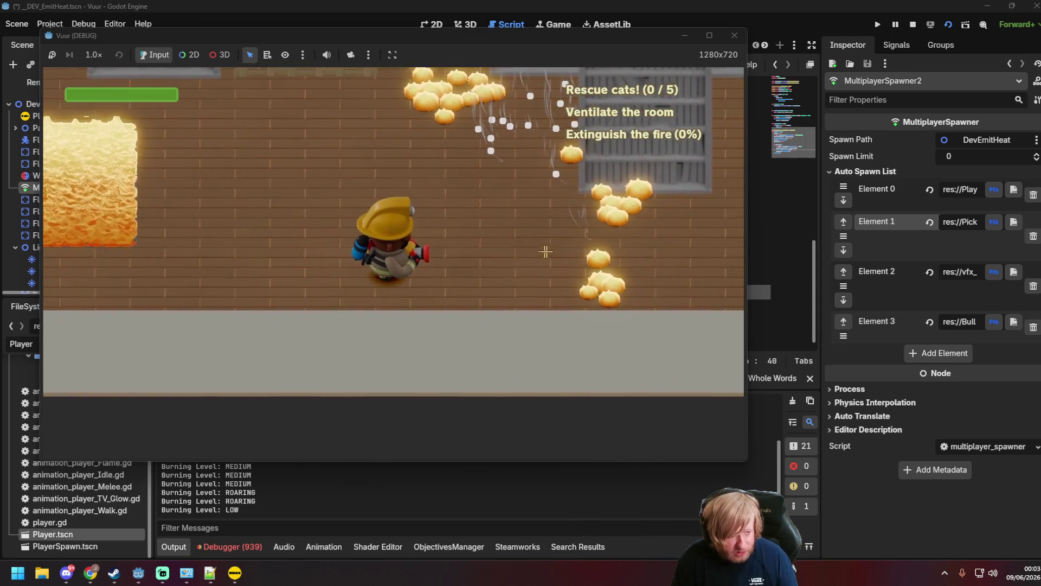
key(a)
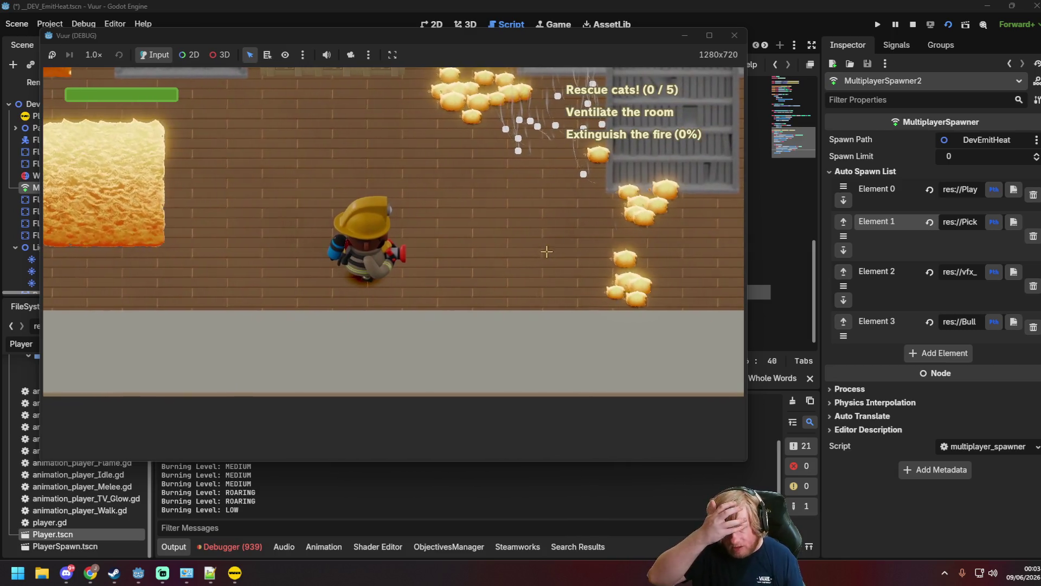
key(d)
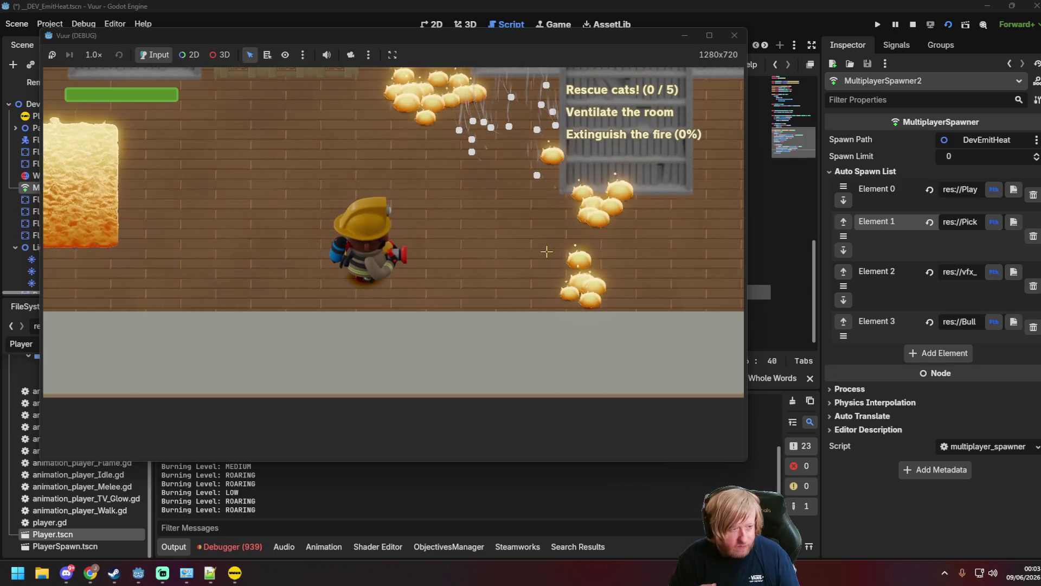
key(w)
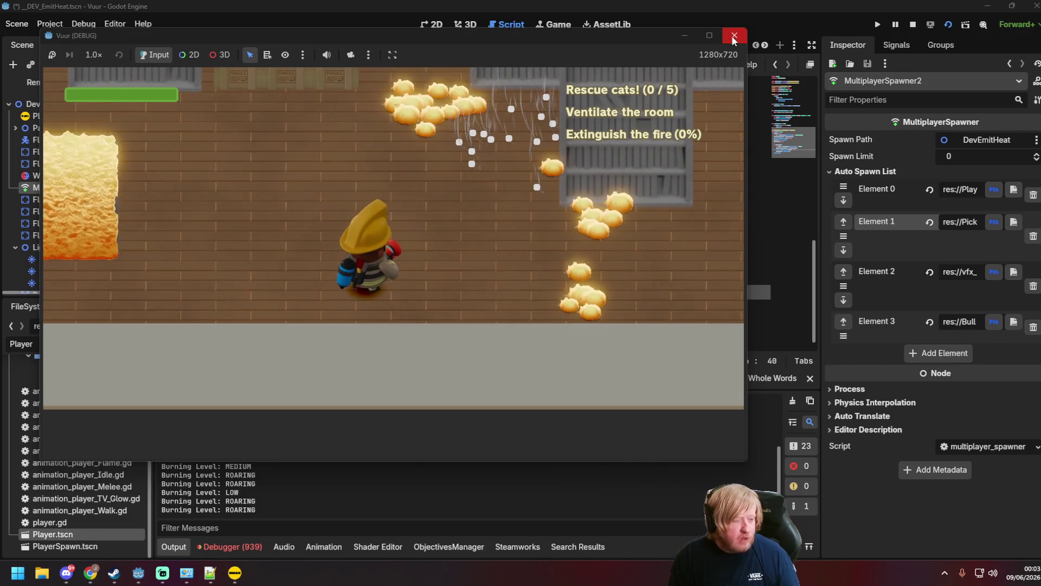
click(734, 37)
key(ctrl+s)
In the Debugger's Errors (525) list, jump to the water_vapor.gd:26 inactive-multiplayer error.
click(233, 548)
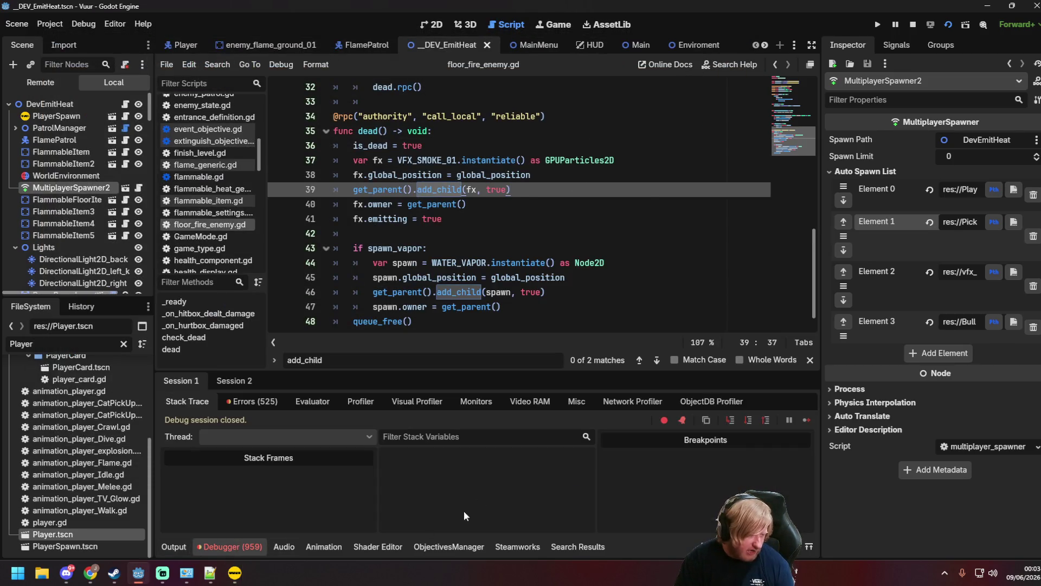
click(253, 403)
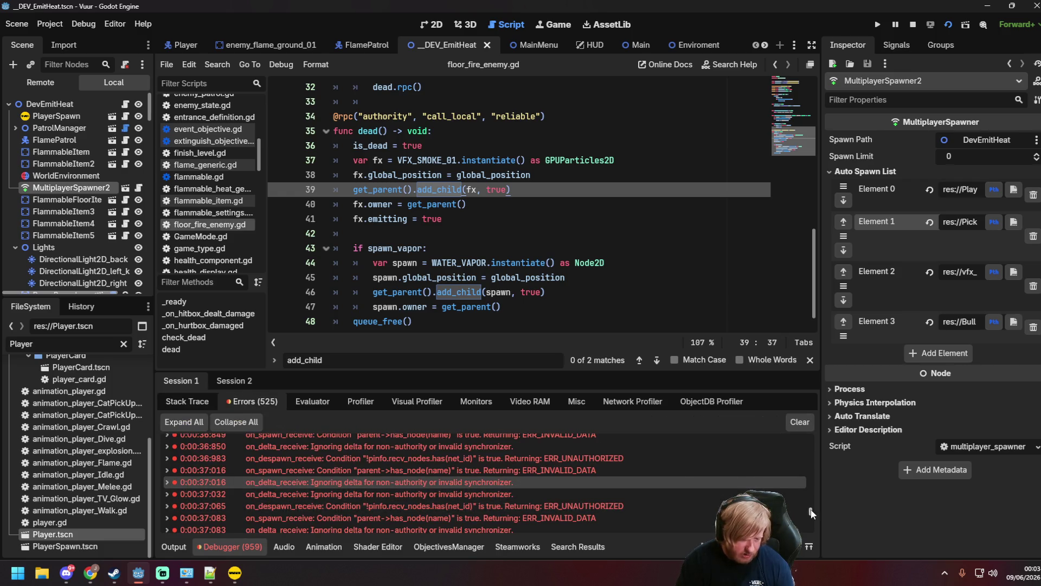
drag(812, 513, 810, 529)
scroll(634, 512, up, 5)
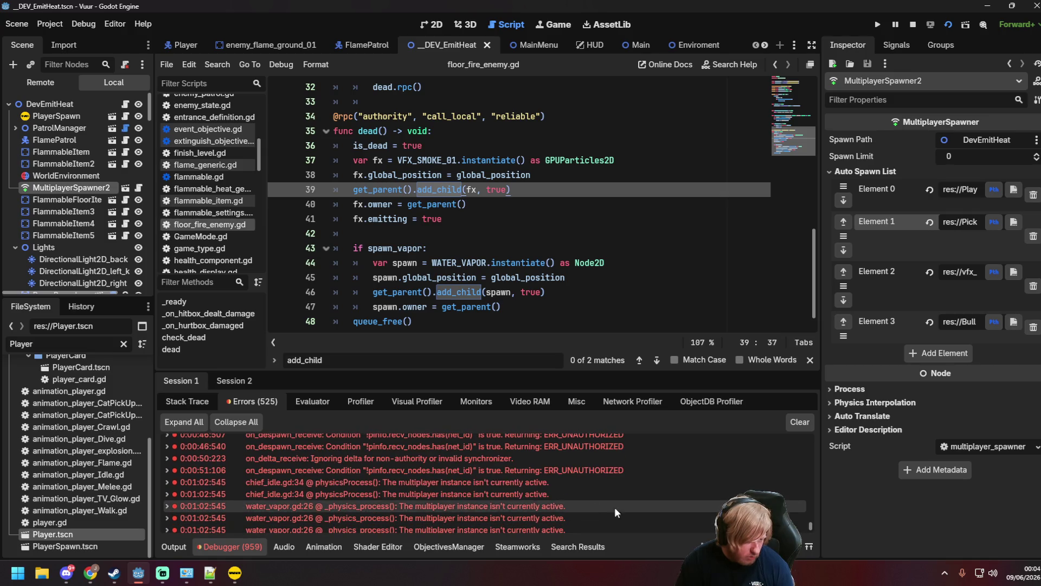
mouse_move(504, 509)
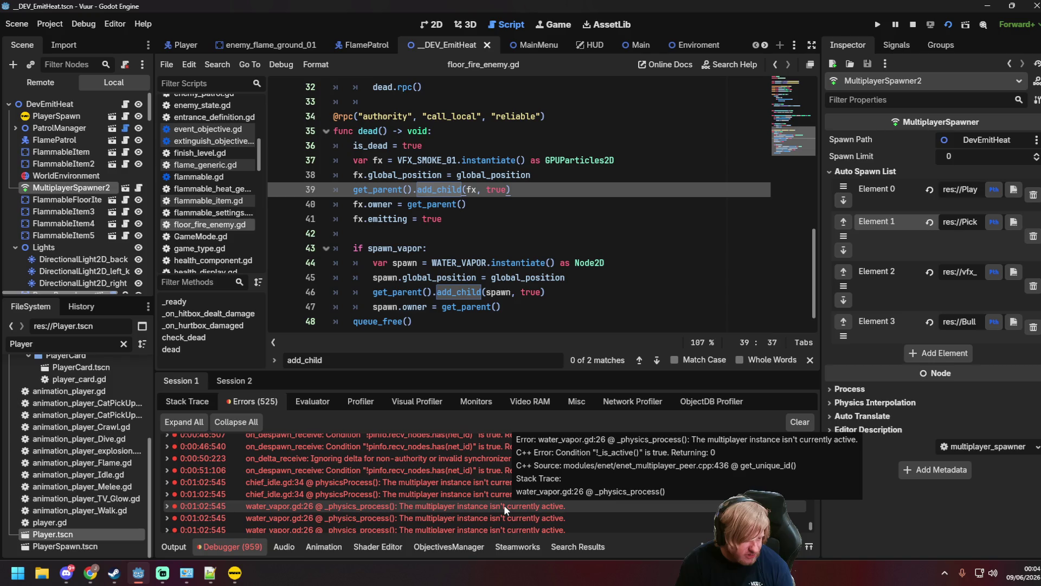
scroll(437, 480, up, 1)
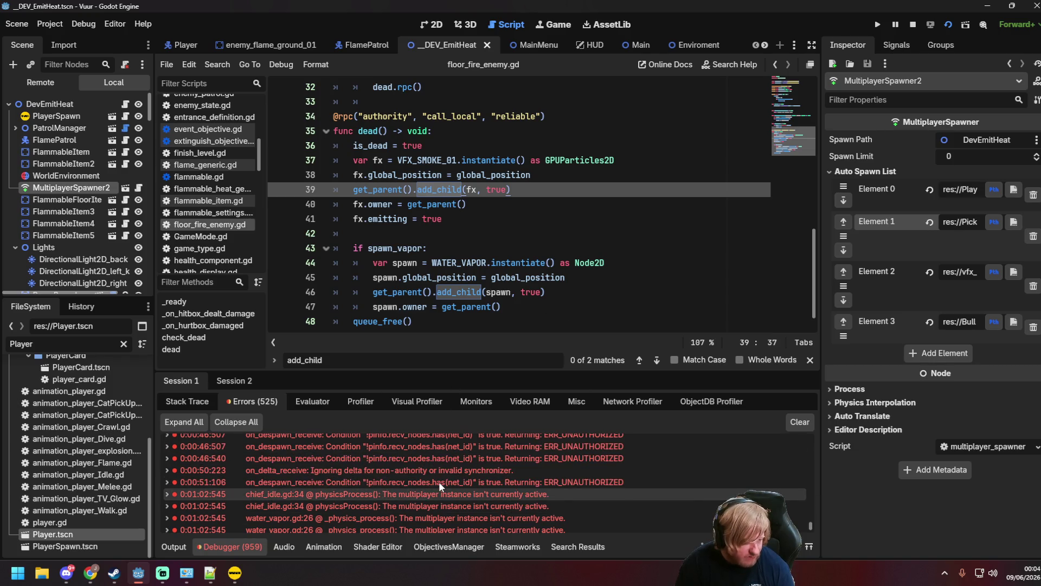
double_click(397, 516)
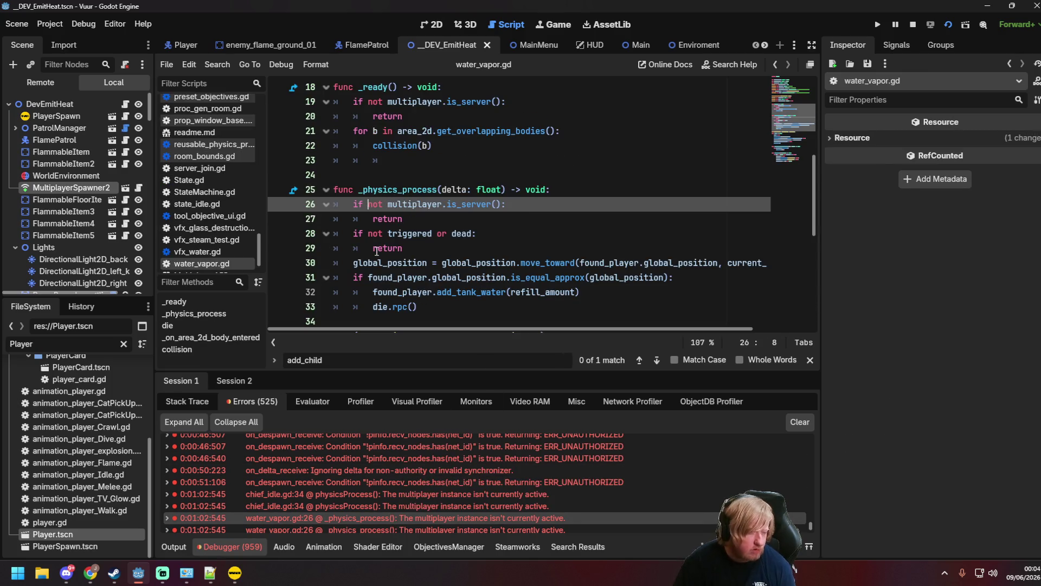
Type 'multiplayer.' into line 26's server check and browse the member suggestions.
click(367, 204)
text(multiplayer.)
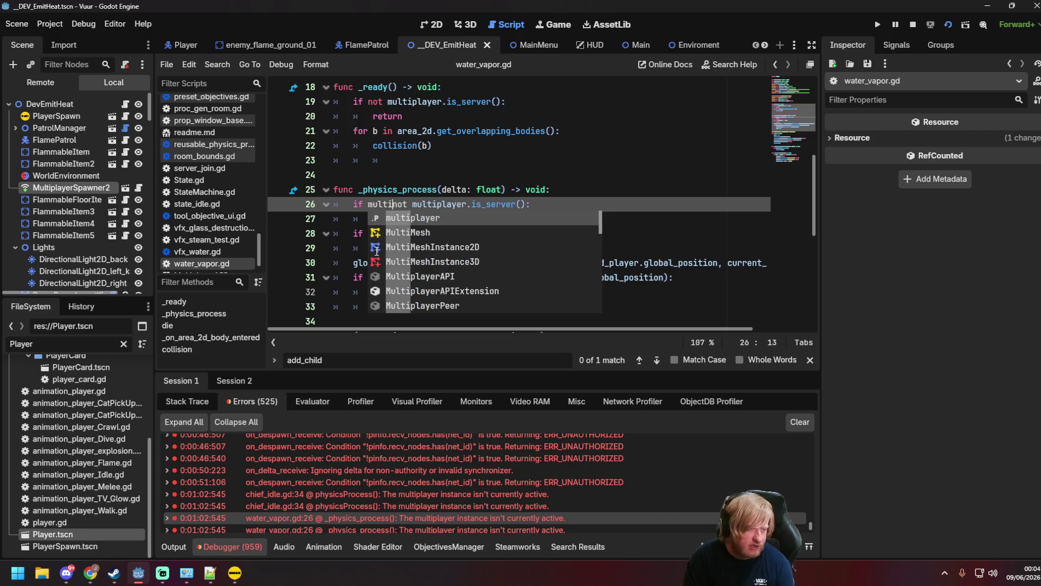
key(Left)
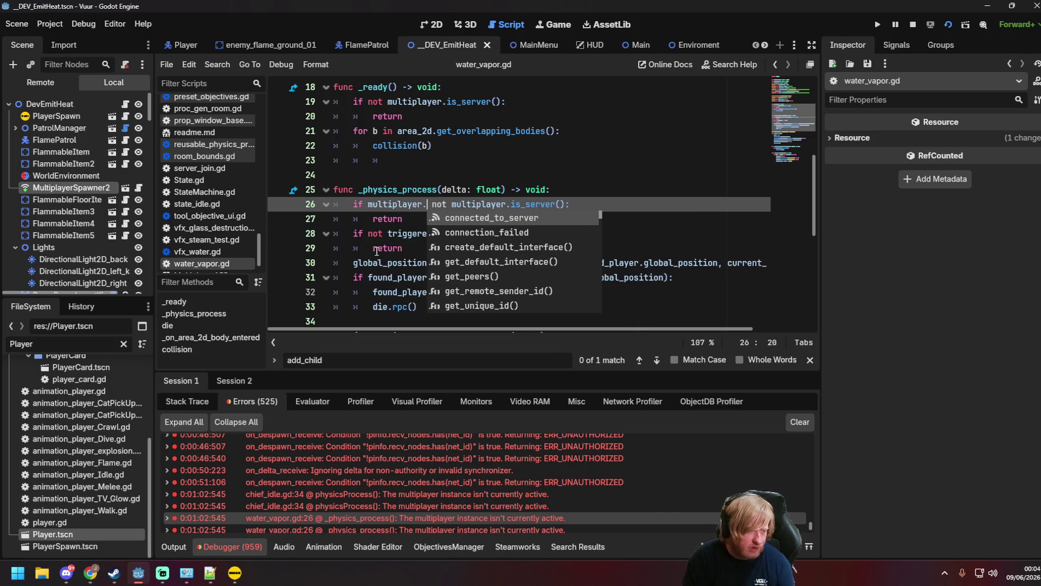
text(is)
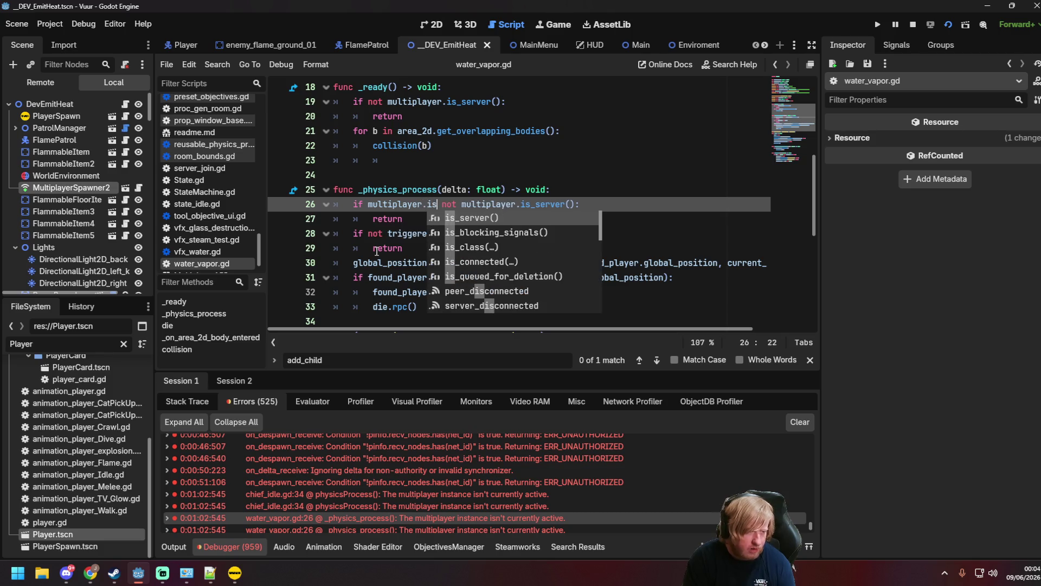
text(_a)
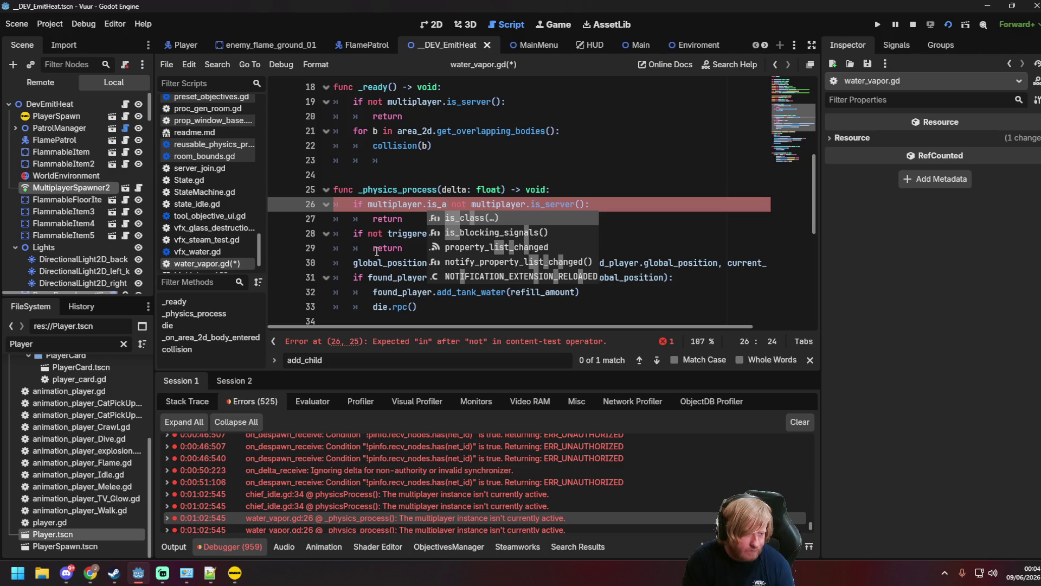
key(BackSpace)
key(BackSpace)
key(BackSpace)
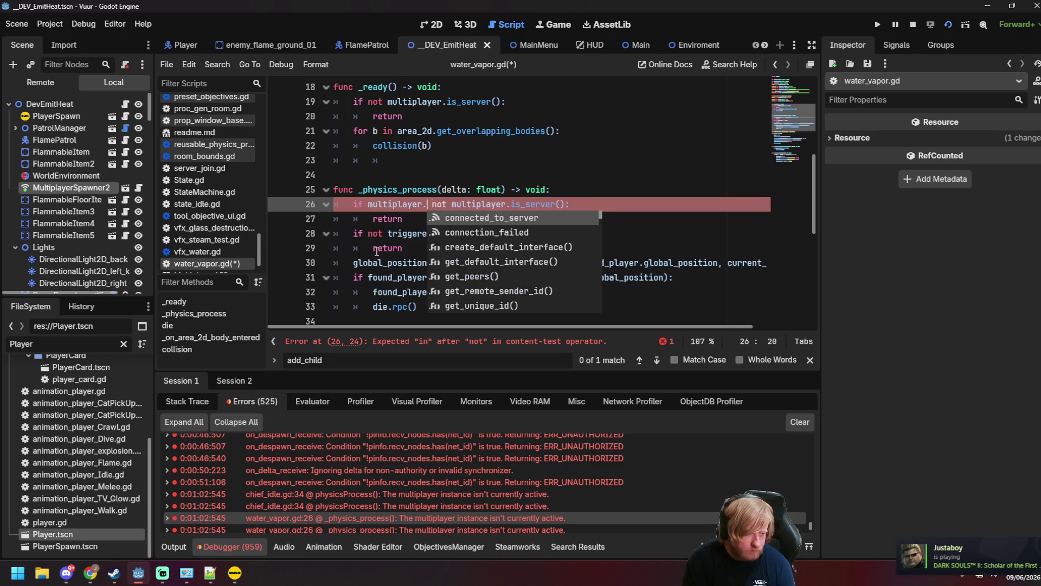
text(ene)
key(BackSpace)
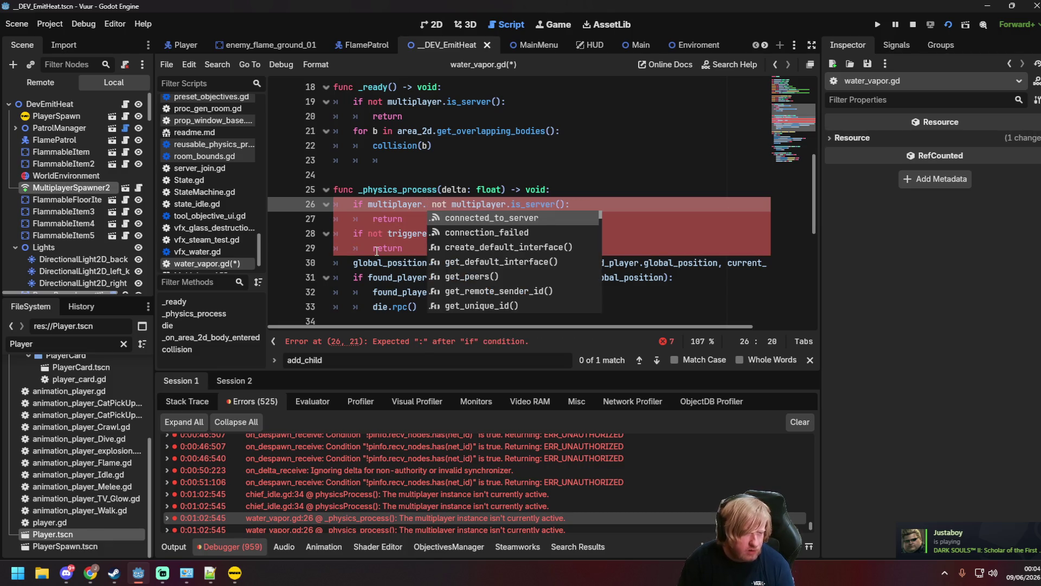
key(Down)
key(Down)
key(Down)
key(Down)
key(Down)
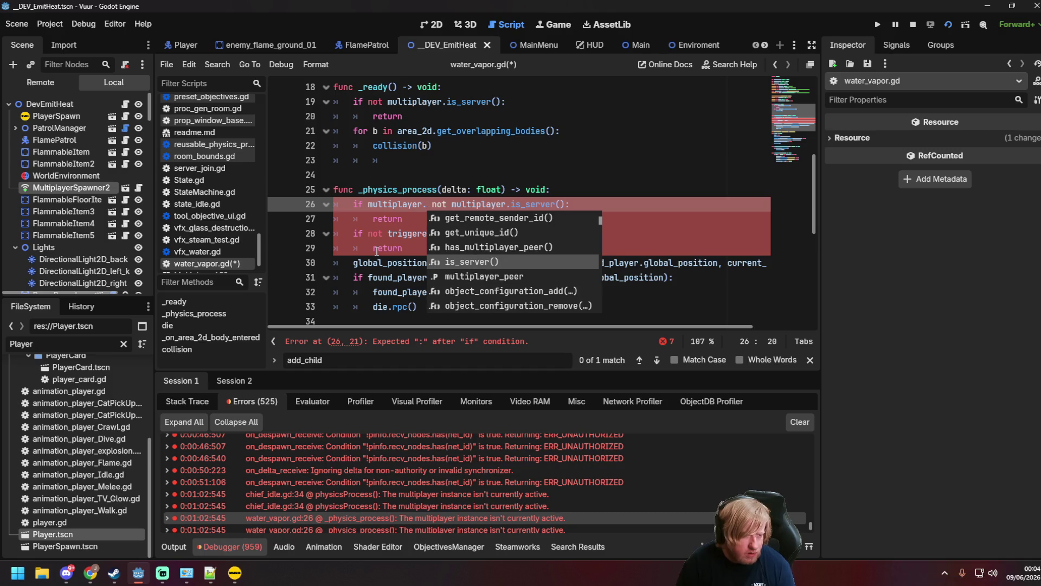
key(Down)
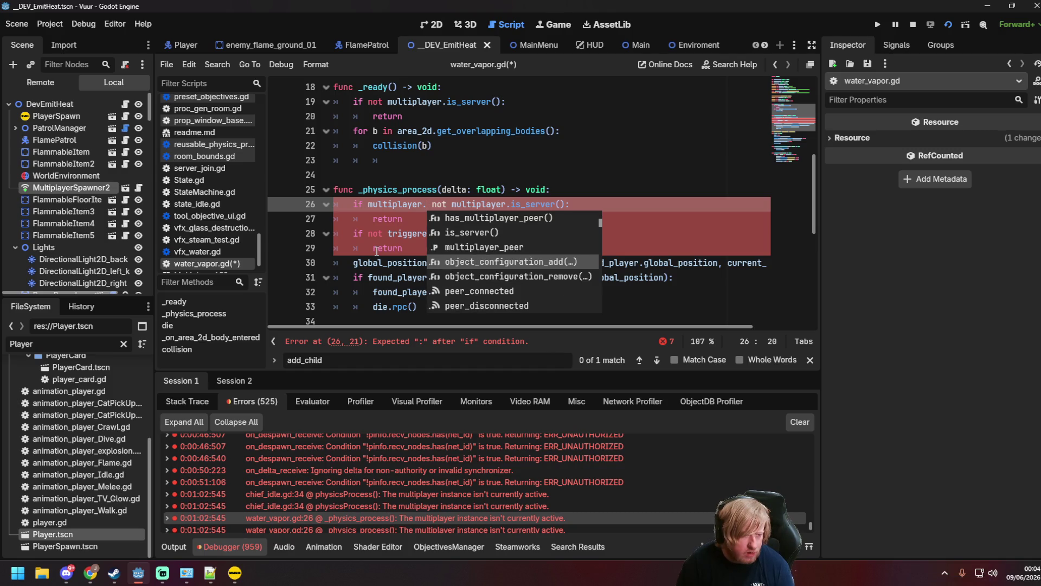
key(Down)
key(Down)
key(Up)
key(Up)
key(Up)
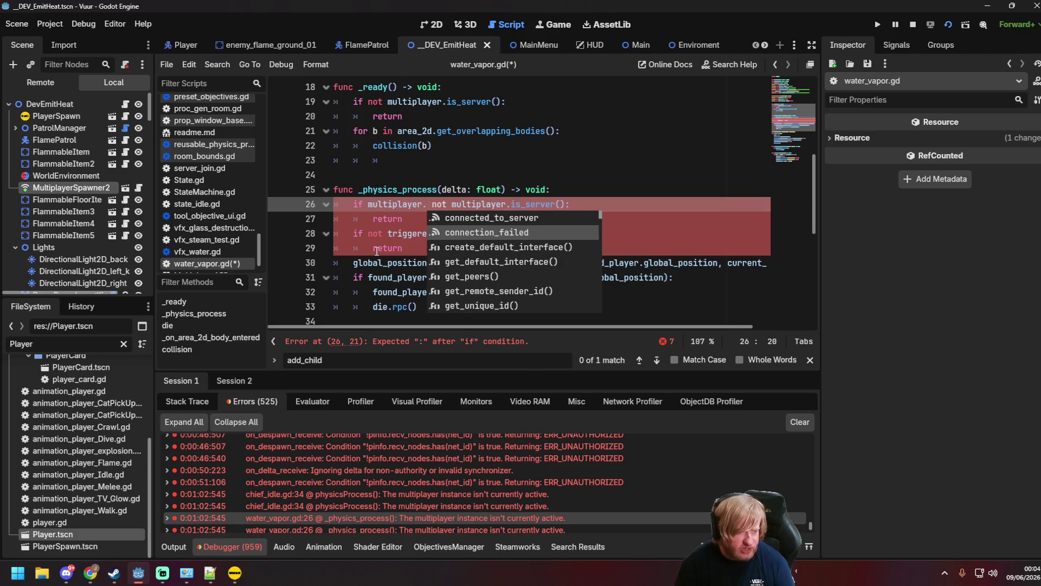
key(Left)
key(Left)
key(Left)
Remove the stray dot and duplicate word so line 26 reads 'if not multiplayer.is_server():', then save.
mouse_move(398, 207)
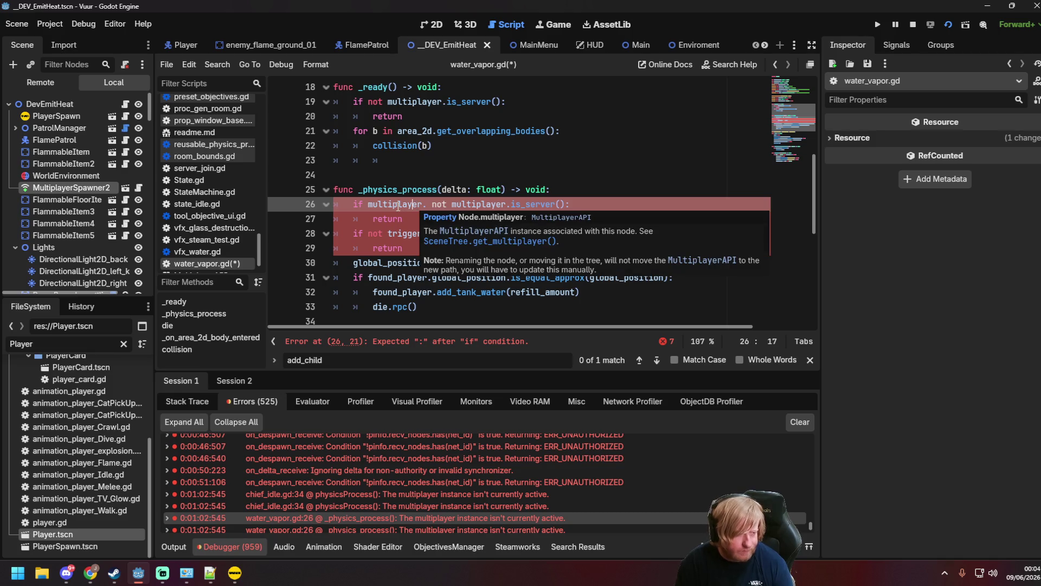
key(Right)
key(Right)
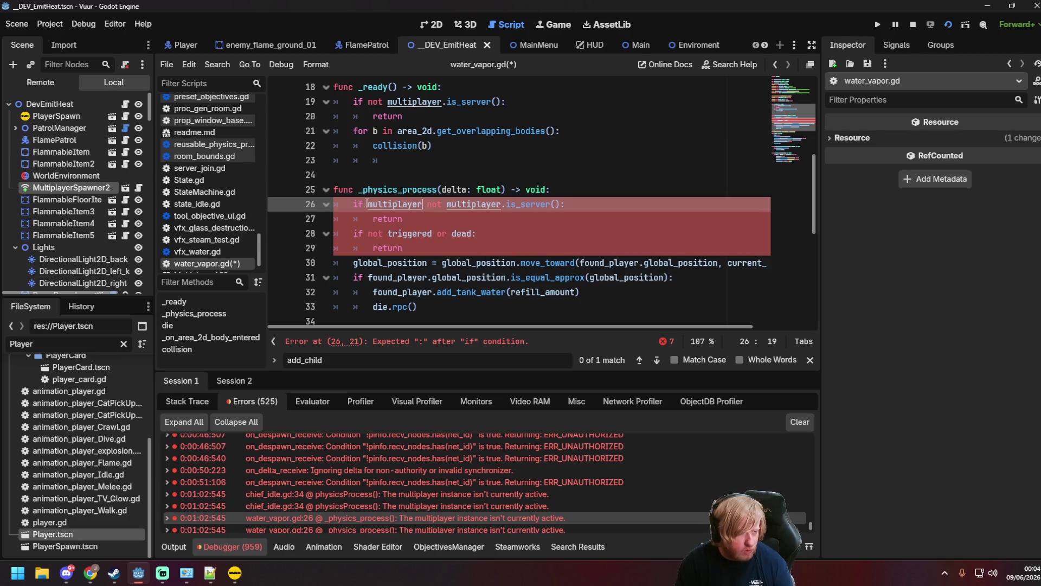
key(Delete)
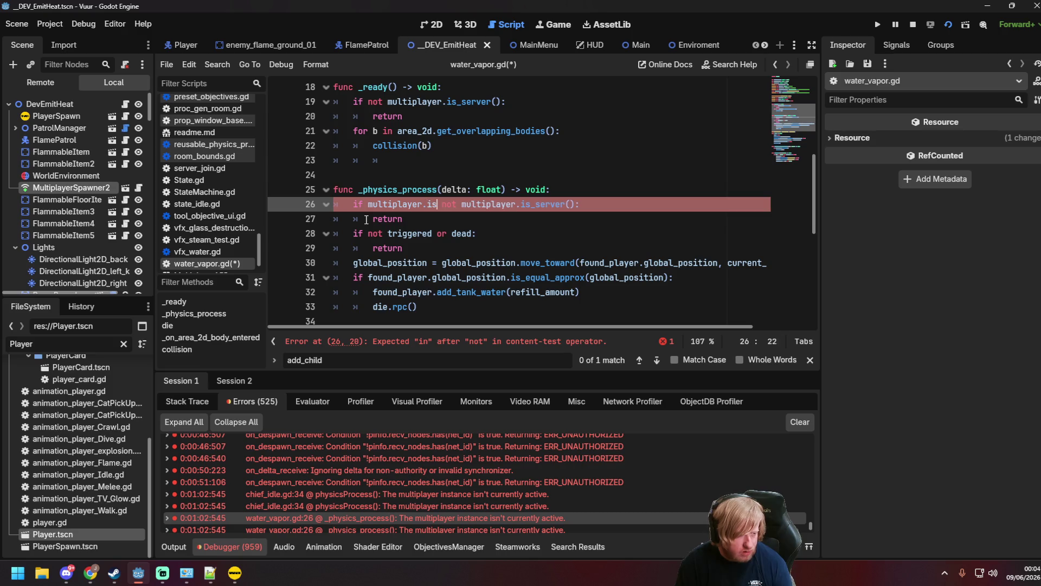
key(ctrl+BackSpace)
key(BackSpace)
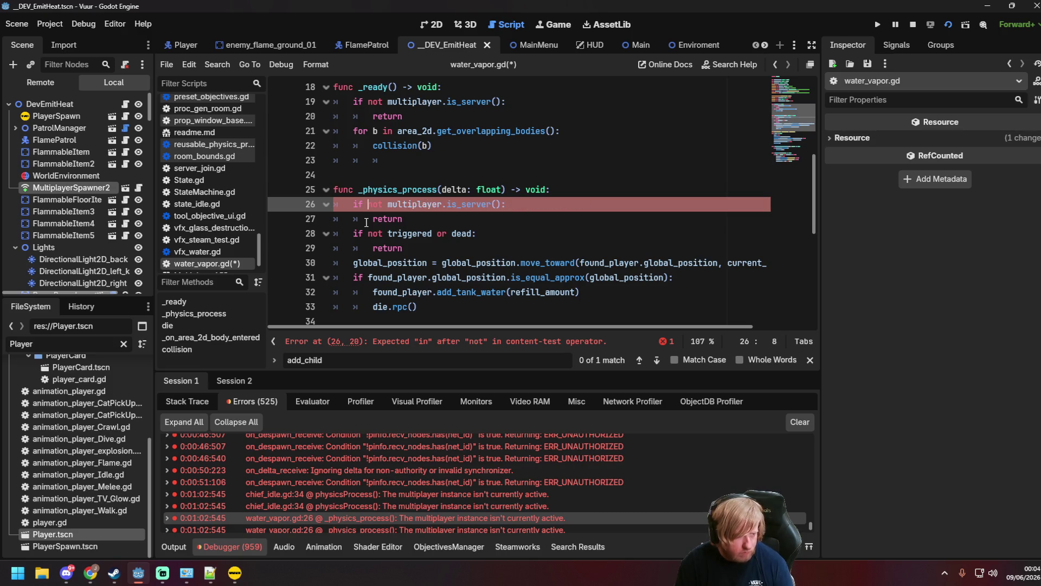
text(n)
click(538, 239)
key(ctrl+s)
click(593, 219)
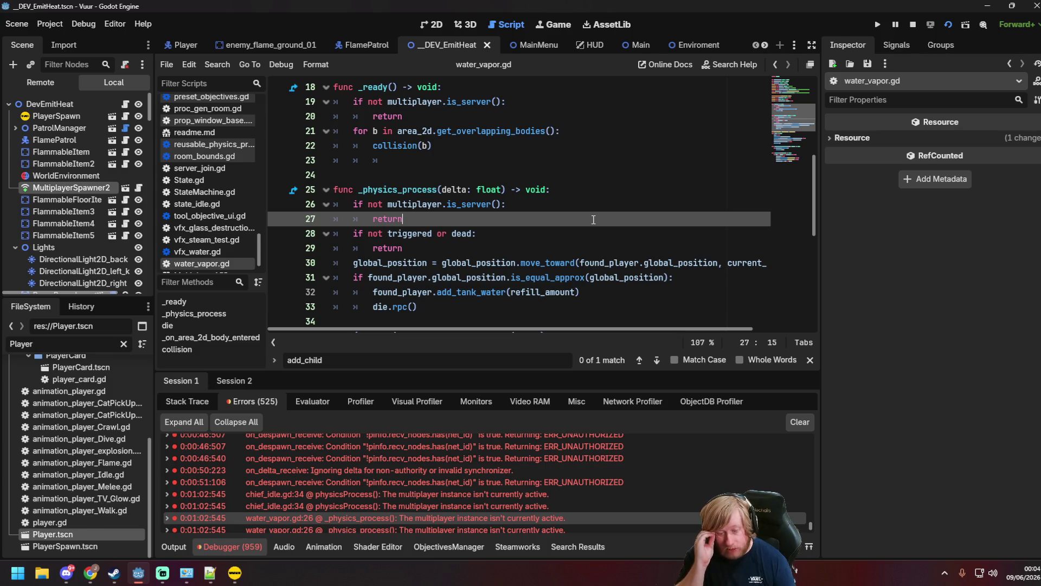
click(537, 258)
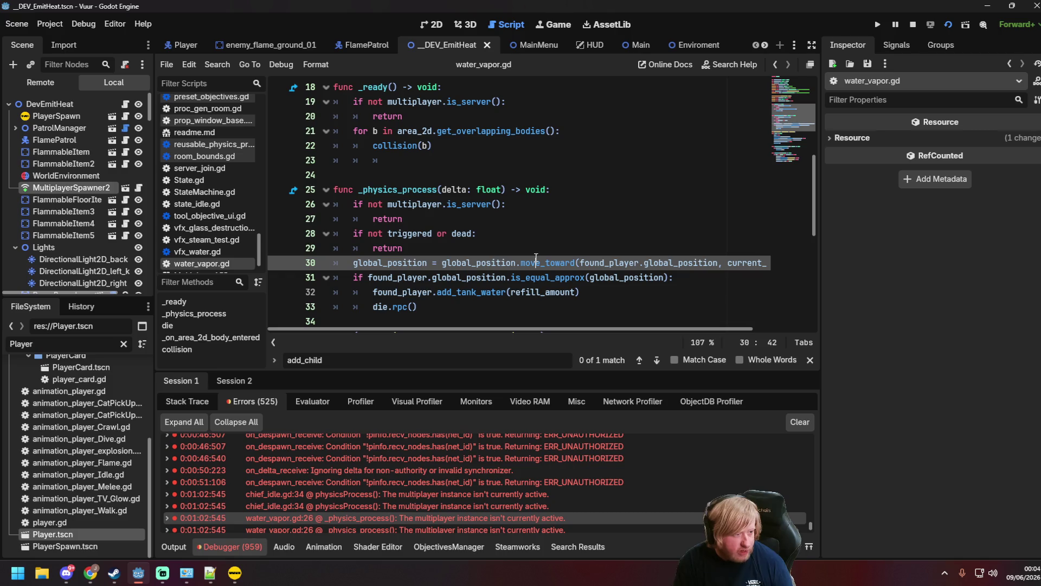
click(442, 193)
click(629, 134)
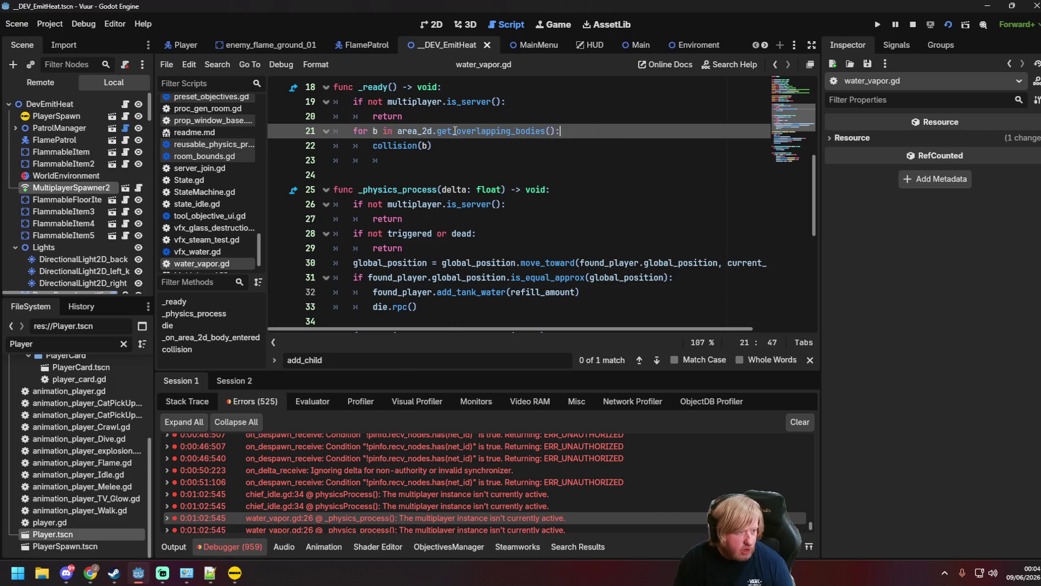
drag(476, 204, 473, 215)
click(475, 215)
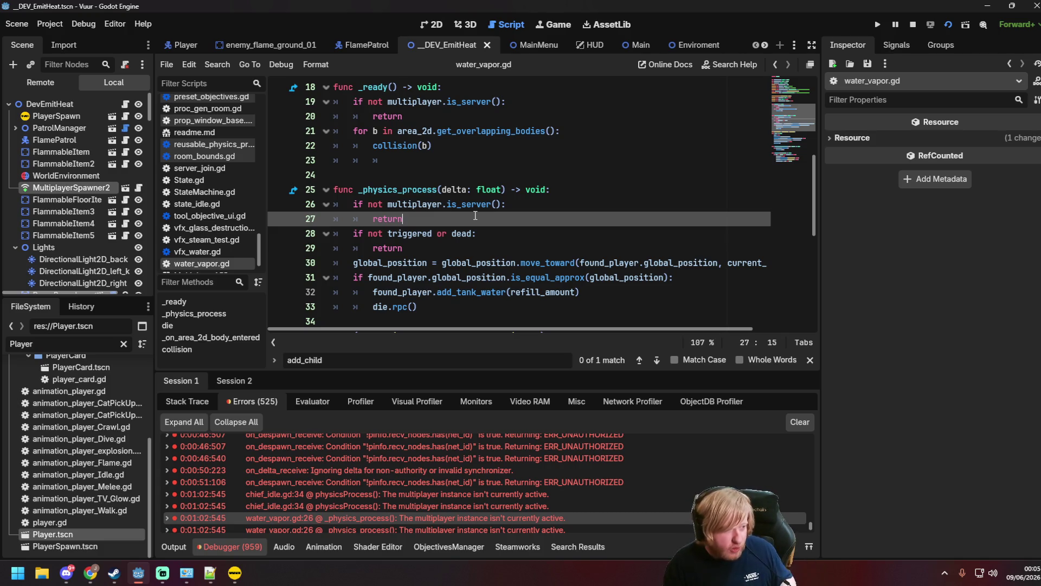
triple_click(475, 217)
scroll(475, 217, up, 2)
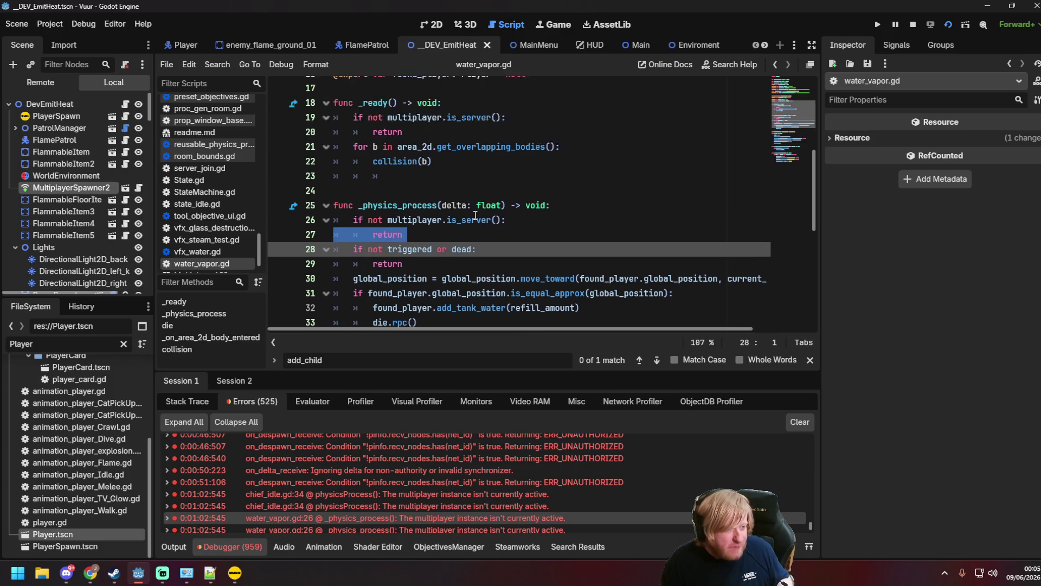
click(474, 233)
scroll(474, 238, down, 8)
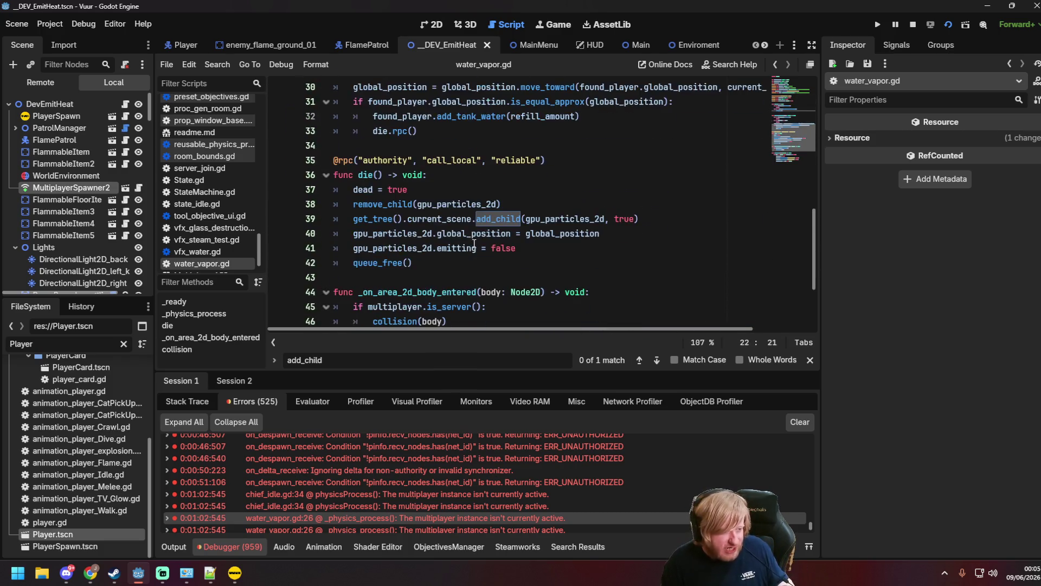
scroll(499, 227, up, 2)
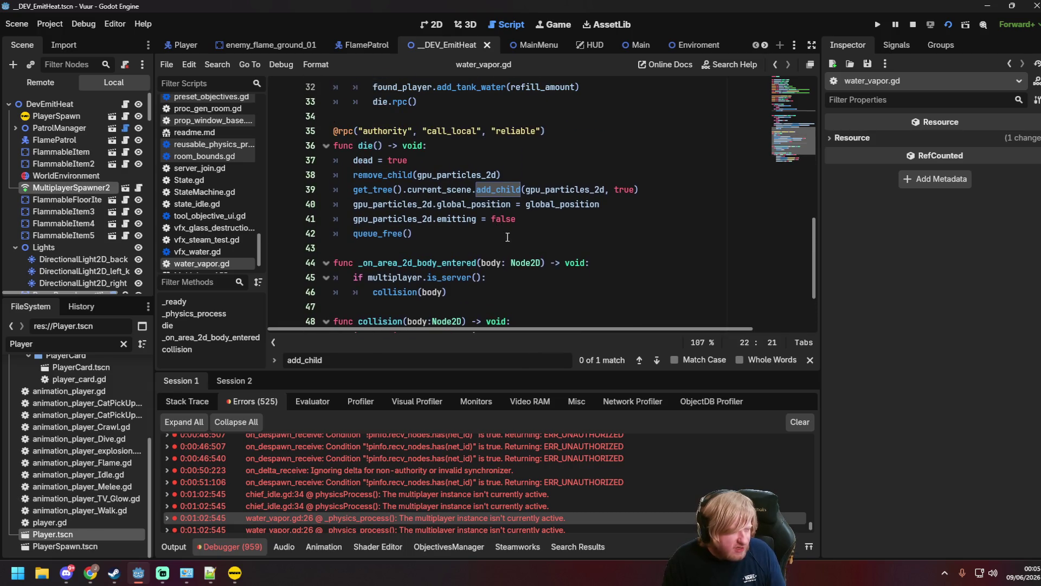
click(508, 237)
scroll(483, 463, down, 2)
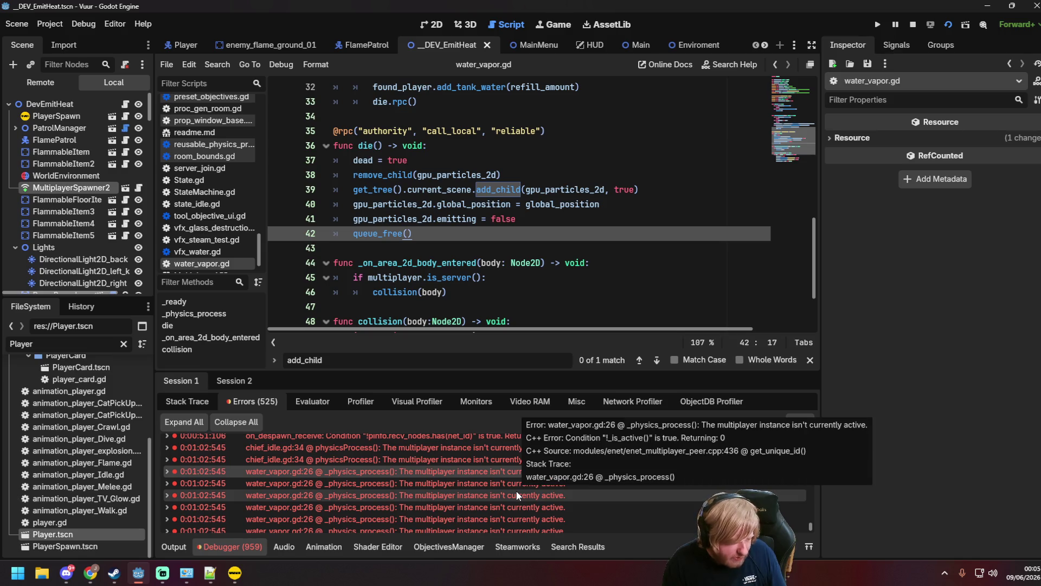
scroll(515, 494, up, 2)
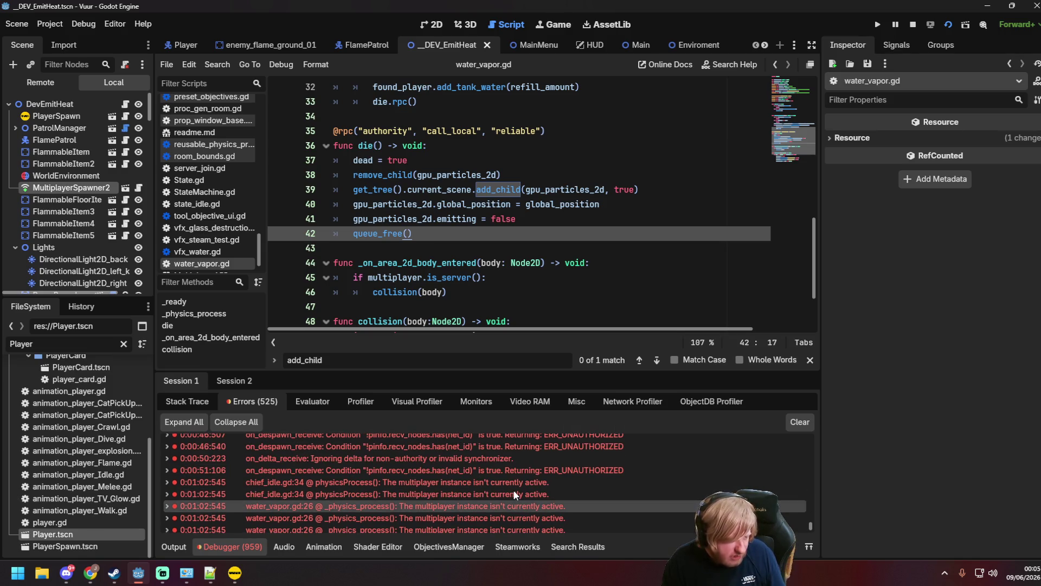
click(500, 189)
scroll(206, 251, down, 2)
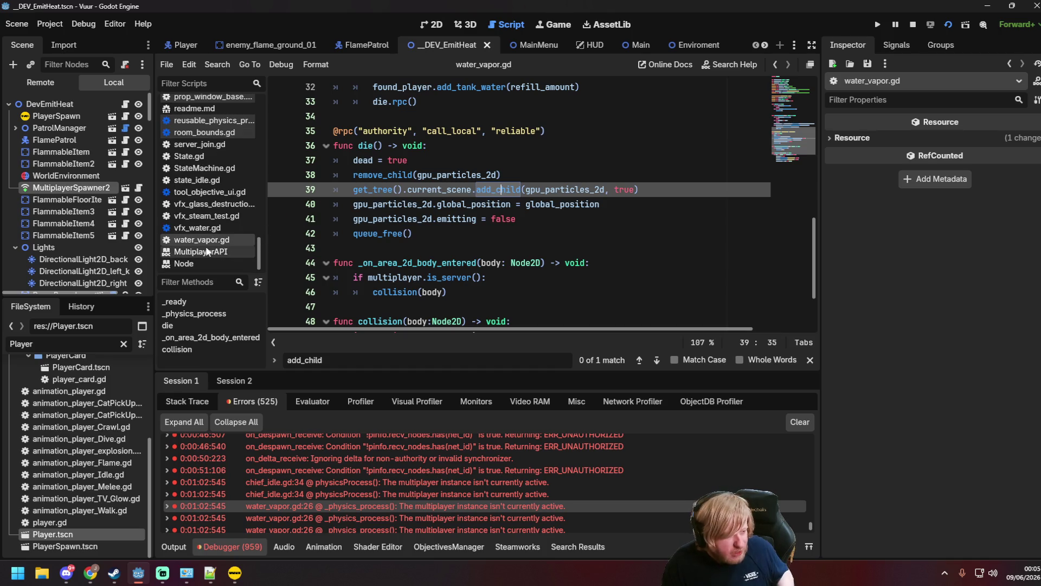
scroll(521, 264, up, 1)
click(520, 264)
scroll(521, 269, up, 3)
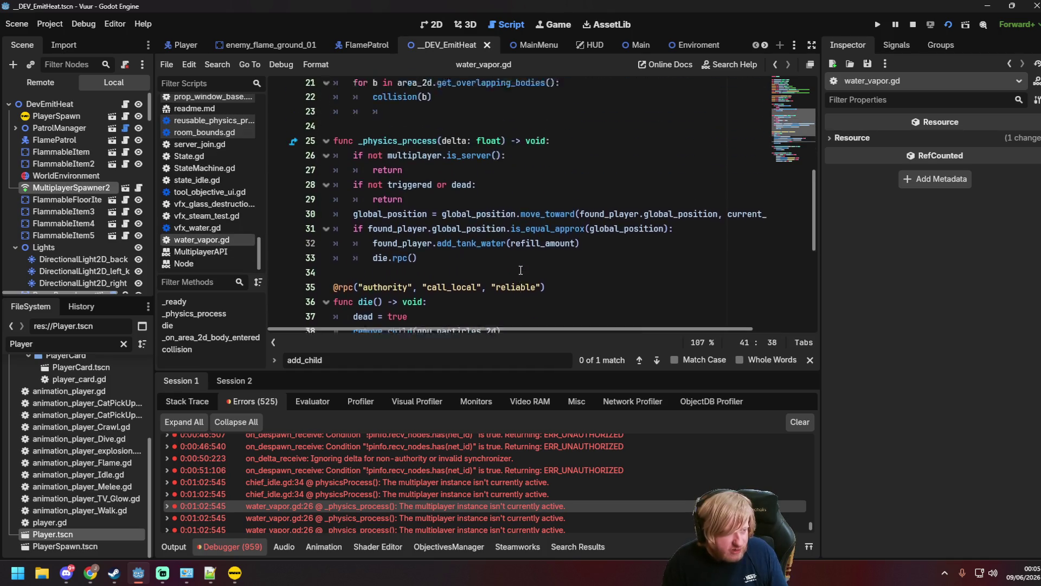
scroll(520, 270, up, 1)
click(500, 263)
click(508, 274)
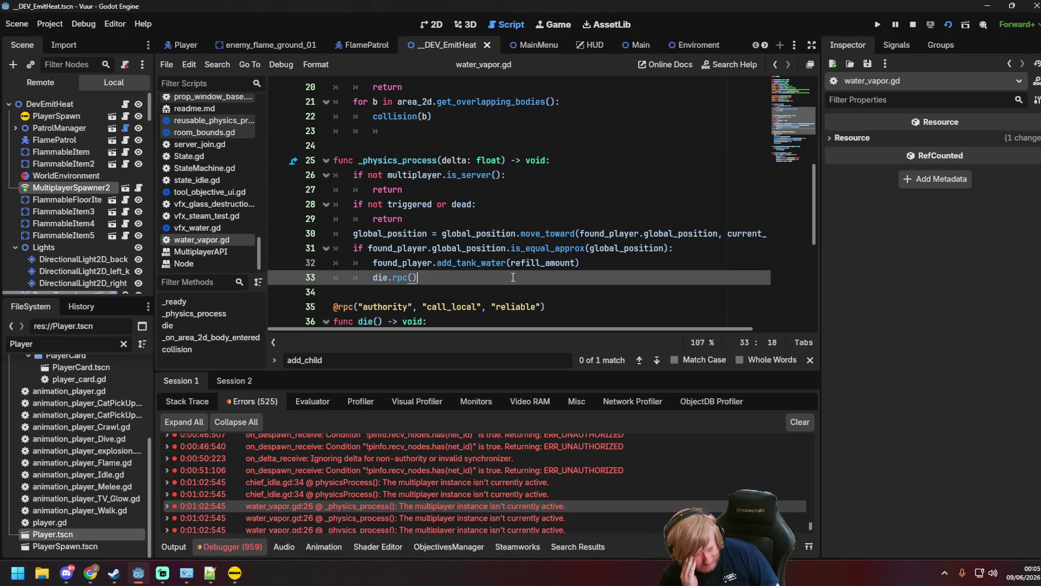
scroll(284, 48, down, 2)
scroll(282, 48, down, 7)
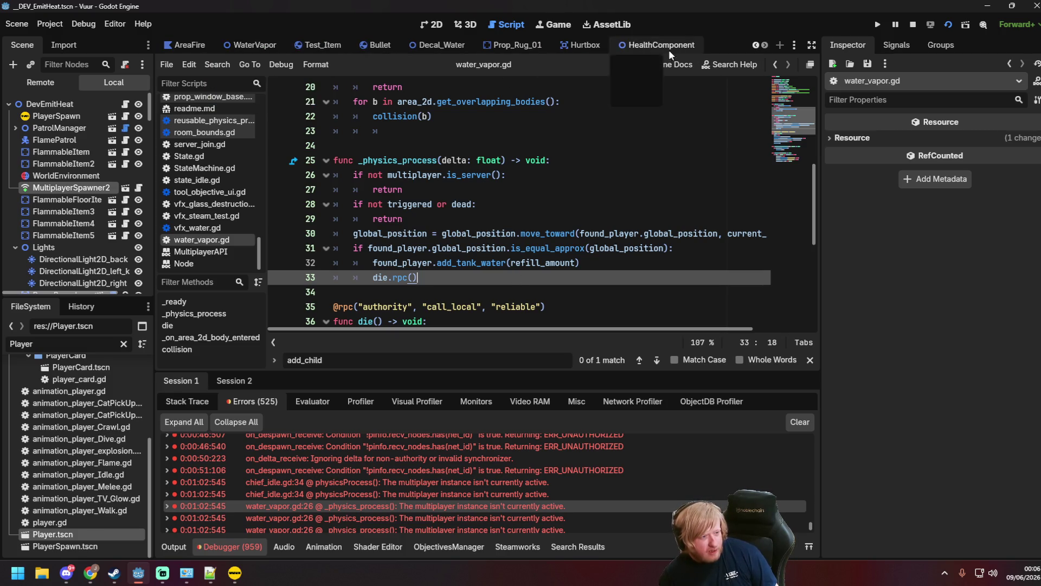
scroll(376, 48, up, 9)
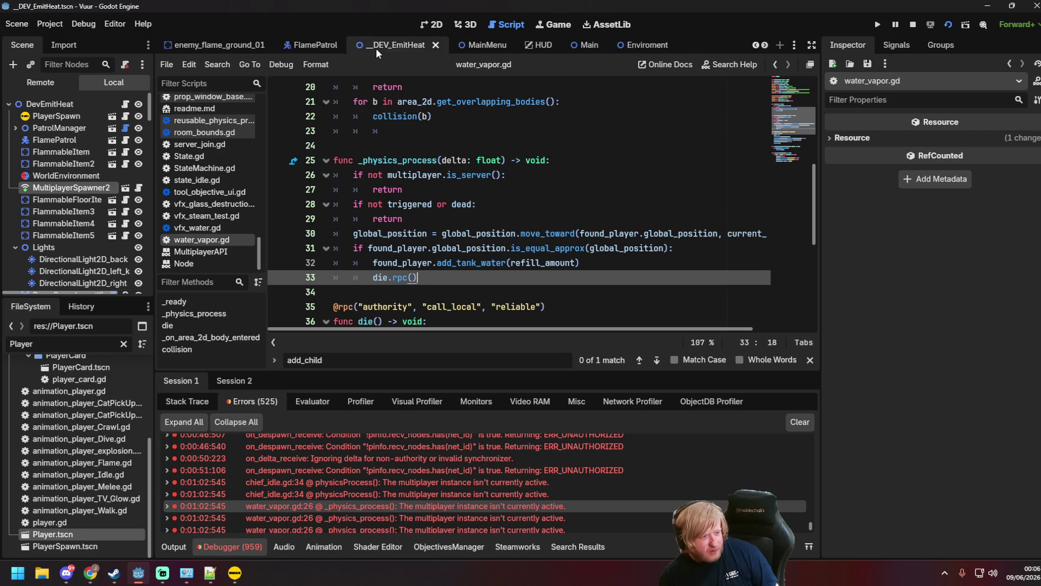
scroll(185, 45, down, 3)
scroll(185, 45, down, 5)
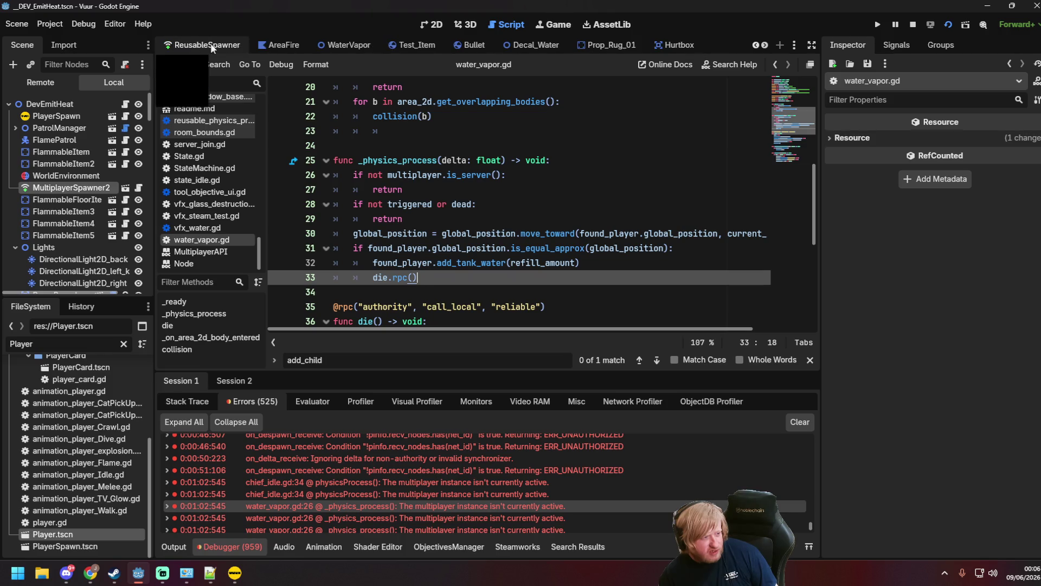
click(338, 44)
In the WaterVapor scene, start adding a synced property to the MultiplayerSynchronizer, choosing WaterVapor.
click(432, 24)
click(54, 151)
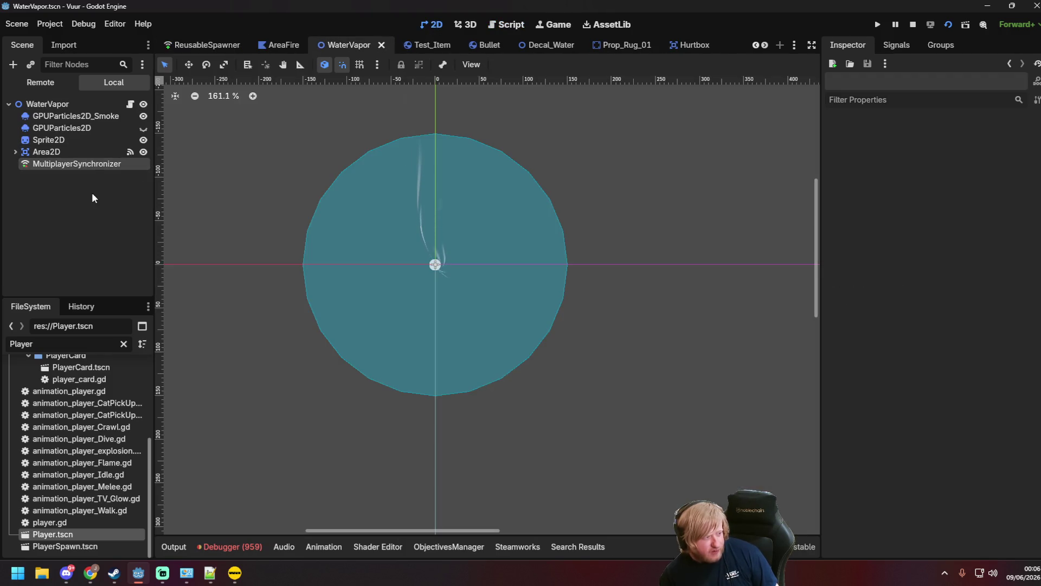
click(85, 168)
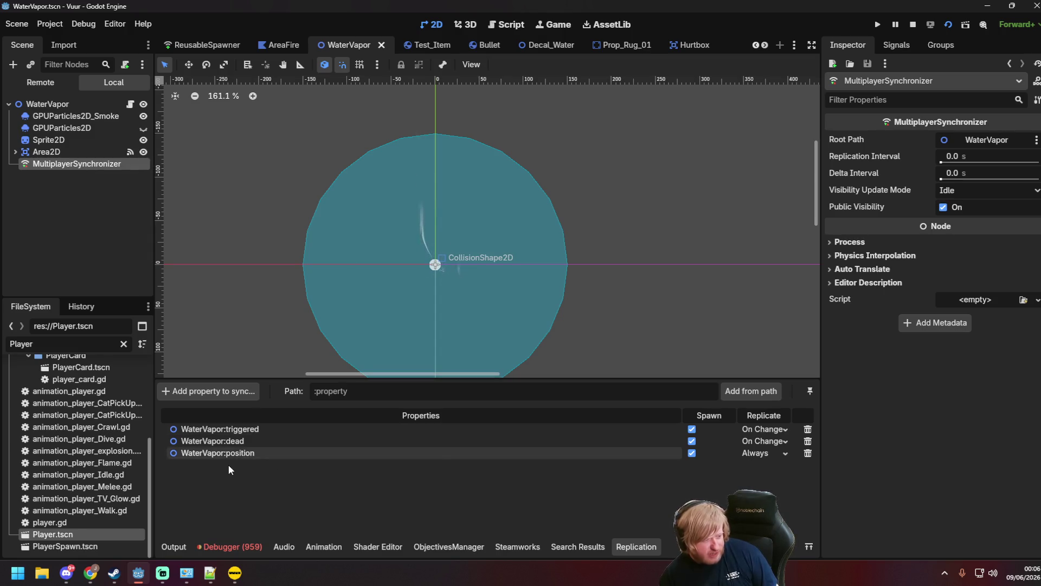
click(208, 390)
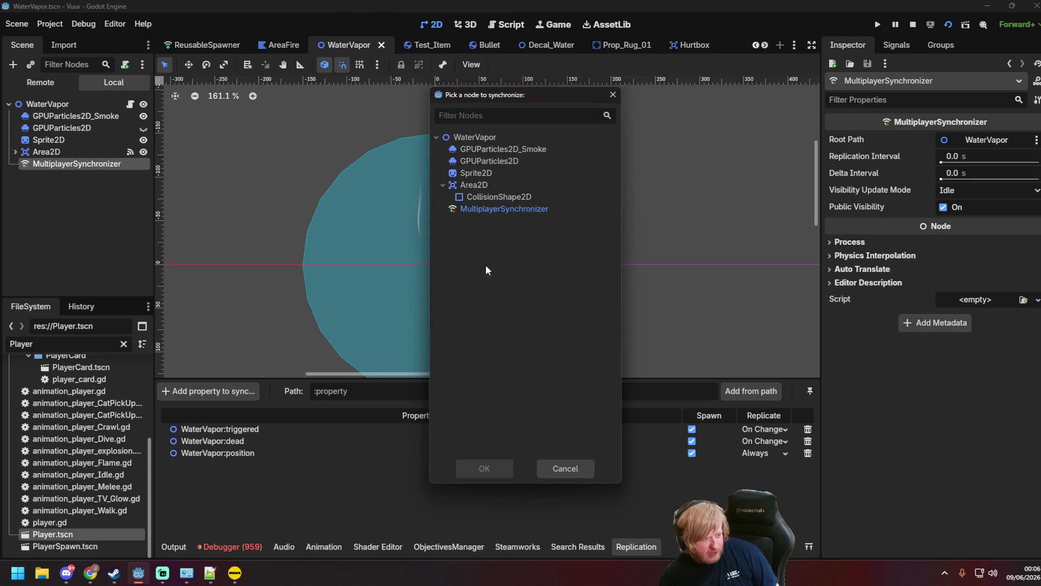
double_click(490, 140)
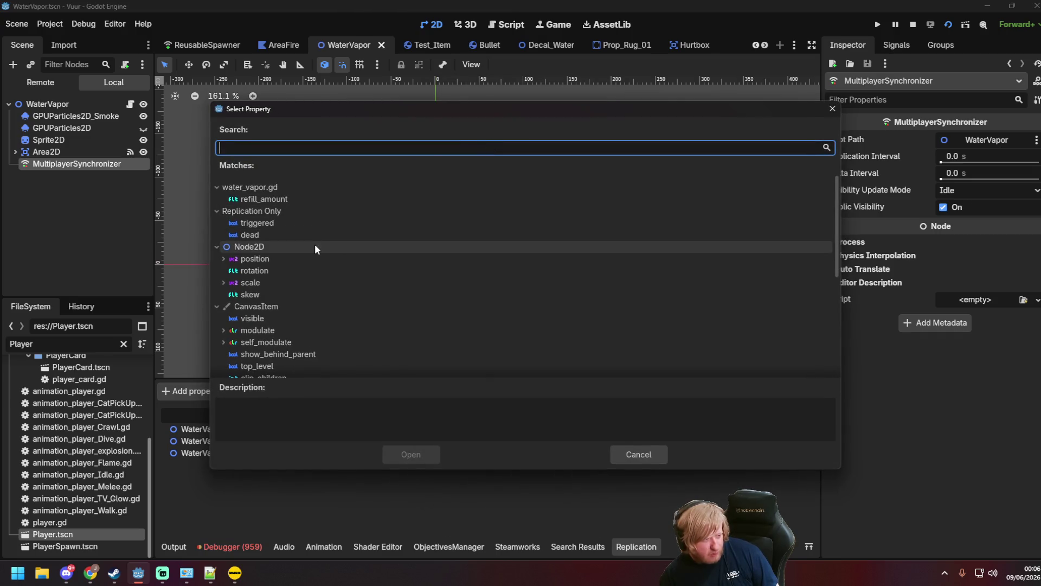
Select position and view its Node2D documentation, then close the node picker unchanged.
scroll(304, 249, down, 3)
scroll(297, 250, down, 3)
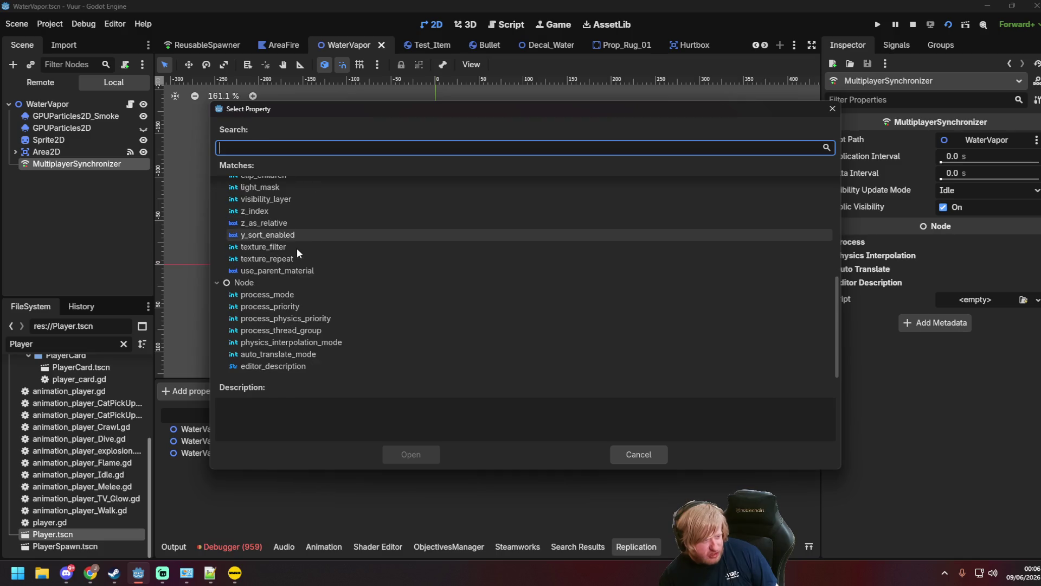
scroll(297, 260, up, 6)
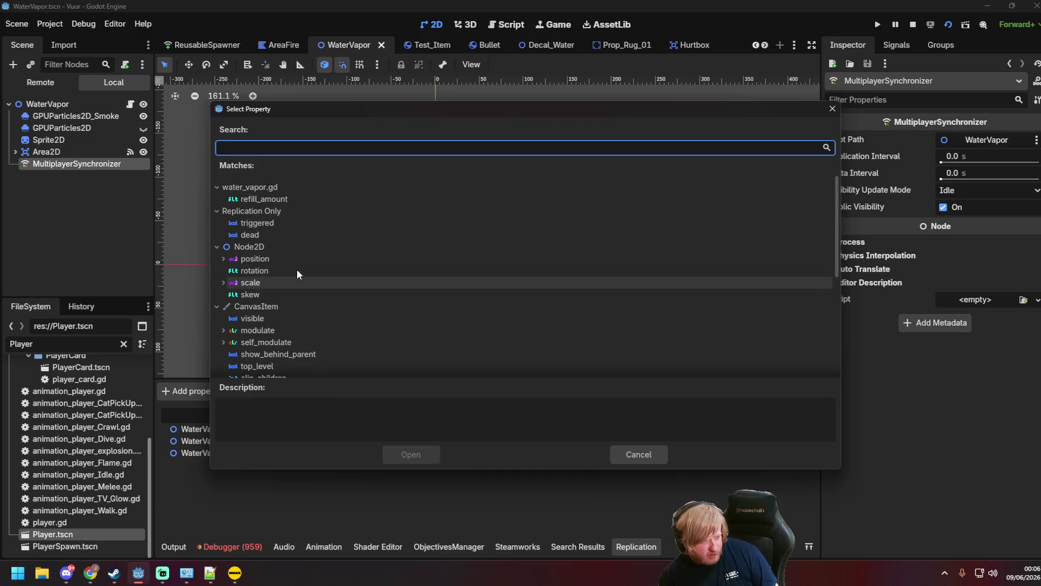
click(286, 260)
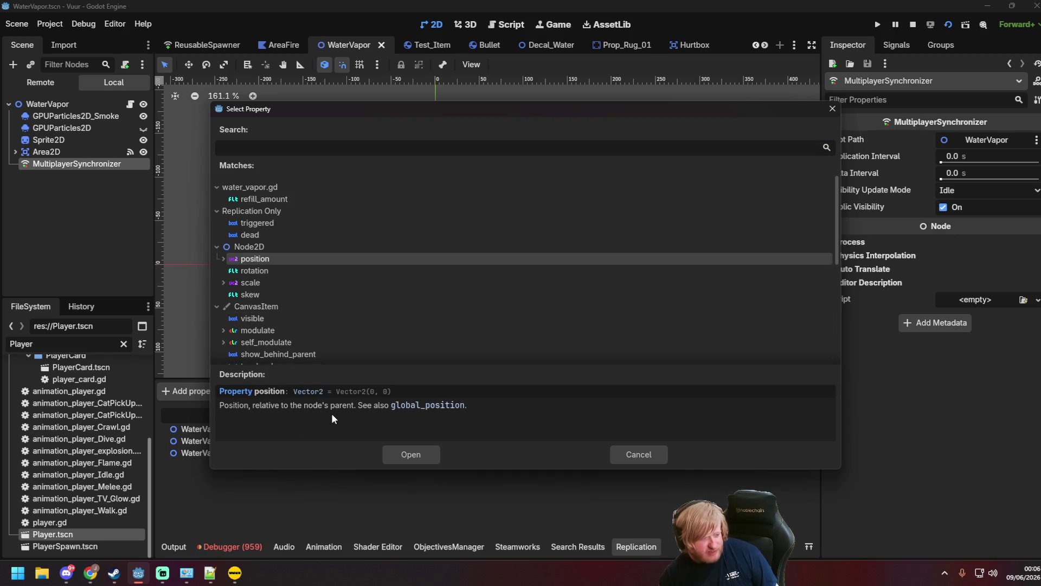
click(406, 406)
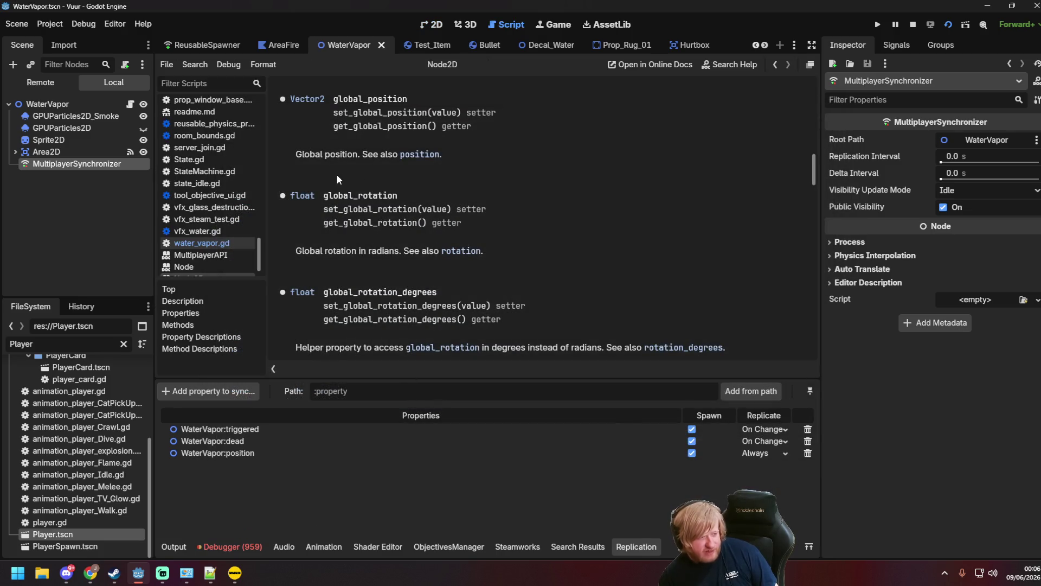
click(216, 395)
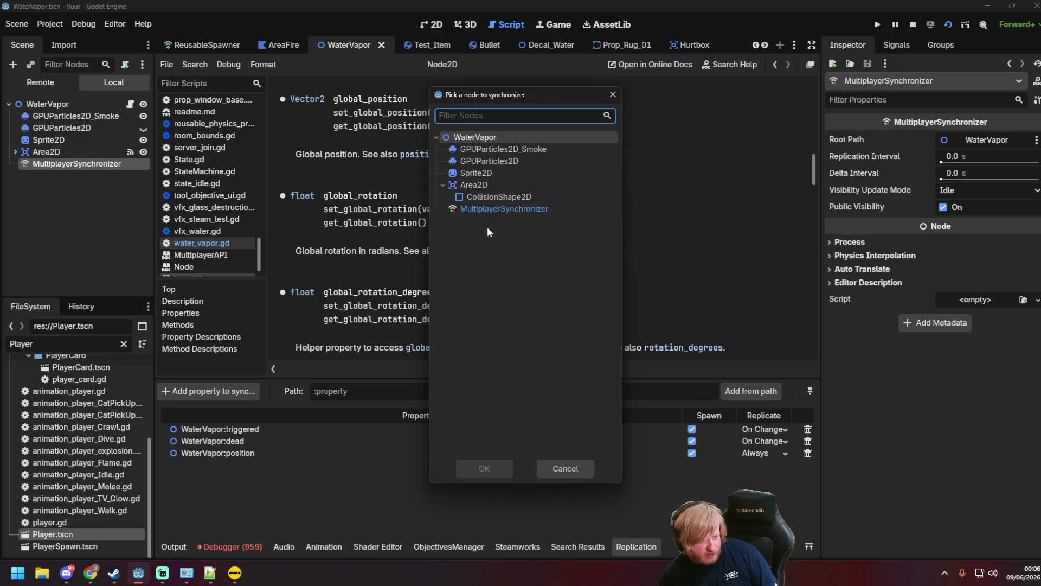
click(613, 96)
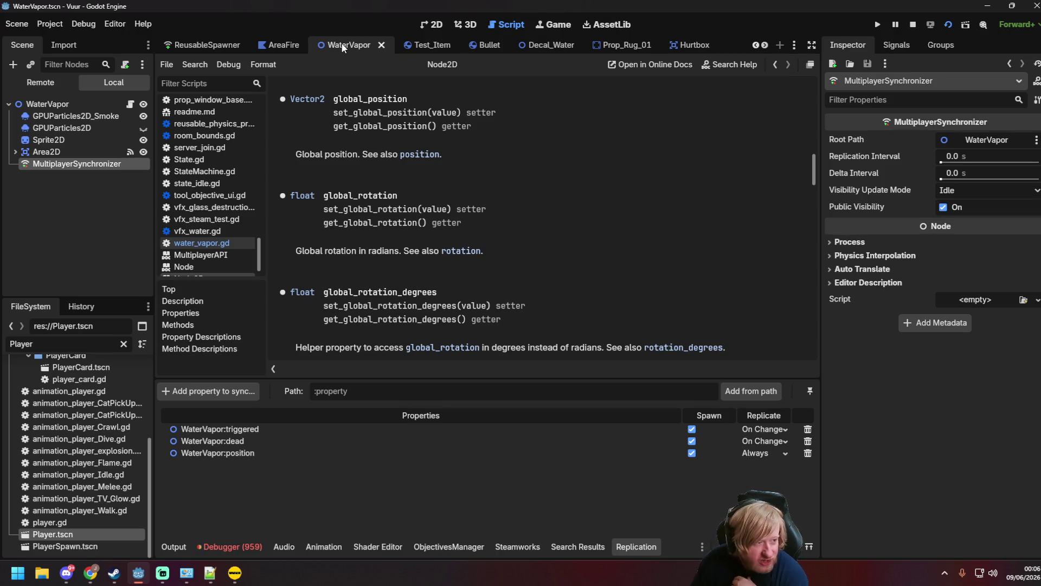
In water_vapor.gd, move the is_server() check down before the found_player check, fix its indent, and save.
click(202, 243)
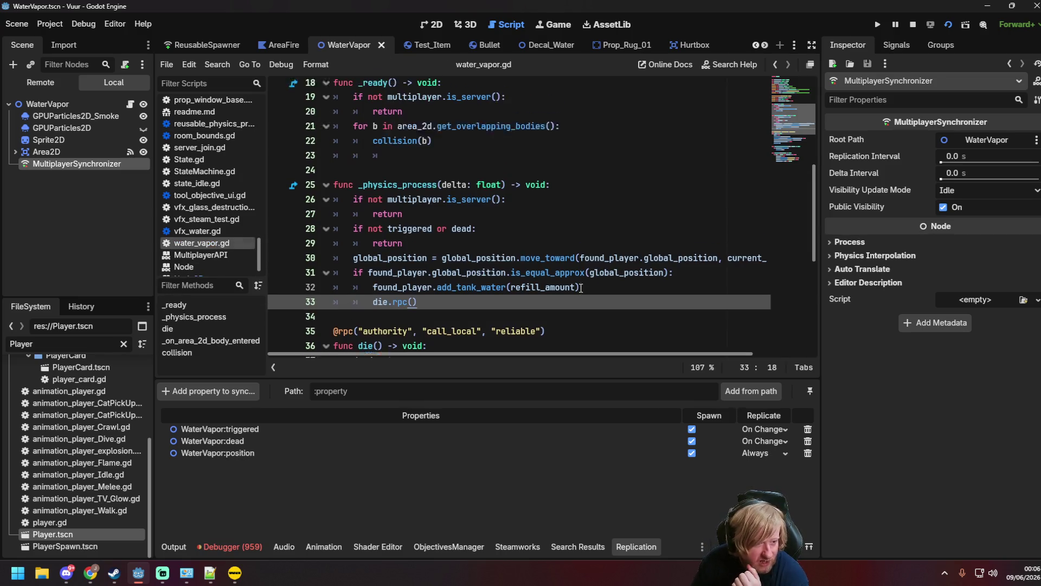
scroll(581, 288, down, 1)
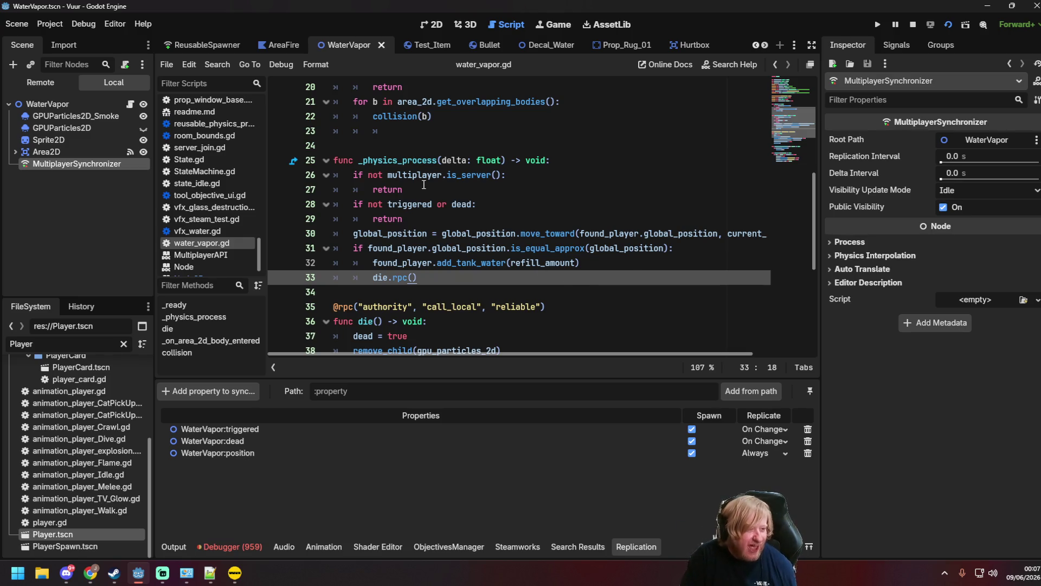
drag(423, 187, 331, 175)
key(ctrl+c)
key(BackSpace)
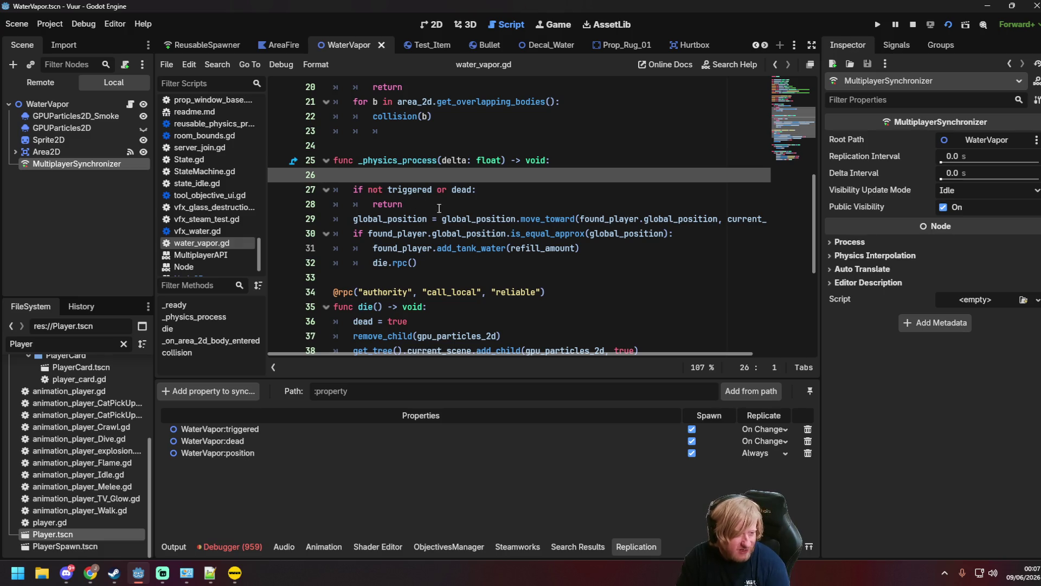
key(BackSpace)
click(353, 219)
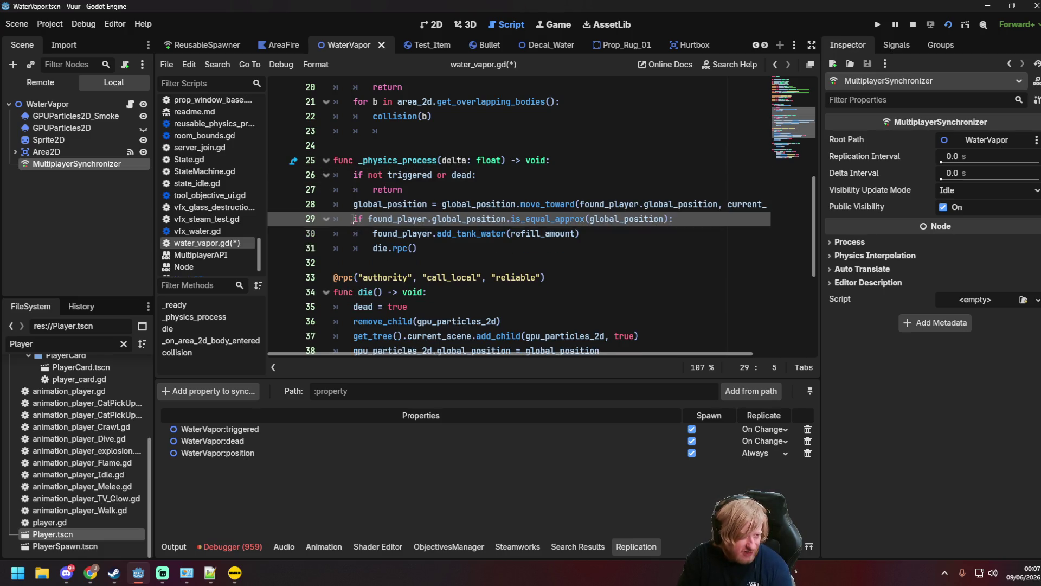
key(ctrl+v)
key(Up)
key(shift+Tab)
key(Down)
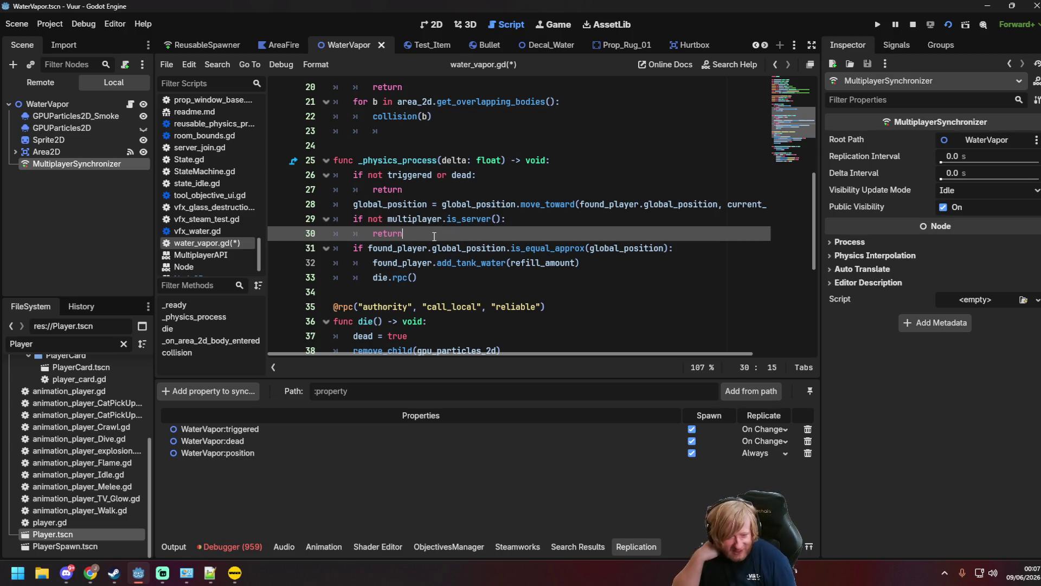
key(ctrl+s)
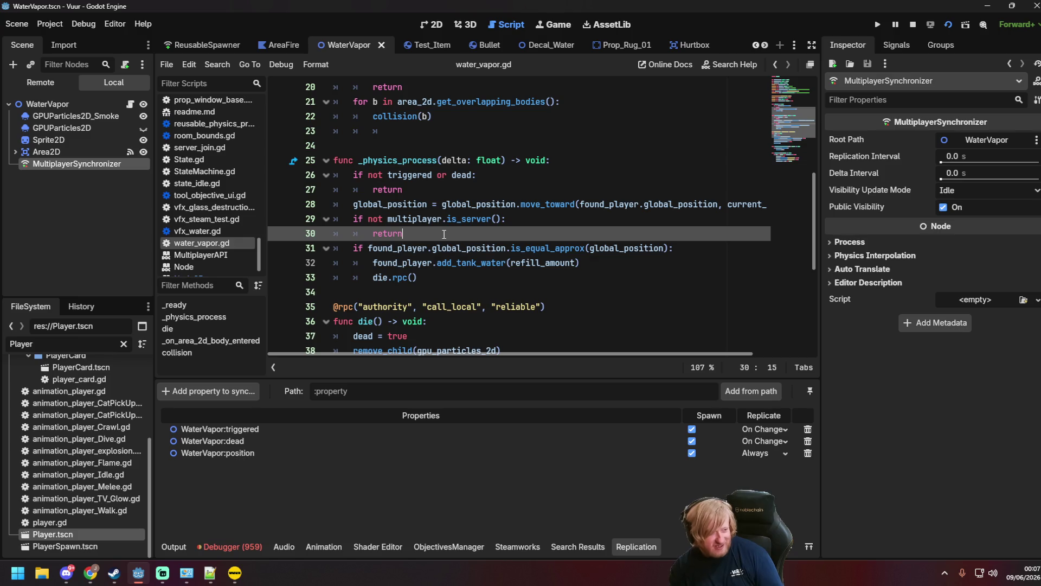
Run the _DEV_EmitHeat scene with F6.
scroll(216, 46, up, 5)
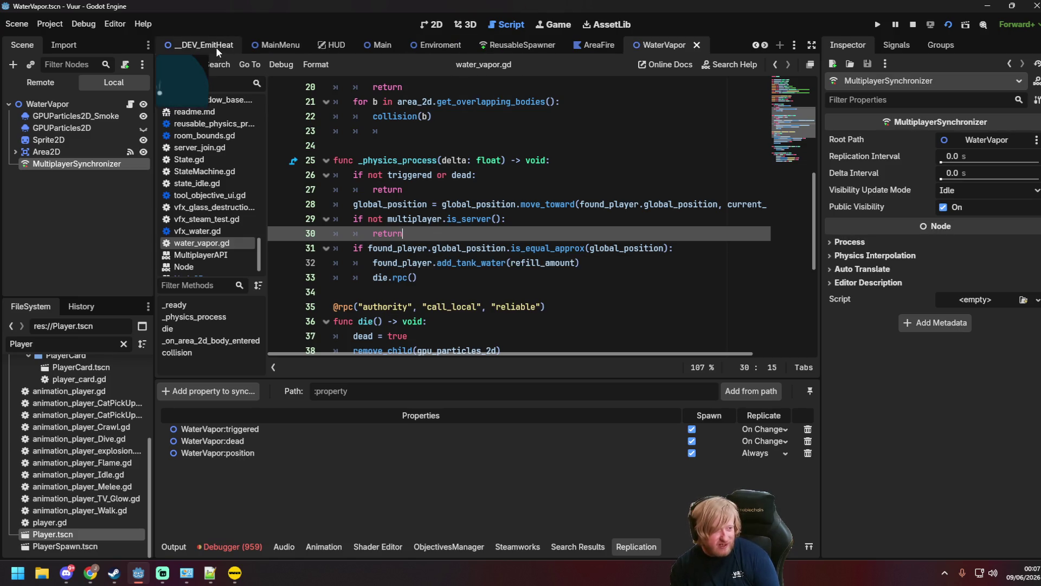
click(438, 46)
key(F6)
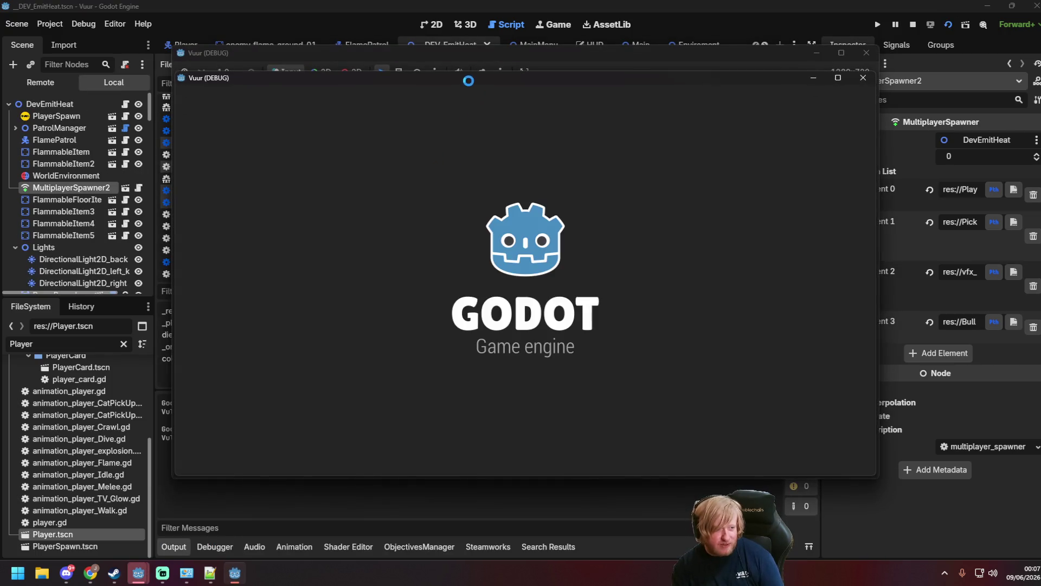
Arrange the two game windows, start the server in the second, and join from the first.
drag(542, 99, 601, 147)
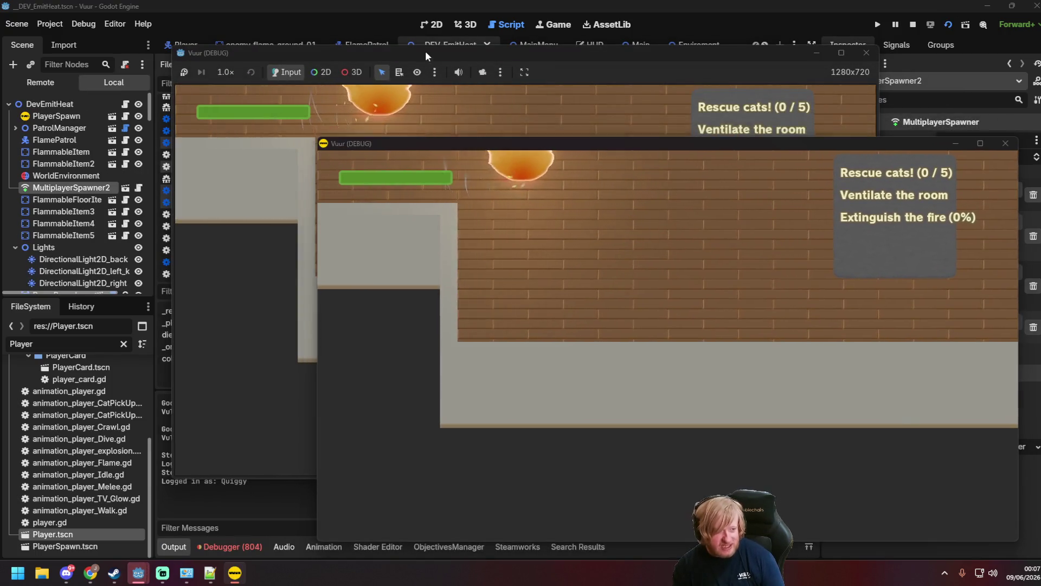
drag(425, 51, 313, 44)
click(824, 311)
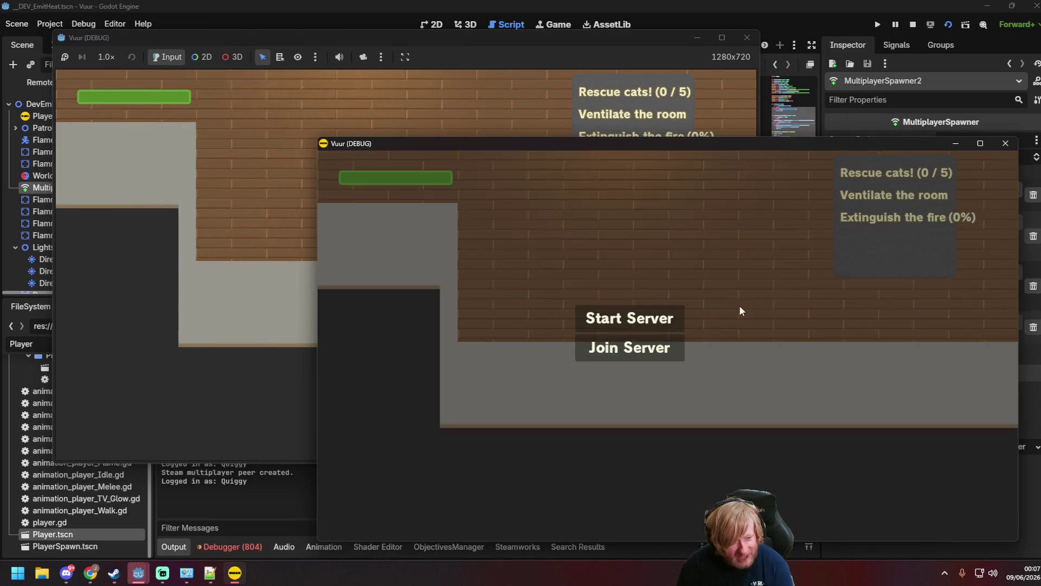
click(632, 318)
click(249, 192)
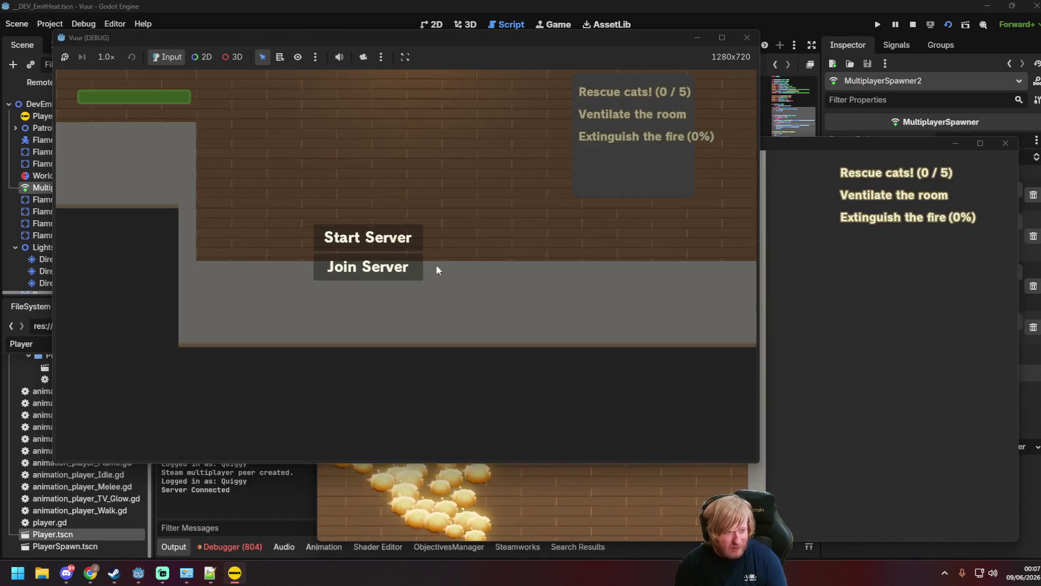
click(434, 267)
Walk the firefighter to the fire, spray water at it, then stop both game instances.
key(s)
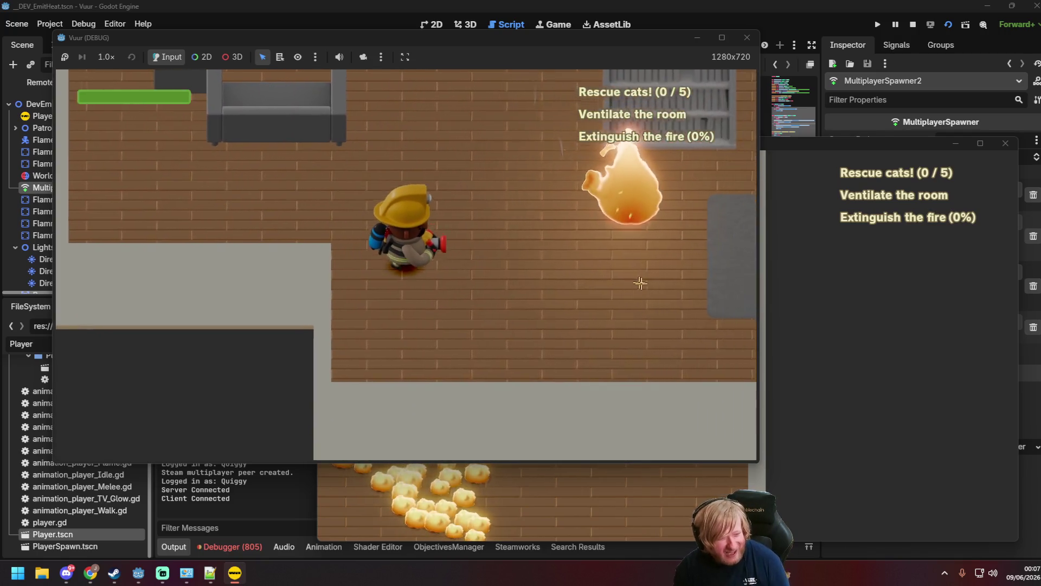
drag(789, 142, 771, 175)
key(s)
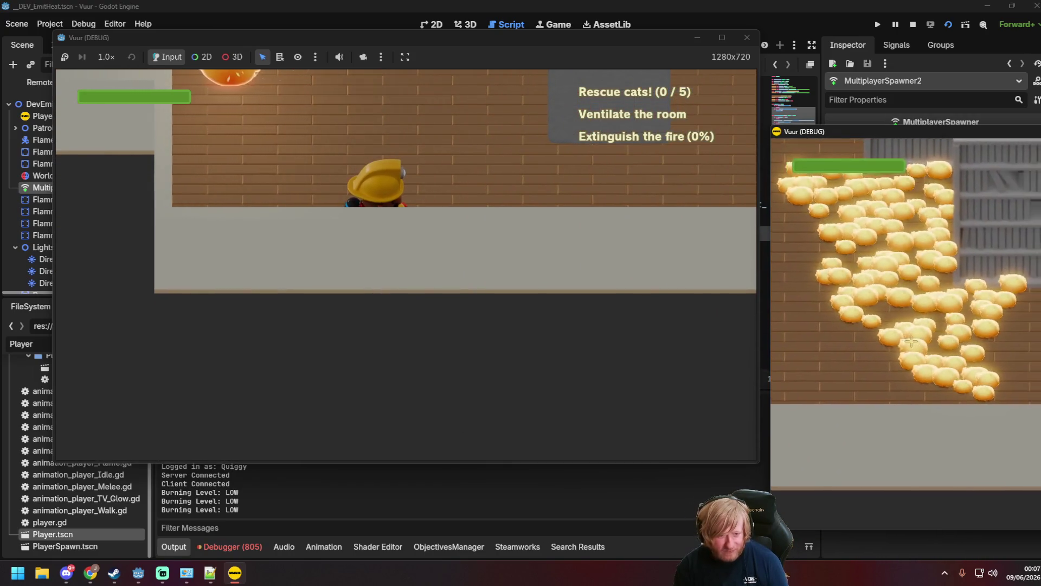
key(w)
key(d)
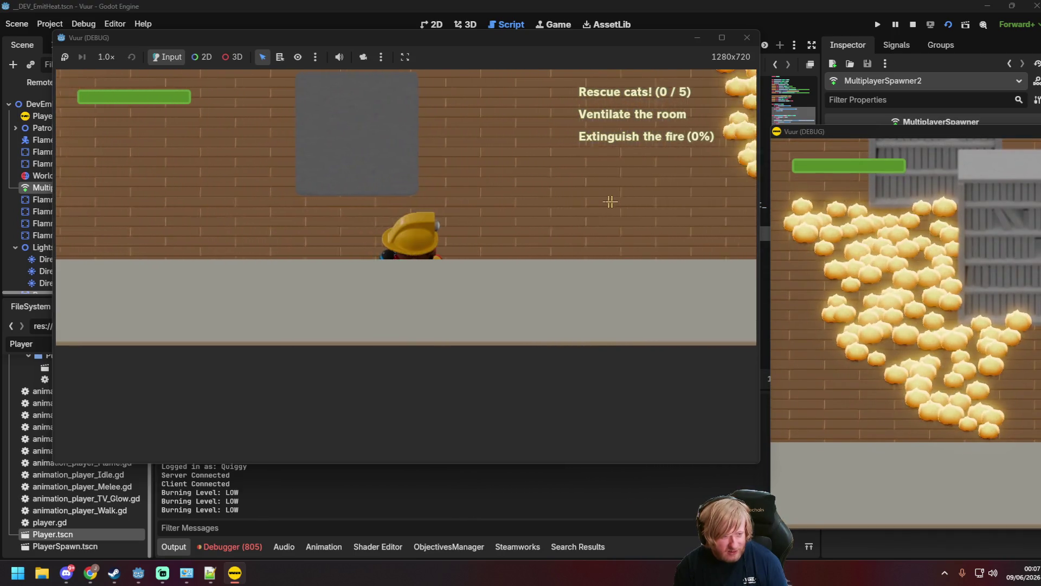
drag(656, 204, 667, 203)
key(s)
key(w)
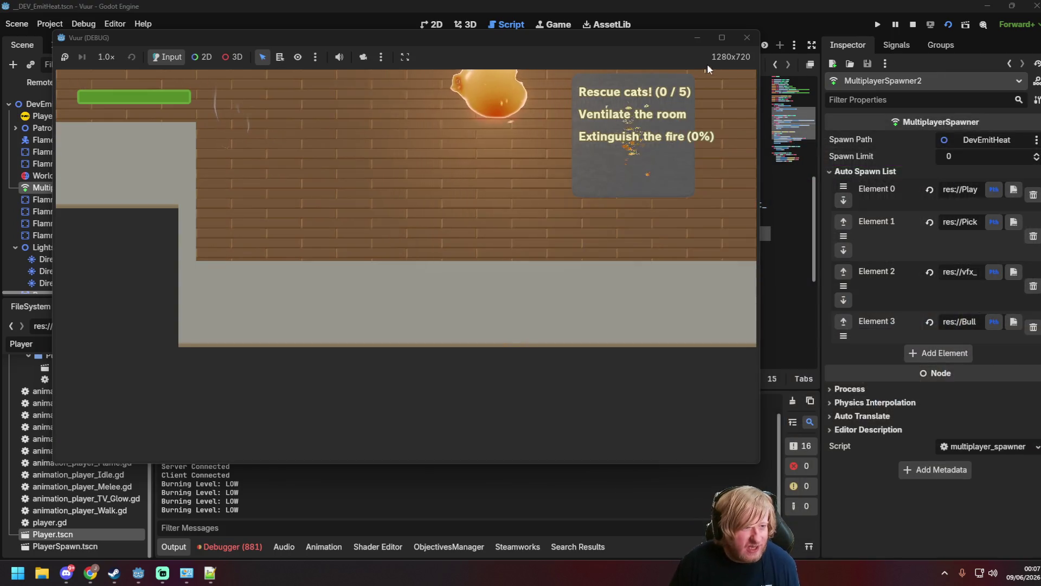
click(747, 38)
click(556, 221)
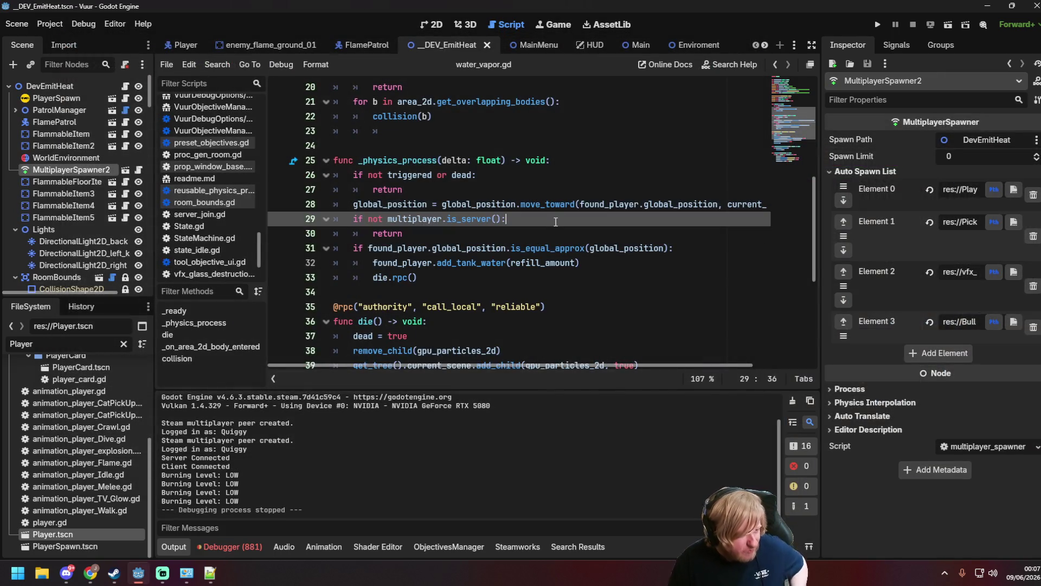
Delete the relocated server-only check lines in water_vapor.gd and save the script.
key(Home)
key(Tab)
key(ctrl+shift+k)
key(ctrl+shift+k)
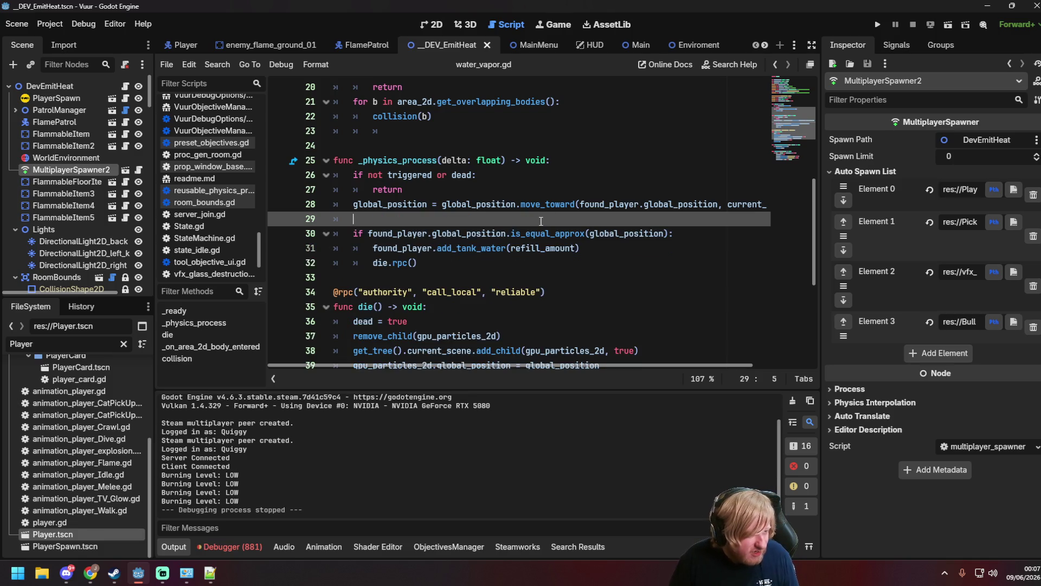
click(543, 250)
key(ctrl+s)
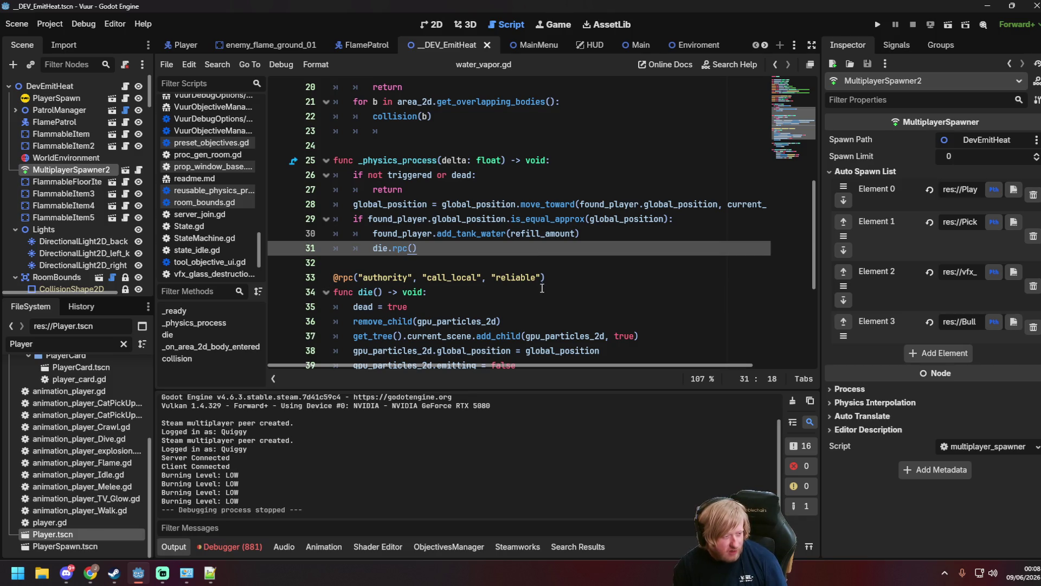
Paste the server-only check back at the top of _physics_process.
key(Up)
key(Up)
key(Up)
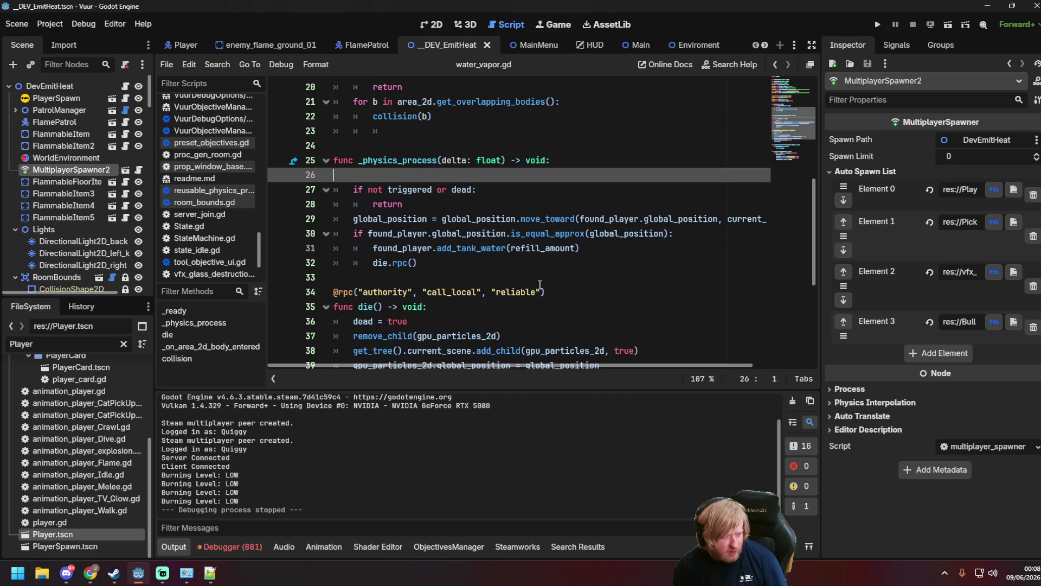
key(ctrl+v)
key(Down)
key(Down)
key(Down)
key(End)
scroll(465, 253, up, 6)
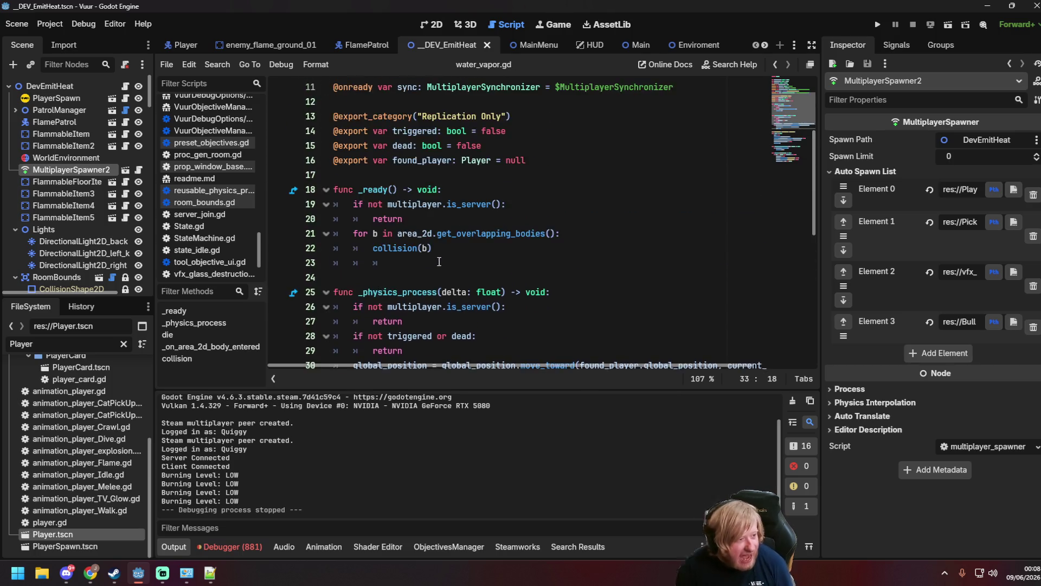
scroll(439, 263, down, 4)
scroll(450, 259, up, 2)
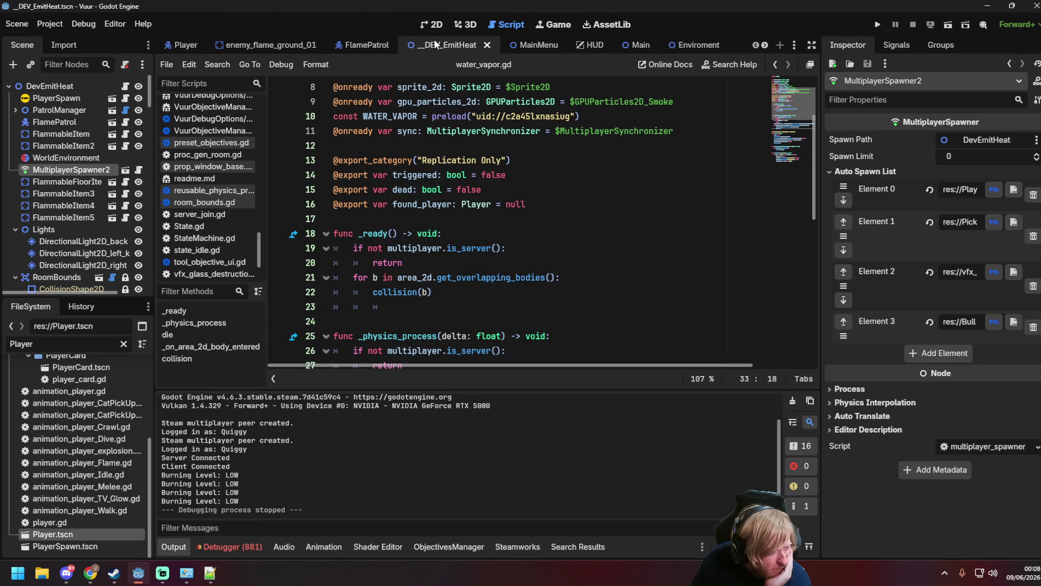
Review the server-only check in _ready and the collision function signature.
click(536, 245)
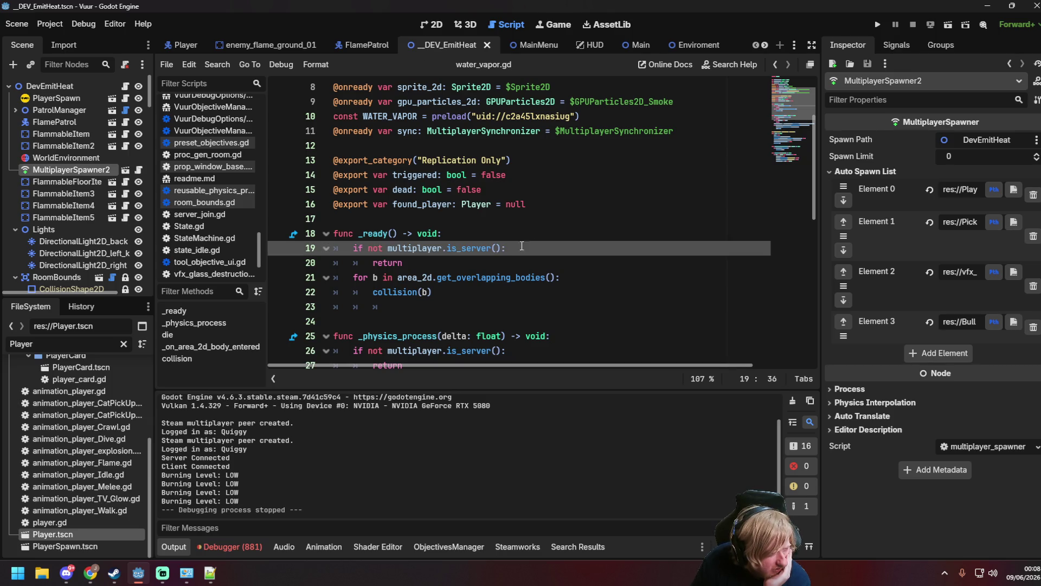
scroll(437, 256, down, 9)
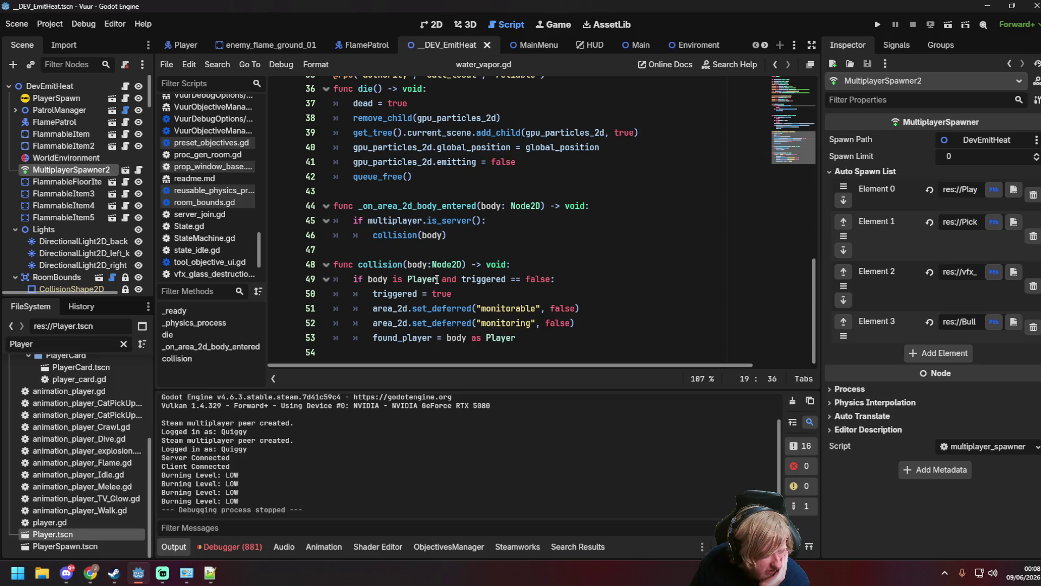
click(360, 265)
click(465, 265)
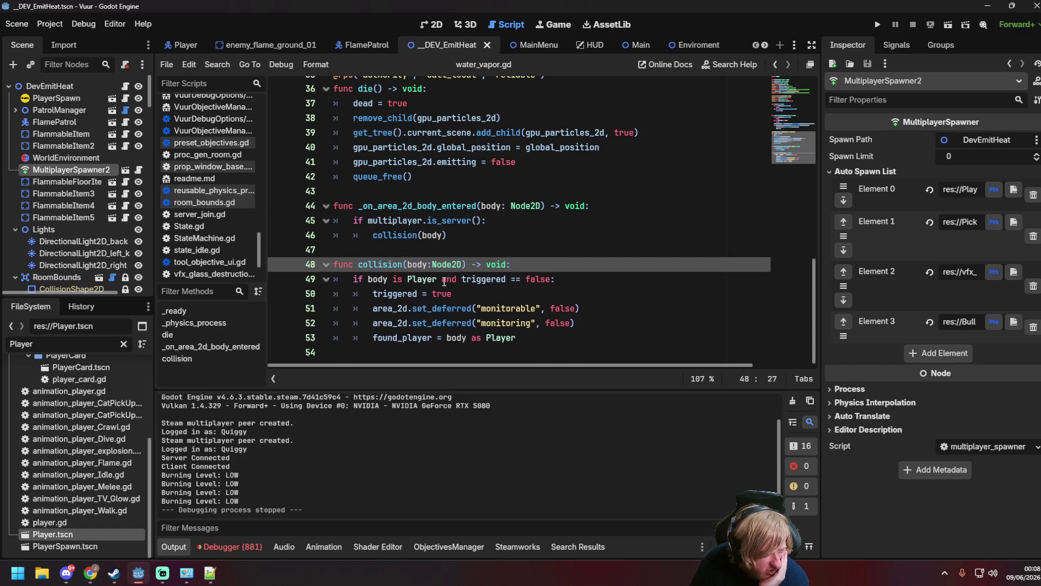
scroll(444, 281, up, 1)
Review the collision(body) call in the body-entered handler and the 'triggered' early-return check.
click(466, 278)
scroll(465, 279, down, 1)
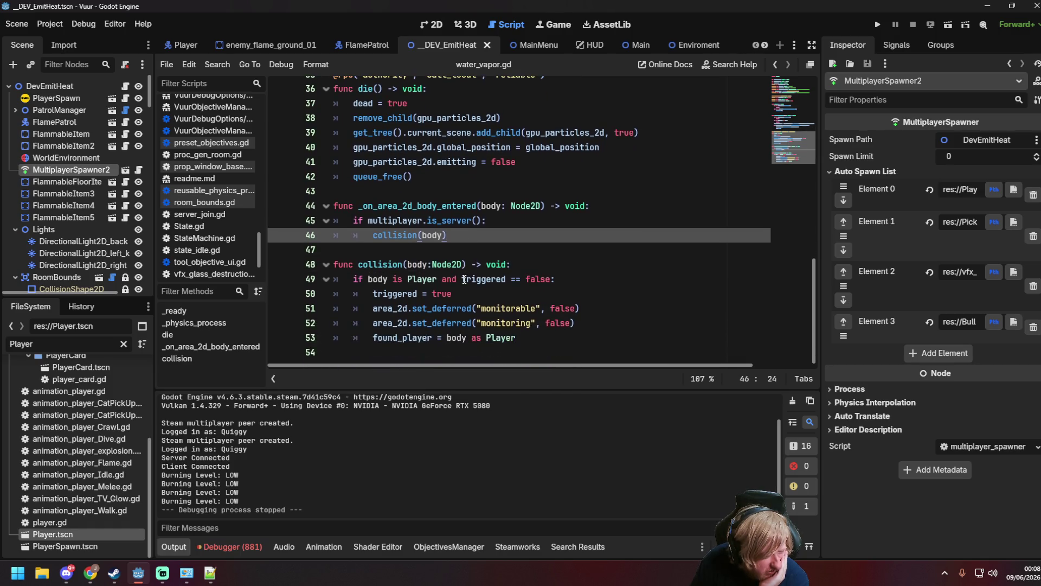
scroll(466, 262, up, 1)
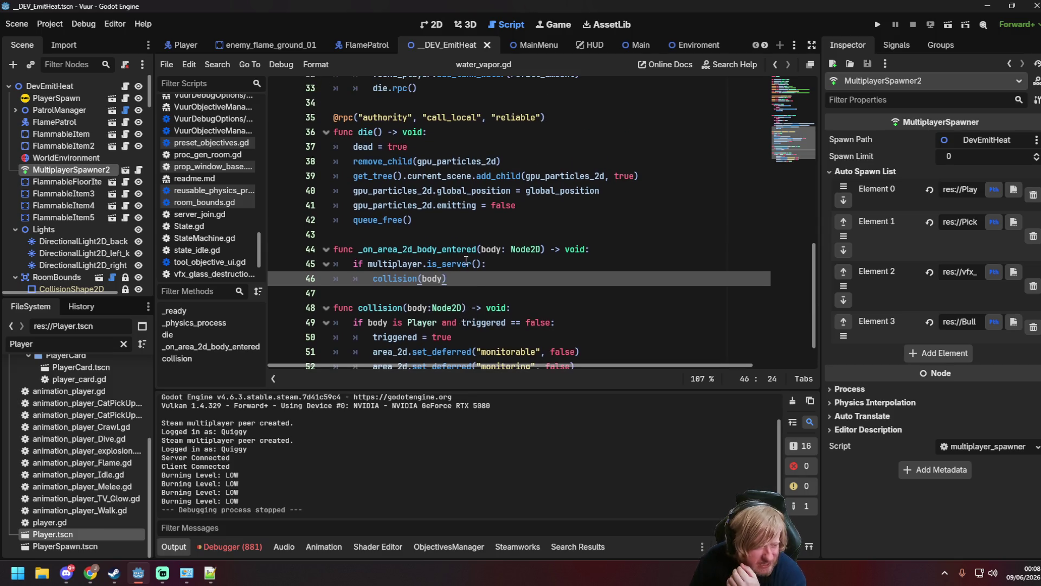
scroll(470, 279, up, 6)
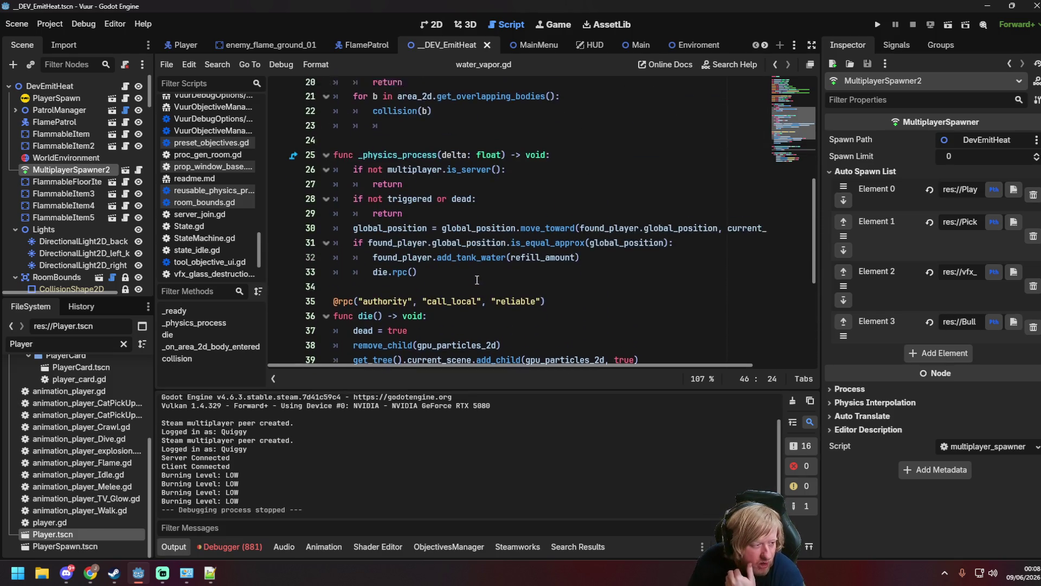
mouse_move(472, 283)
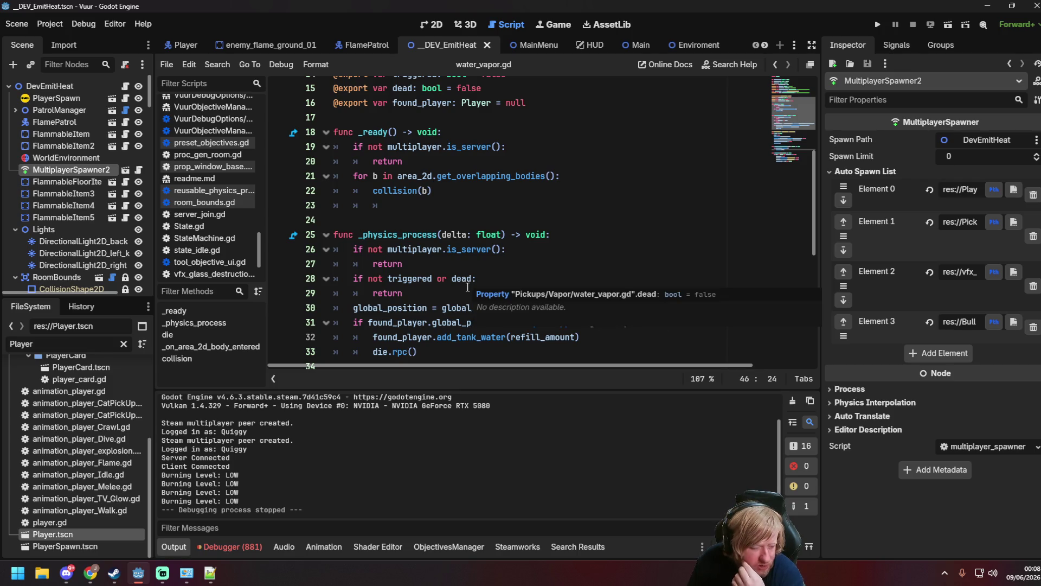
drag(388, 278, 432, 277)
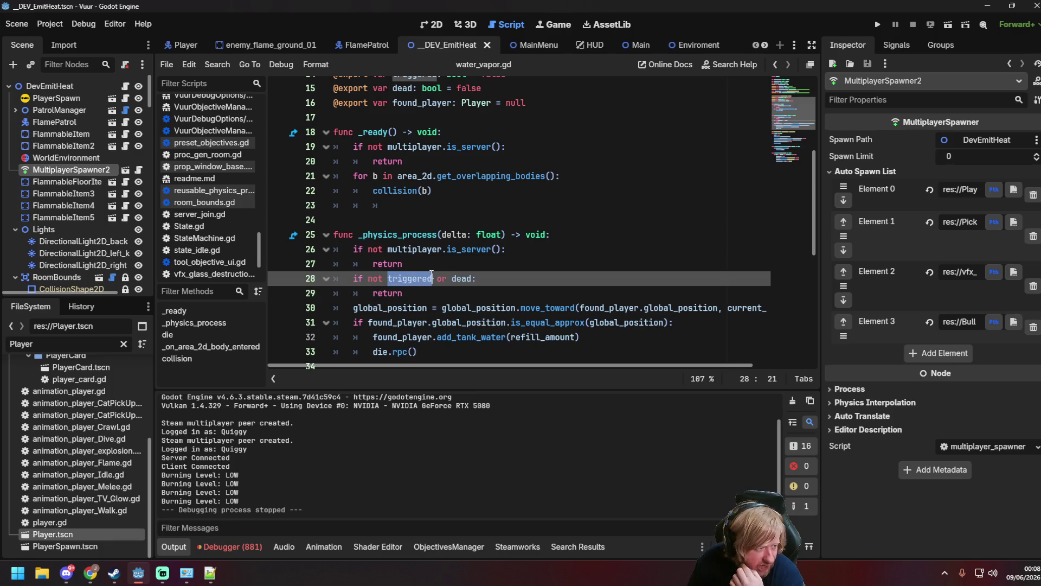
scroll(268, 43, down, 4)
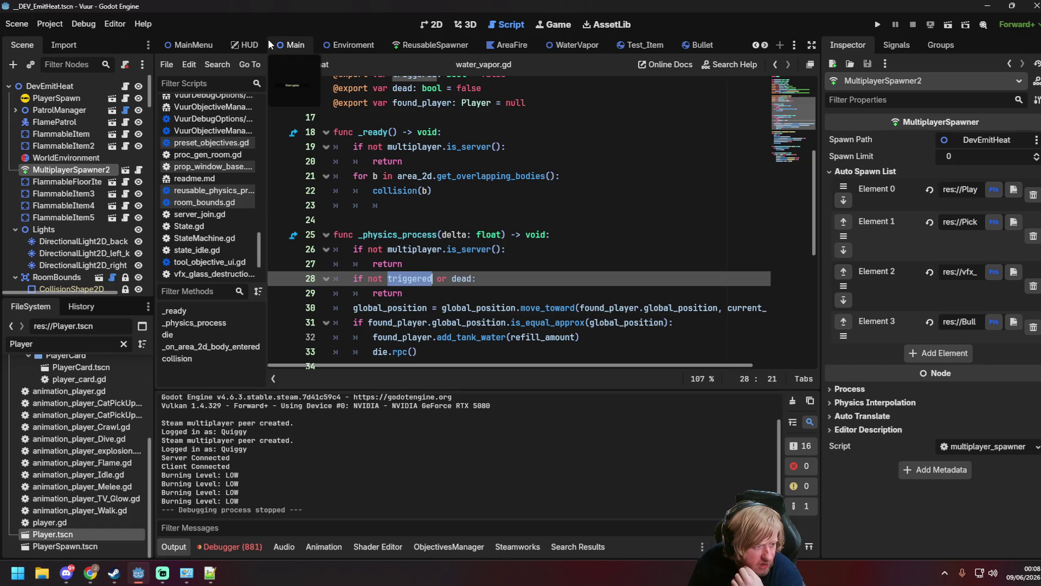
scroll(268, 41, down, 5)
scroll(269, 44, up, 8)
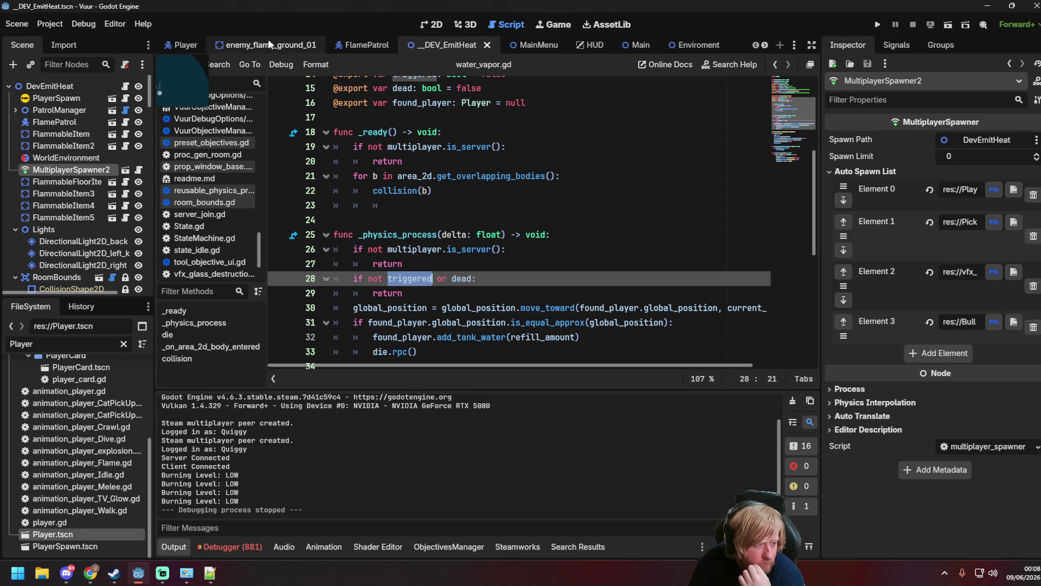
Add a breakpoint on line 30's move_toward call and run the current scene with F6.
click(278, 308)
click(517, 290)
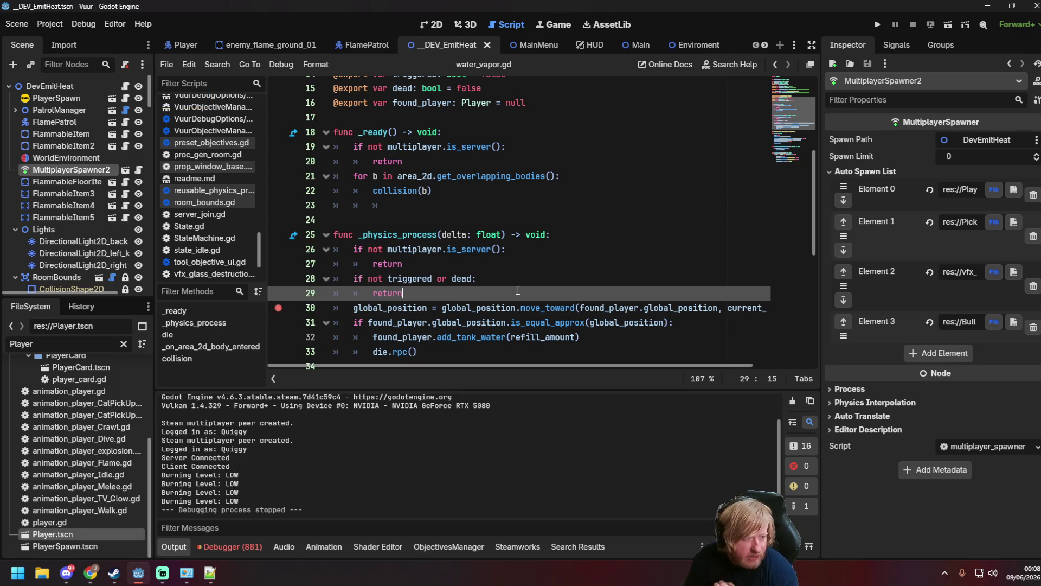
key(F6)
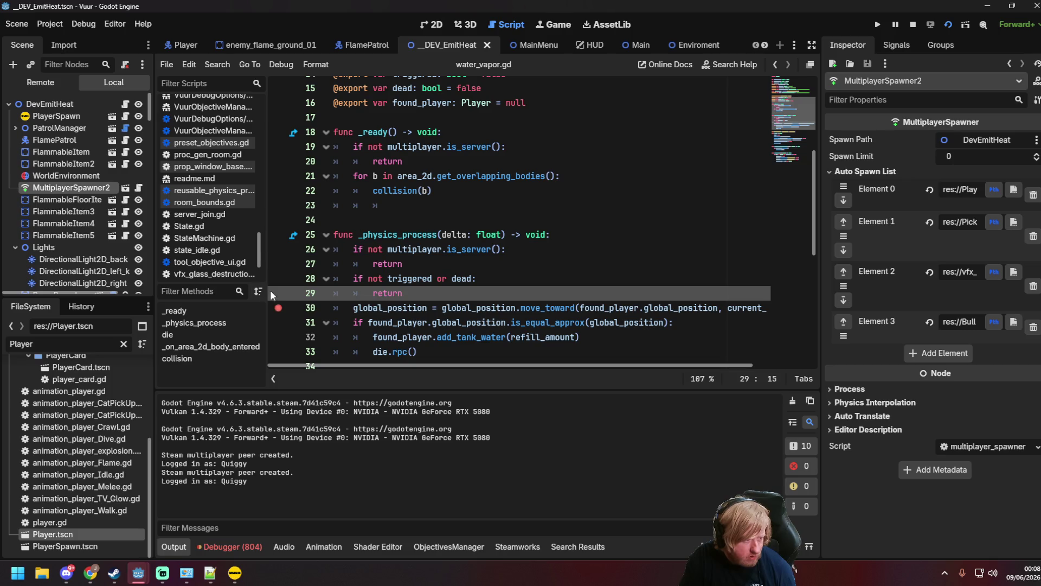
Start the server in one game window and join from the second game window.
key(alt+Tab)
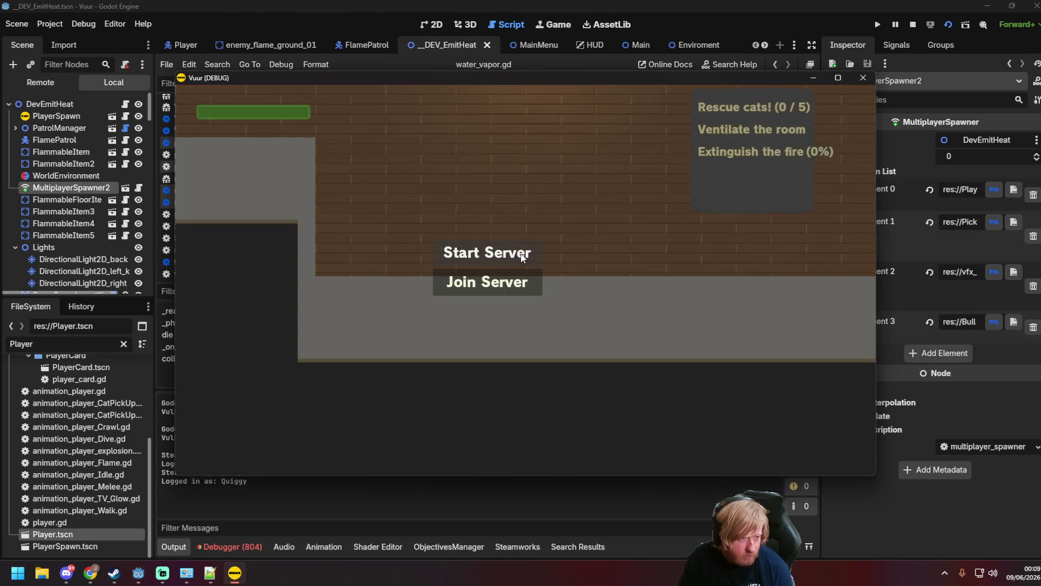
click(521, 252)
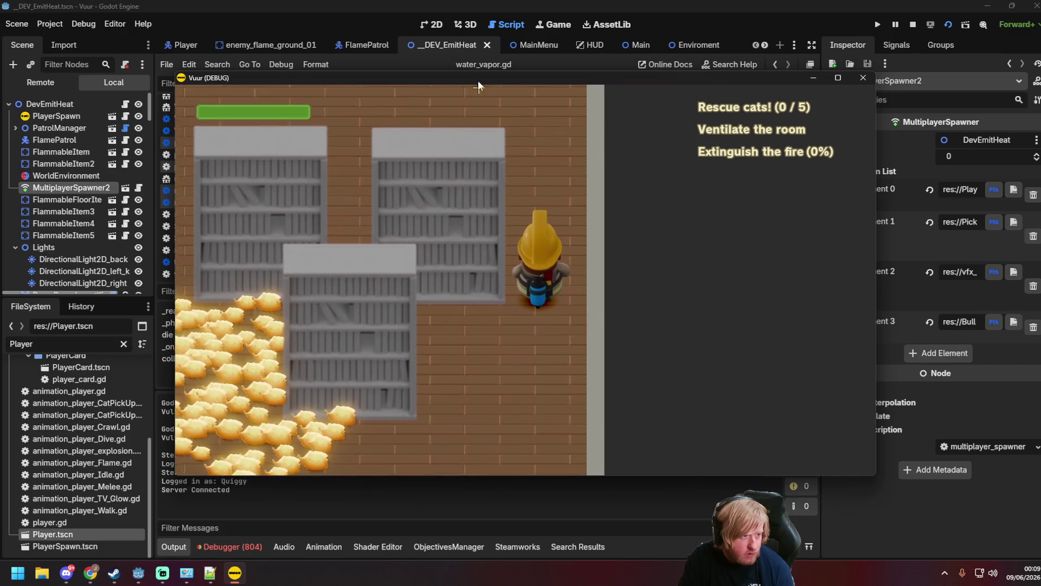
drag(473, 79, 590, 154)
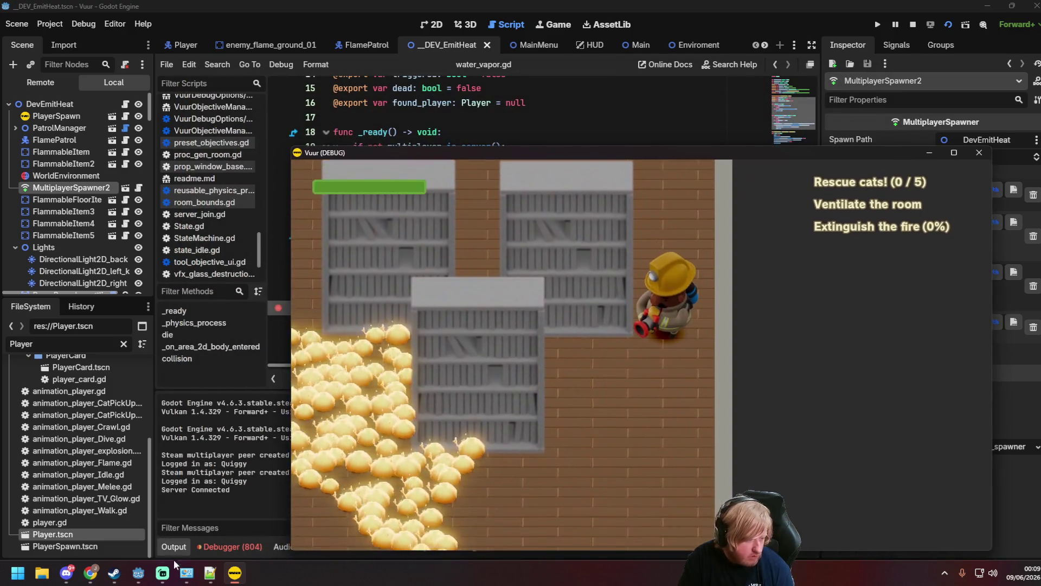
mouse_move(233, 574)
click(197, 526)
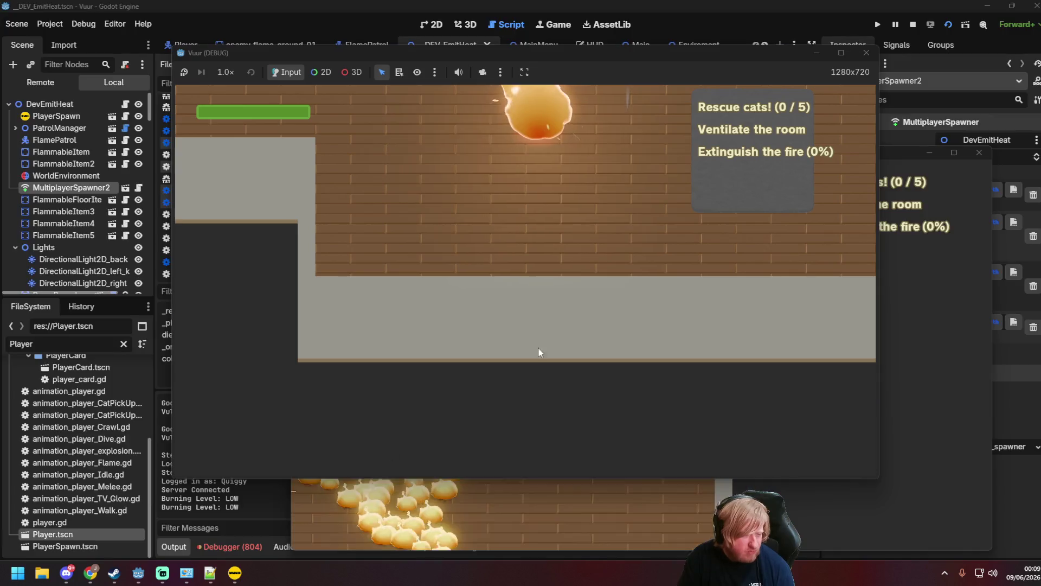
click(486, 282)
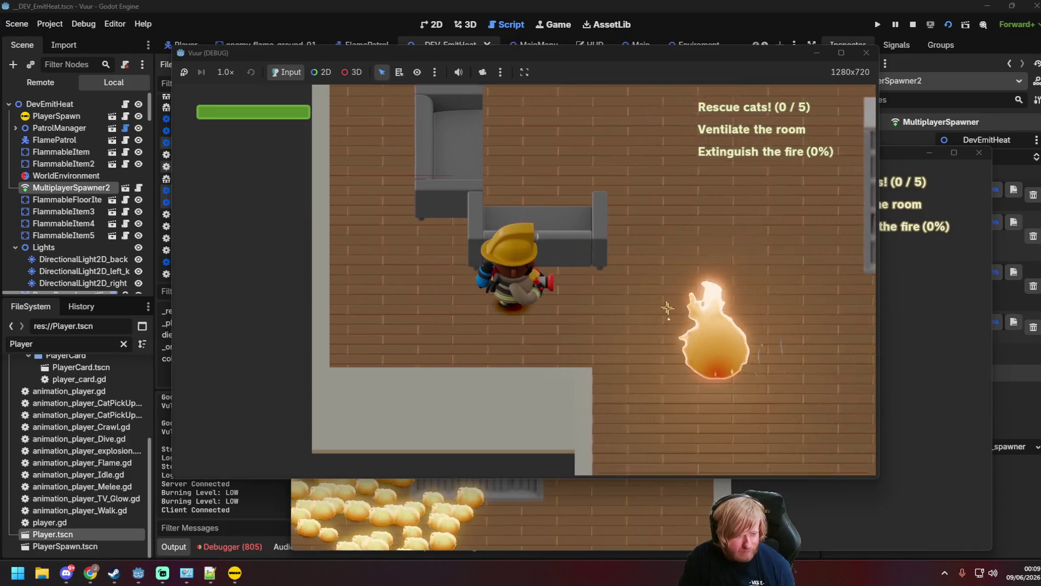
Walk the firefighter to the fire and spray it until the line-30 breakpoint pauses execution.
key(d)
mouse_move(654, 341)
mouse_down()
mouse_move(674, 280)
mouse_move(697, 279)
mouse_move(629, 374)
mouse_move(788, 295)
mouse_move(481, 307)
mouse_move(352, 250)
mouse_move(673, 276)
mouse_move(778, 248)
mouse_move(768, 249)
mouse_up()
key(d)
key(a)
key(w)
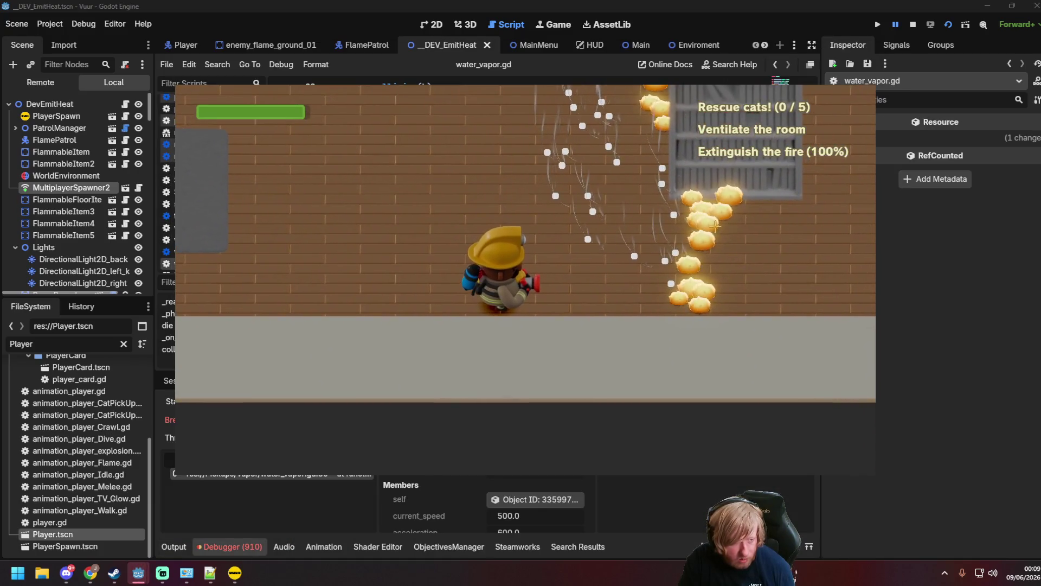
click(468, 5)
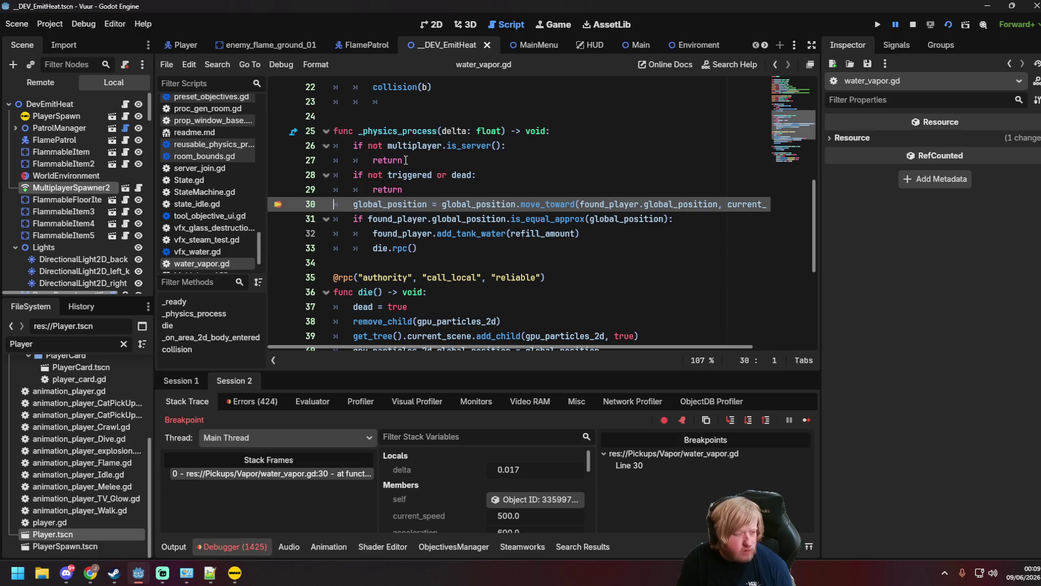
Add breakpoints on lines 22 and 46 of water_vapor.gd.
scroll(406, 160, up, 5)
scroll(406, 165, down, 3)
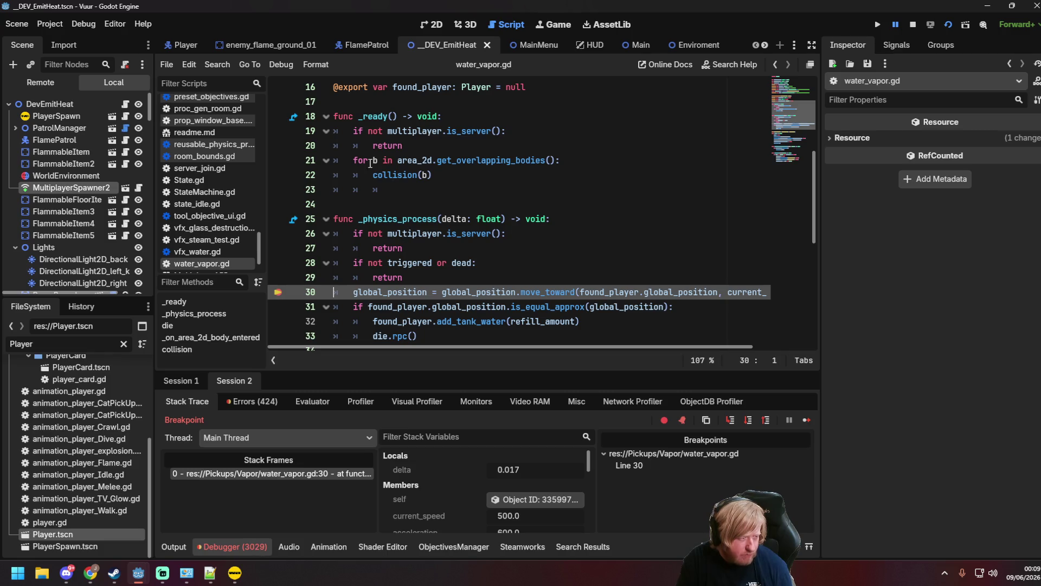
click(278, 174)
scroll(280, 179, down, 6)
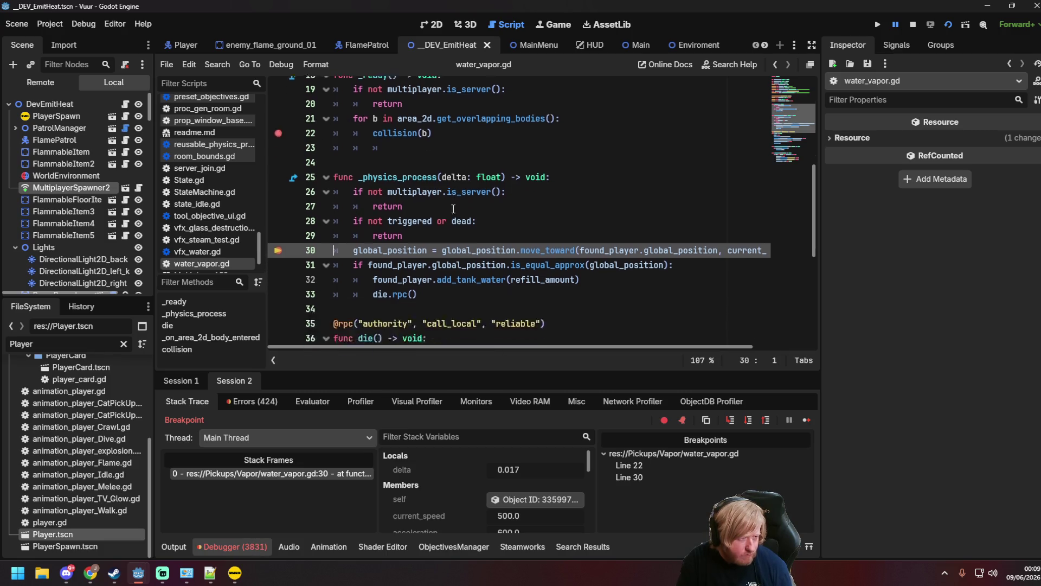
click(278, 262)
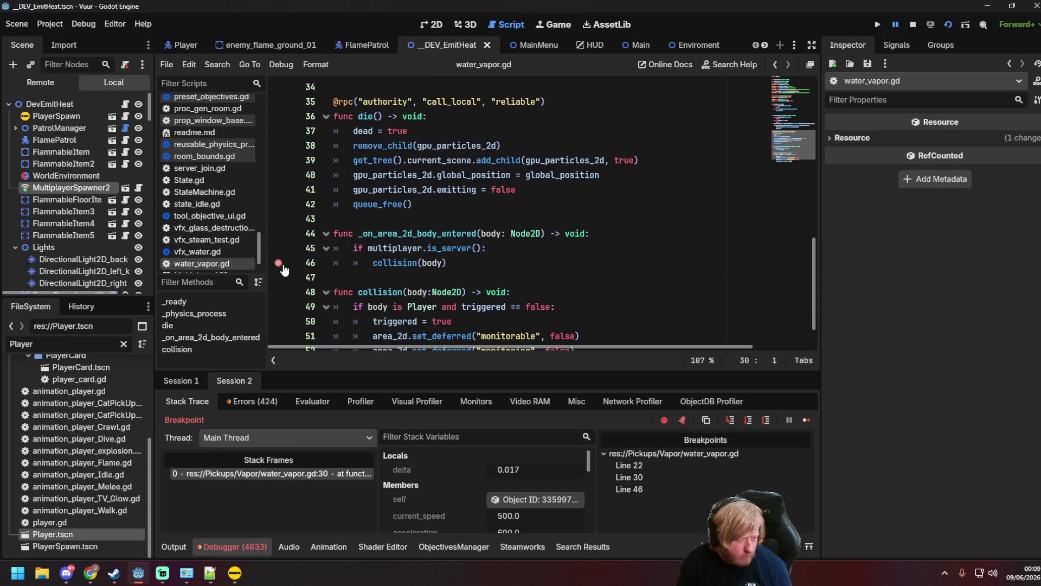
Continue execution twice, remove the line 30 breakpoint, and resume the game with F12.
click(806, 419)
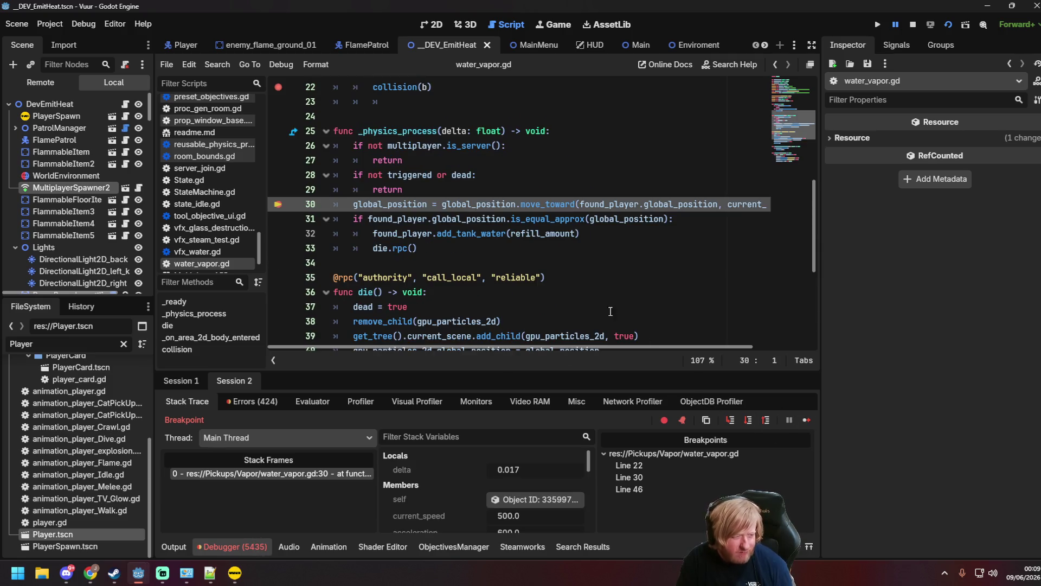
click(805, 421)
click(282, 205)
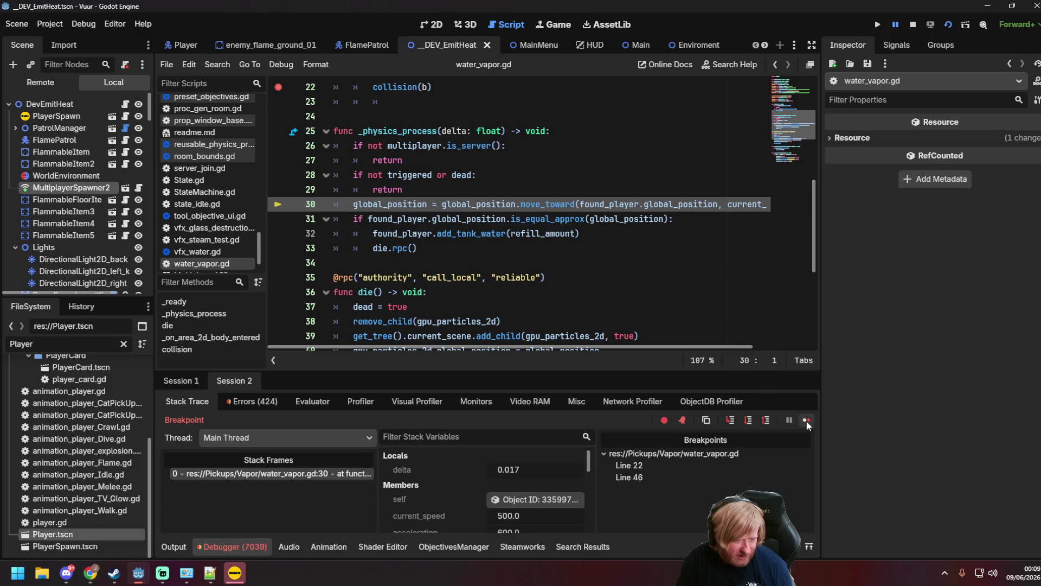
key(F12)
Walk the firefighter down, then close the game to end the debug session.
key(s)
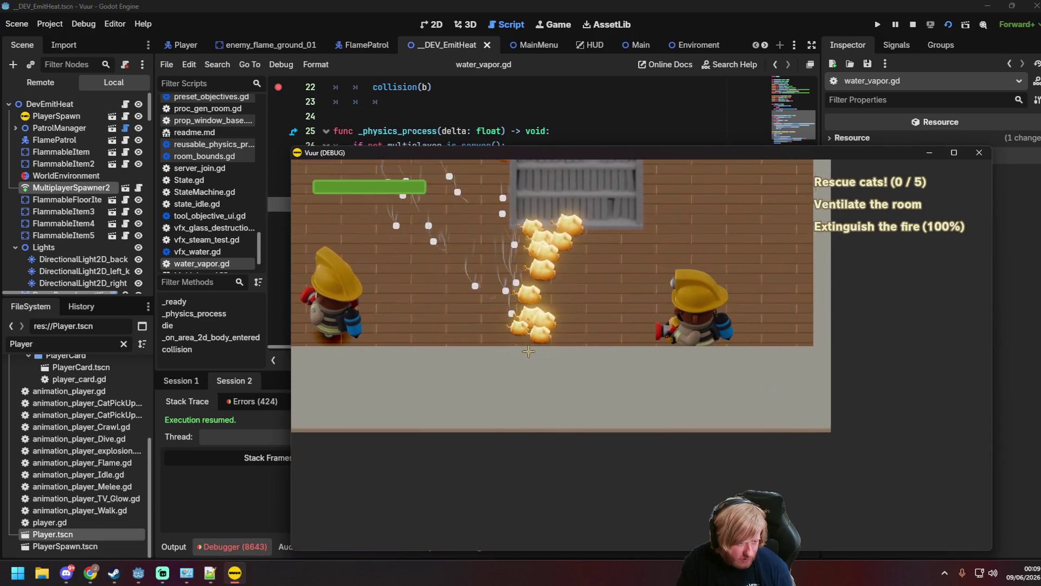
key(alt+Tab)
click(453, 249)
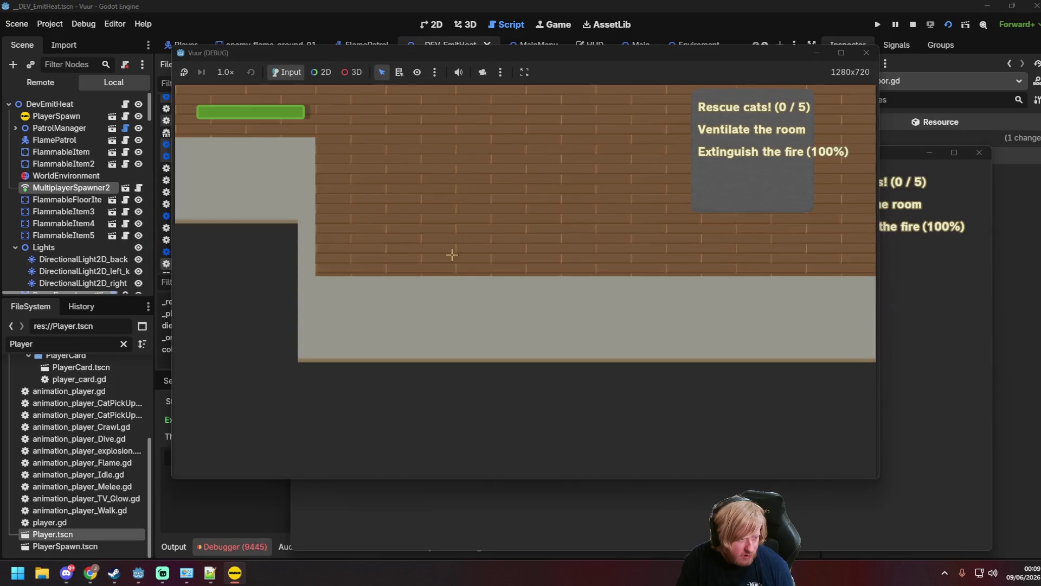
click(866, 53)
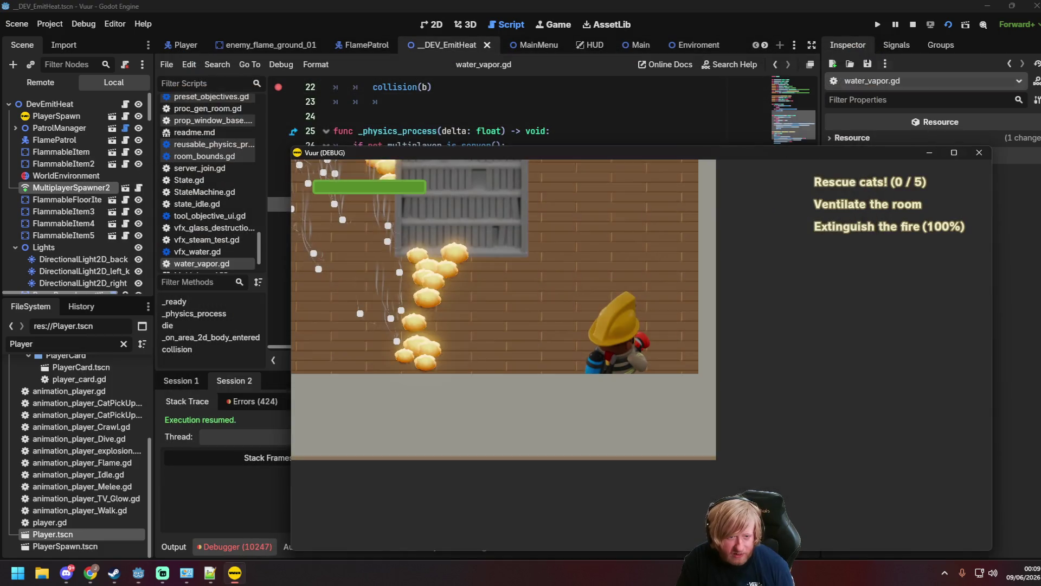
Relaunch the scene, join the server, and spray water to put out the fire.
key(F6)
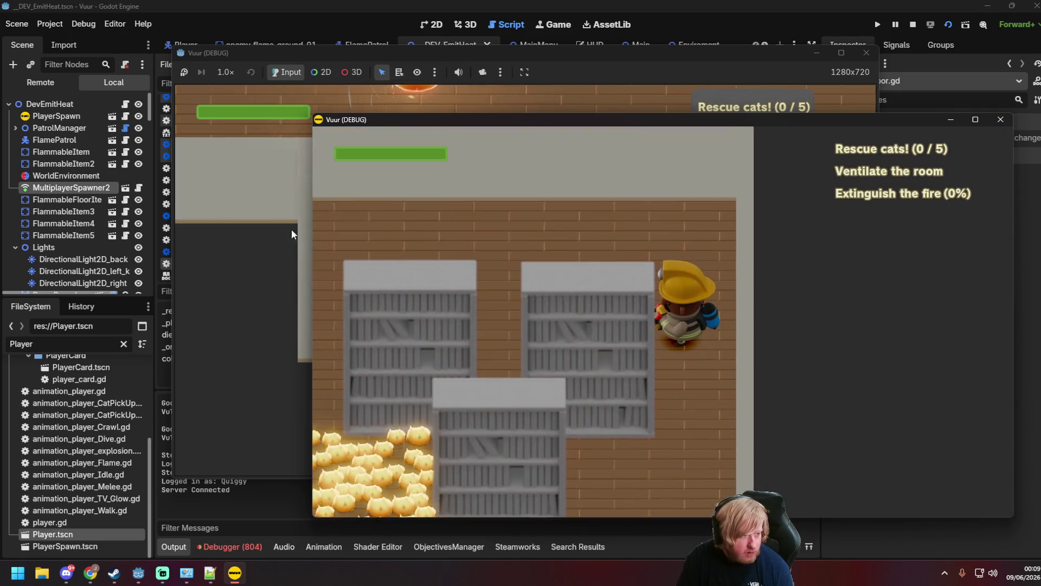
click(291, 229)
click(444, 288)
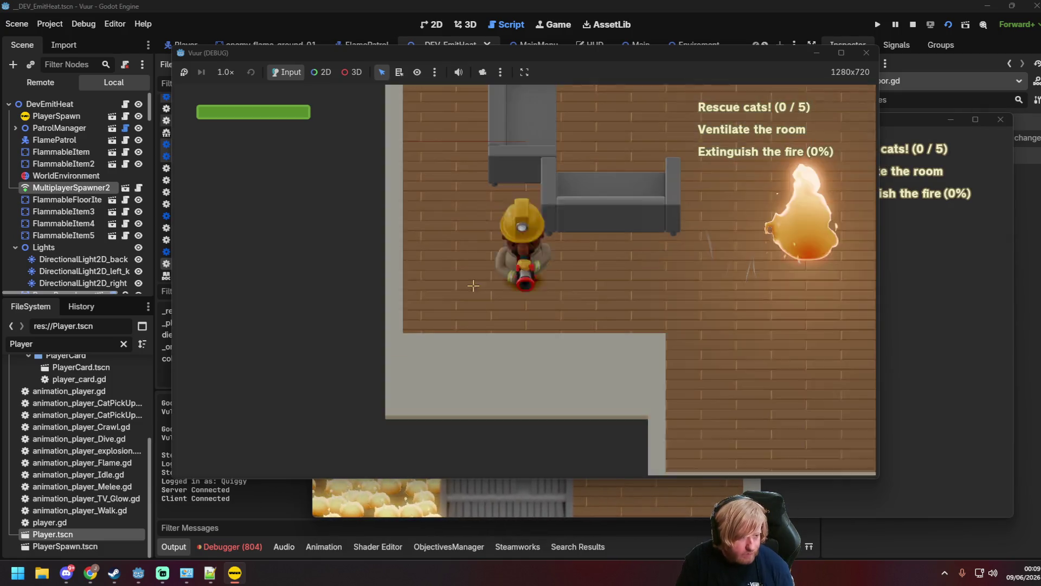
key(d)
mouse_move(762, 286)
mouse_down()
mouse_move(558, 130)
mouse_move(499, 116)
mouse_move(465, 142)
mouse_move(375, 162)
mouse_move(342, 266)
mouse_move(212, 265)
mouse_move(810, 265)
mouse_move(640, 217)
mouse_up()
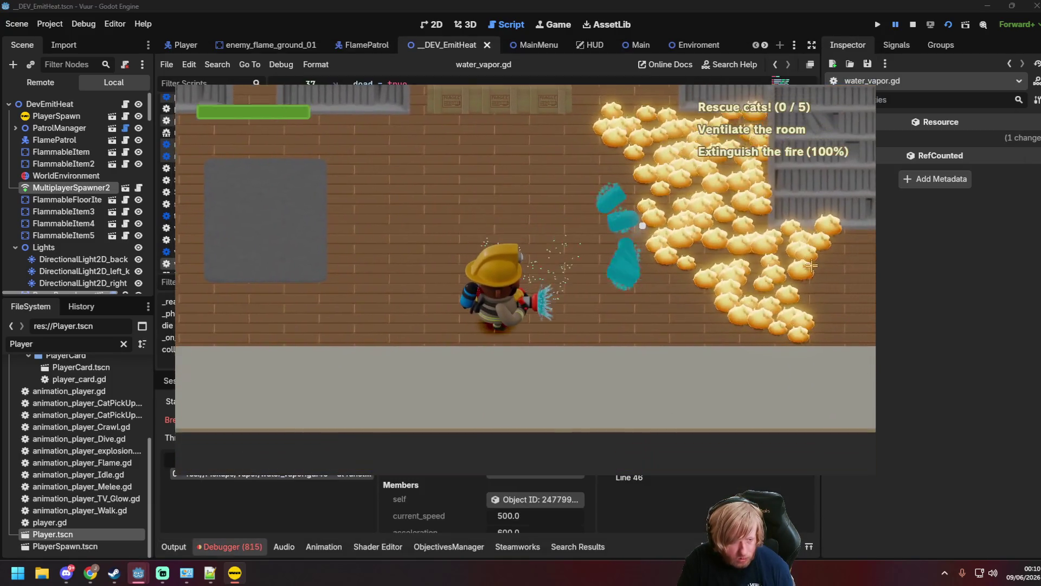
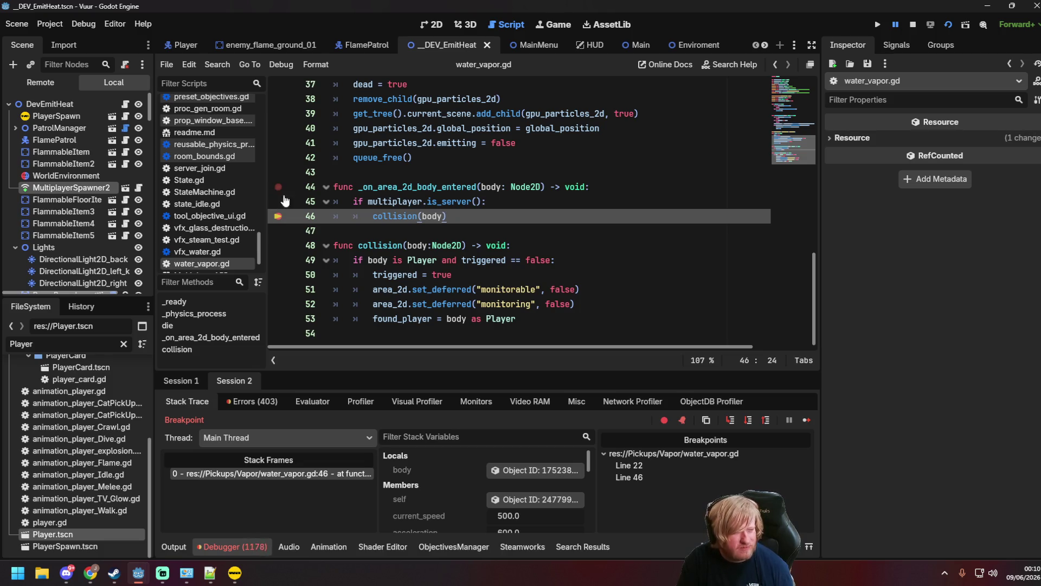
scroll(381, 215, up, 1)
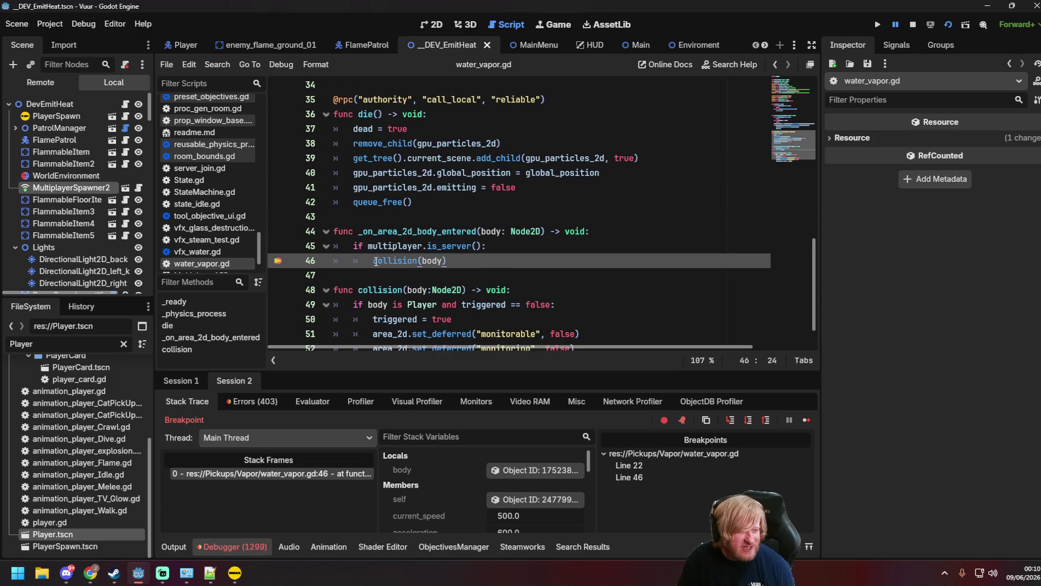
mouse_move(373, 260)
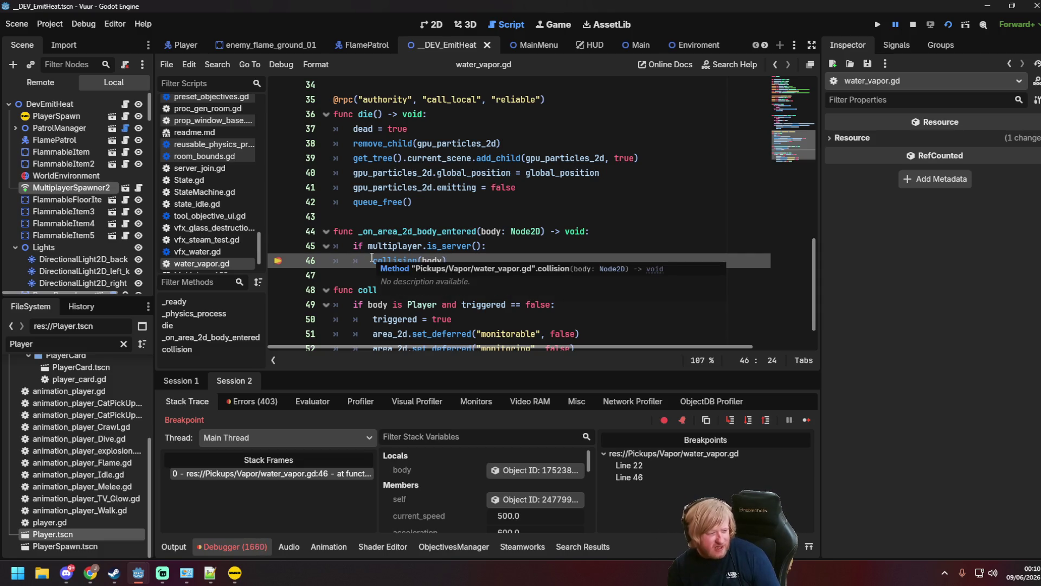
scroll(372, 257, down, 1)
click(373, 276)
click(378, 236)
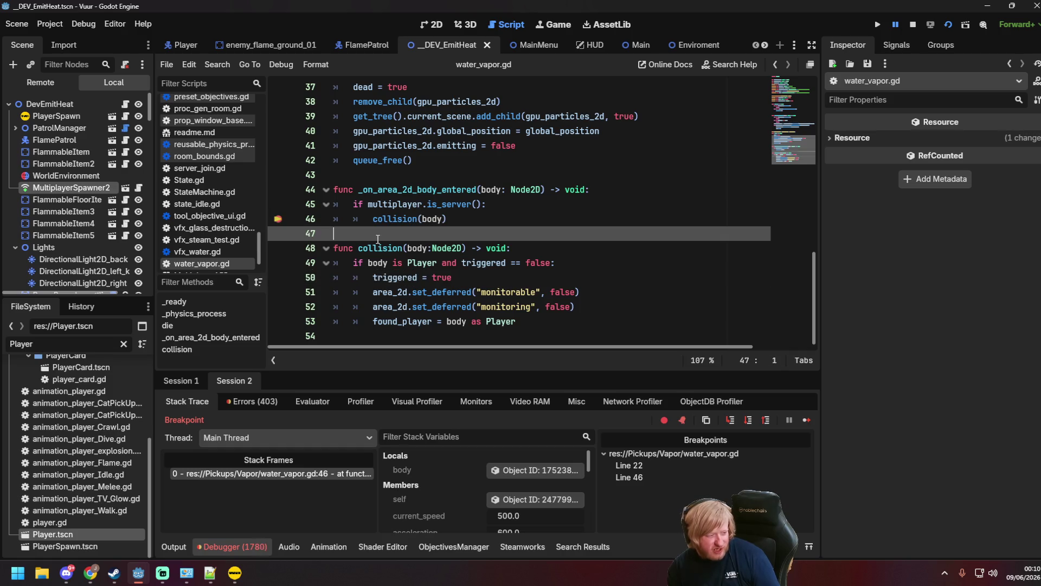
key(Return)
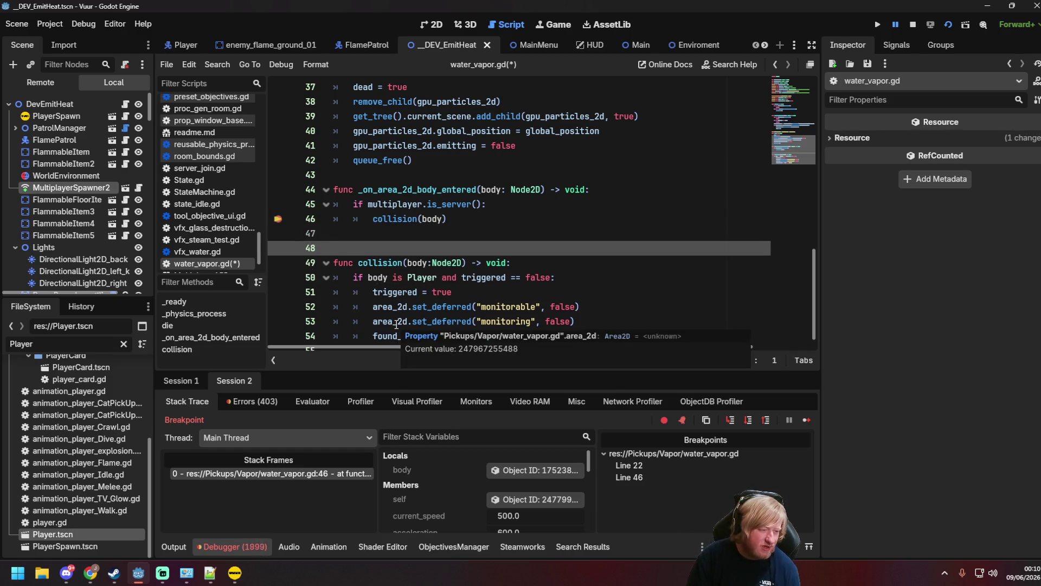
text(@rpc()
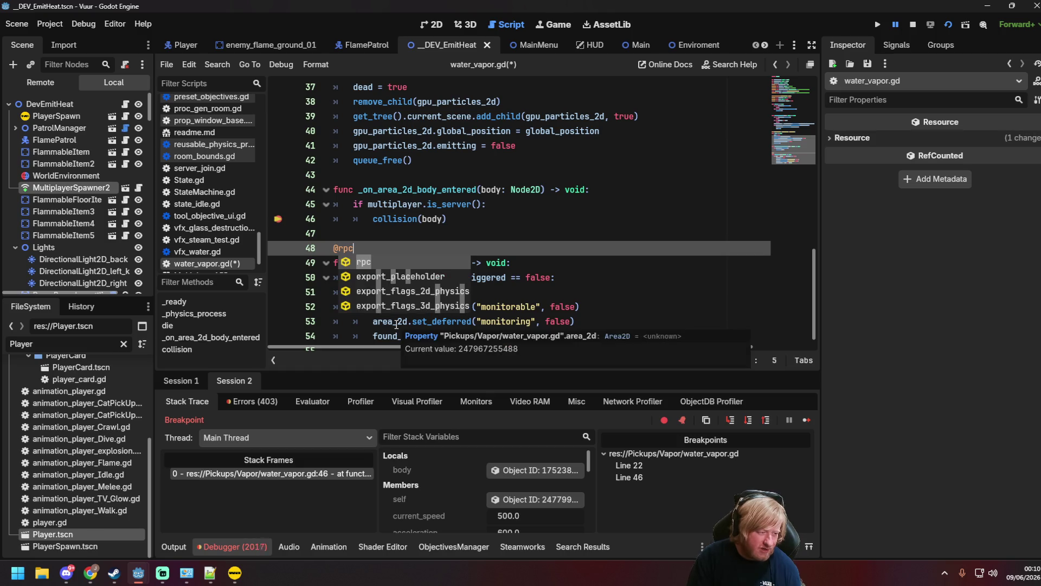
text("autho)
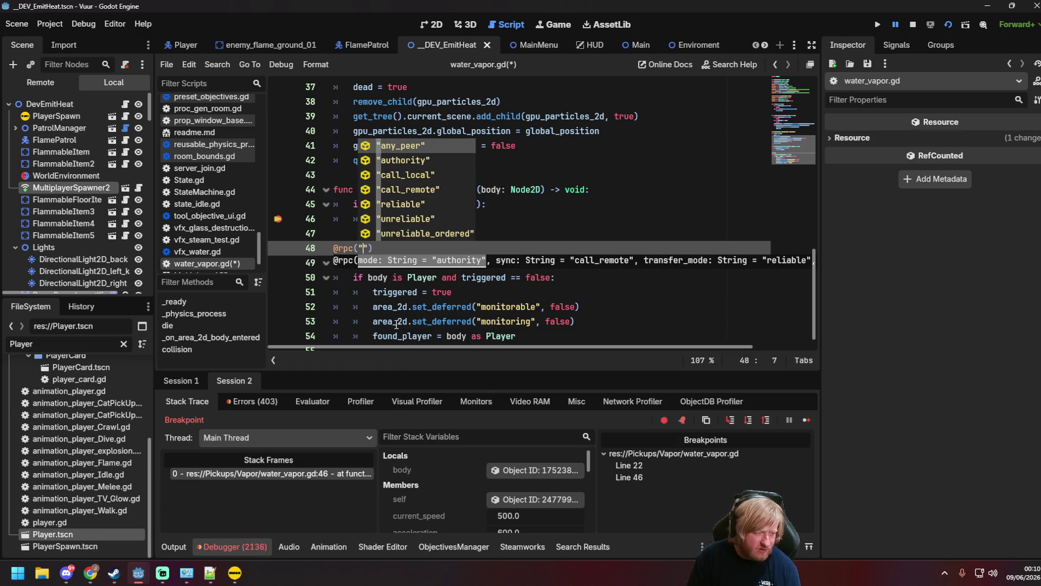
text(rity", ")
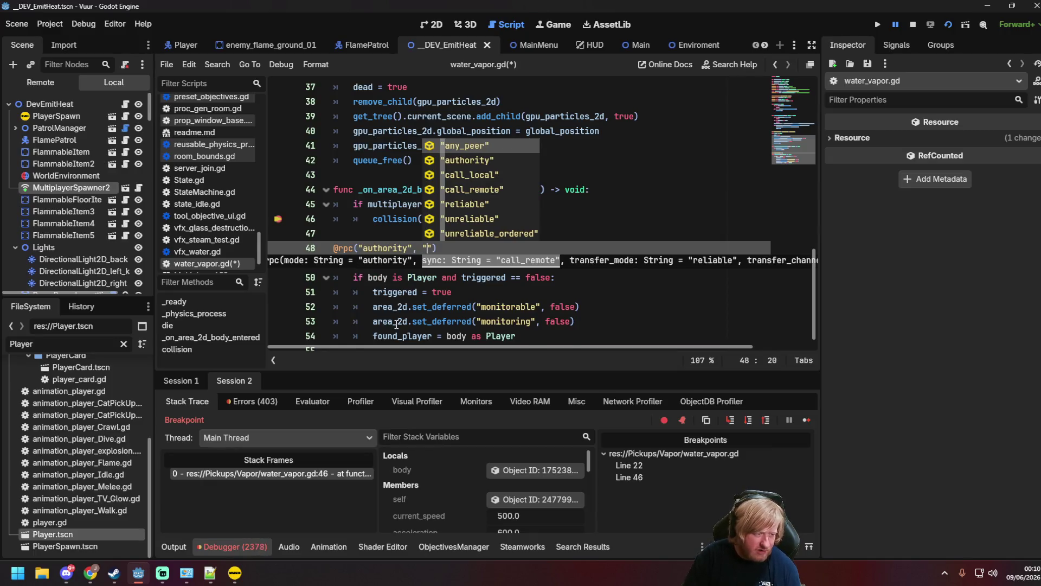
key(Down)
key(Down)
key(Return)
text(",)
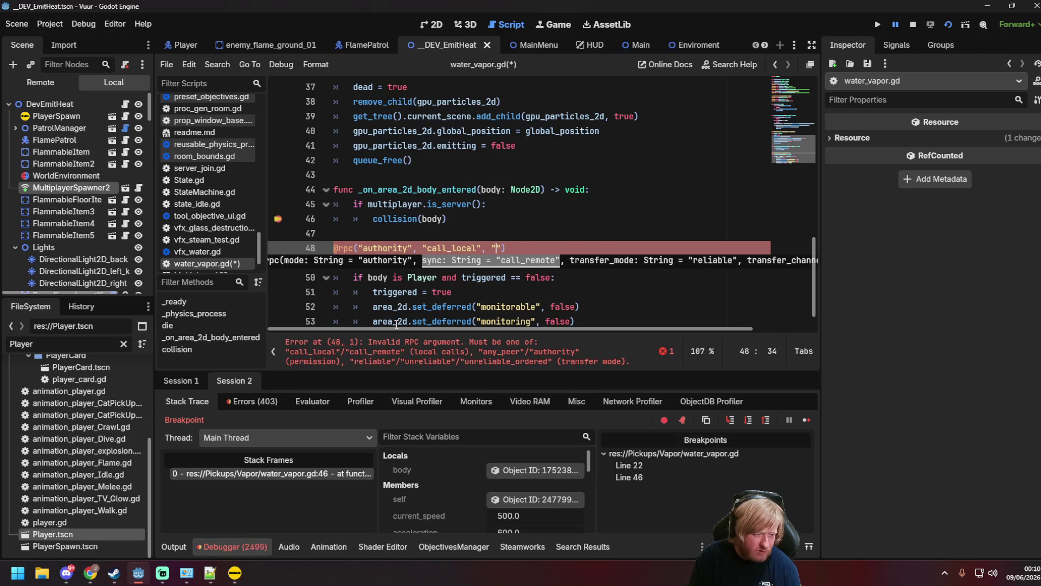
key(Up)
key(Up)
key(Down)
key(Down)
key(Up)
key(Up)
key(Up)
key(Up)
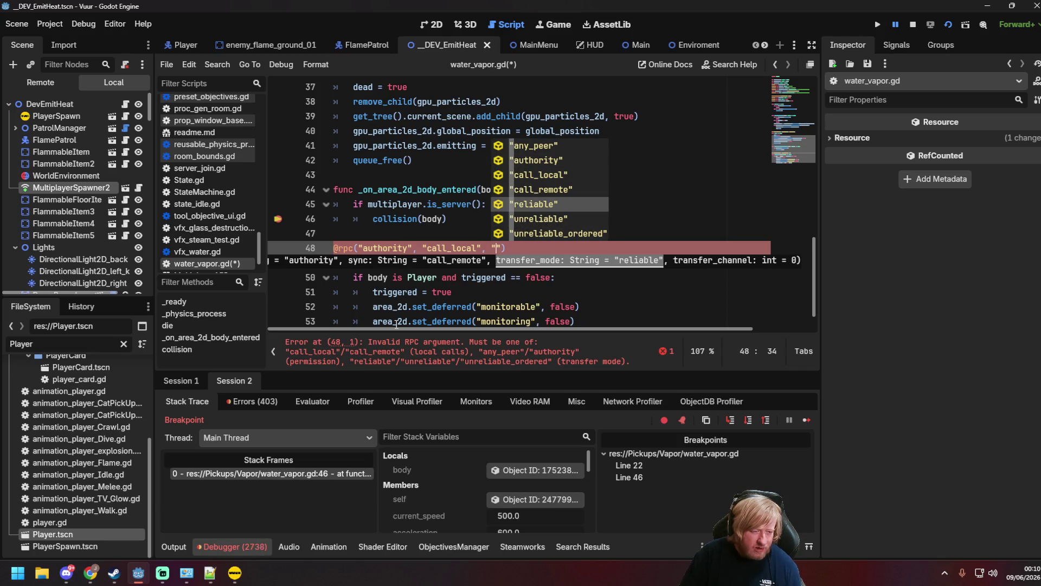
key(Return)
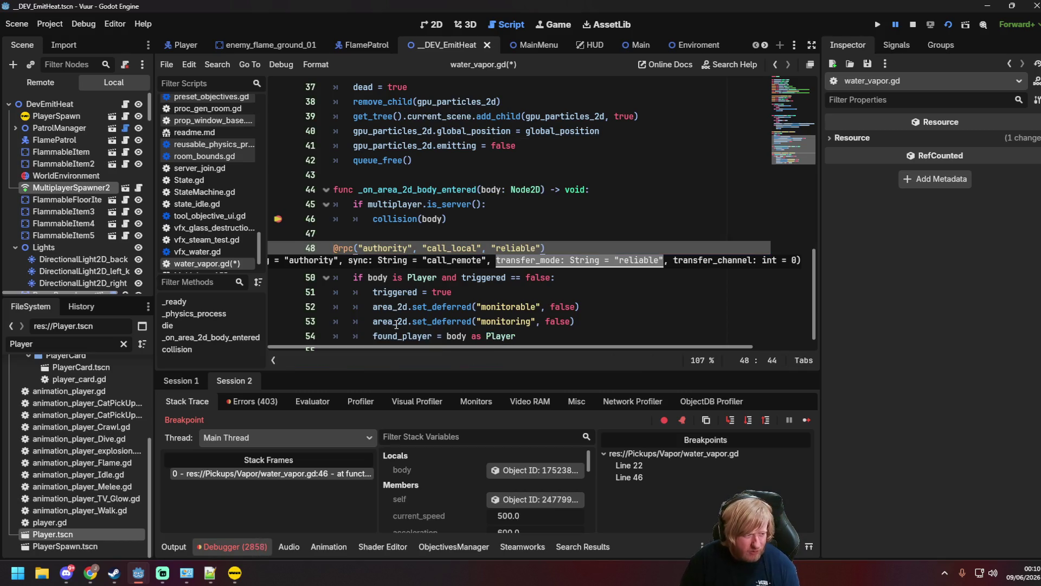
Save water_vapor.gd and clear the breakpoint on line 46.
scroll(671, 122, down, 1)
click(604, 260)
key(ctrl+s)
click(278, 203)
click(479, 207)
scroll(473, 209, up, 3)
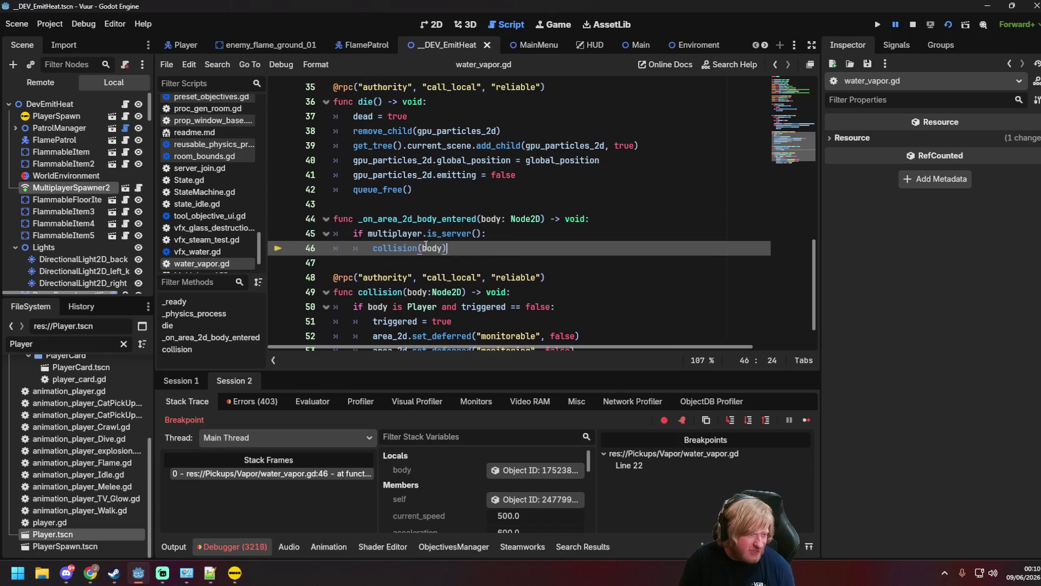
Change the collision calls on lines 46 and 22 to collision.rpc and save.
click(417, 248)
text(.rpc)
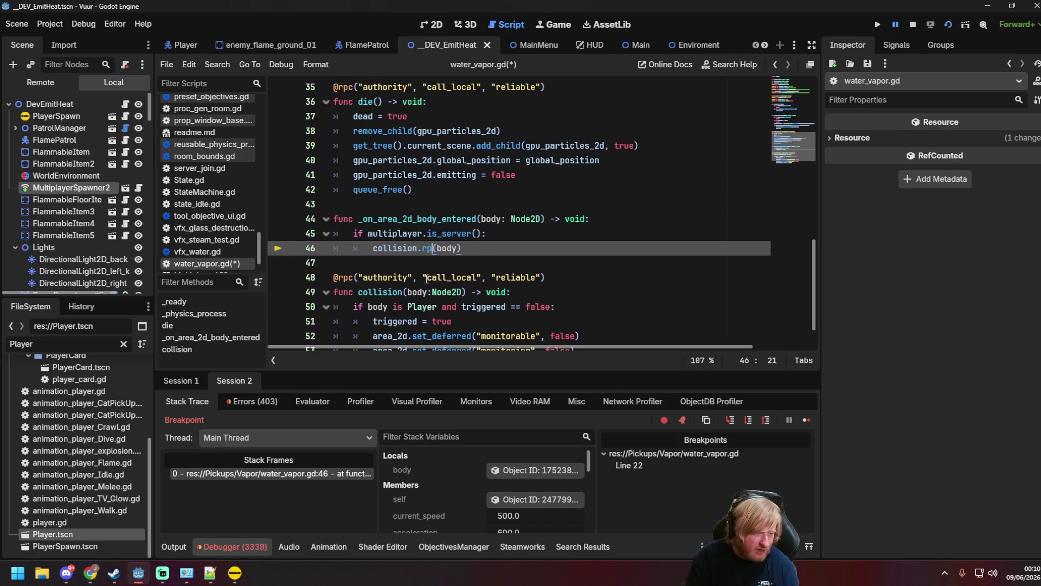
shift+click(374, 247)
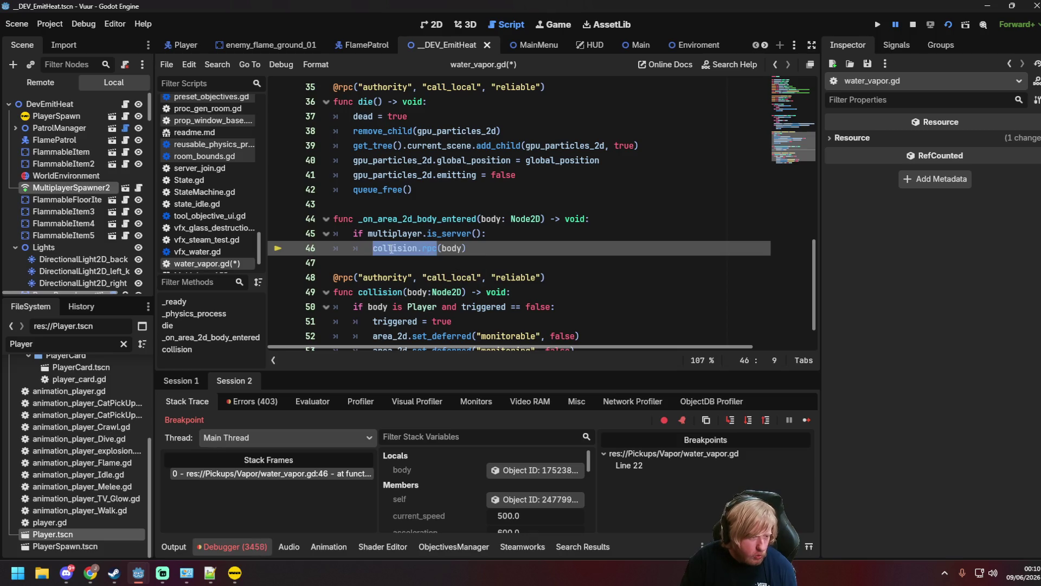
scroll(428, 214, up, 8)
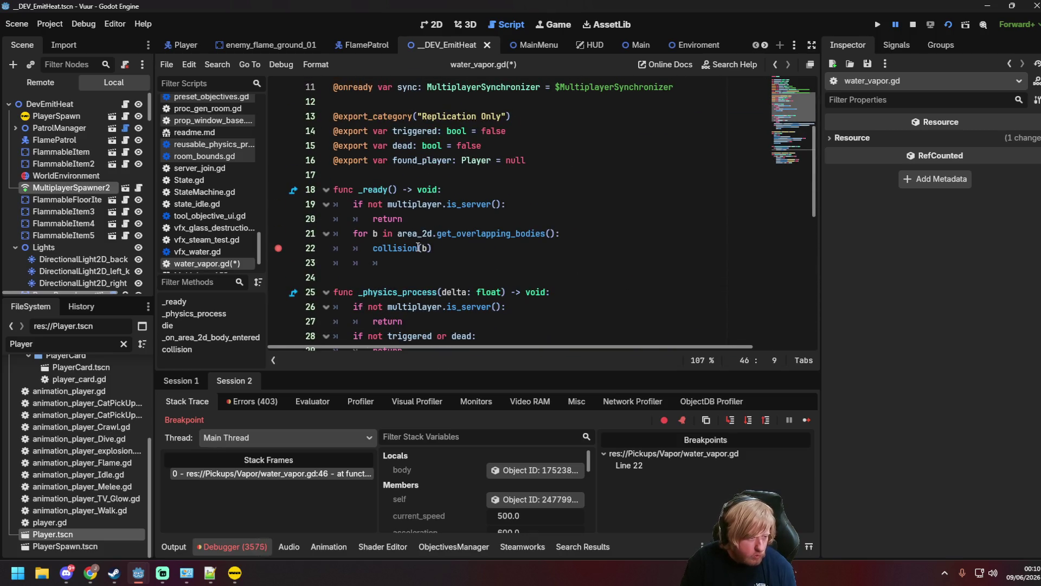
click(418, 248)
text(.rpc)
key(ctrl+s)
Remove the breakpoint on line 22 and return to the collision function's body parameter.
click(278, 248)
scroll(462, 272, down, 9)
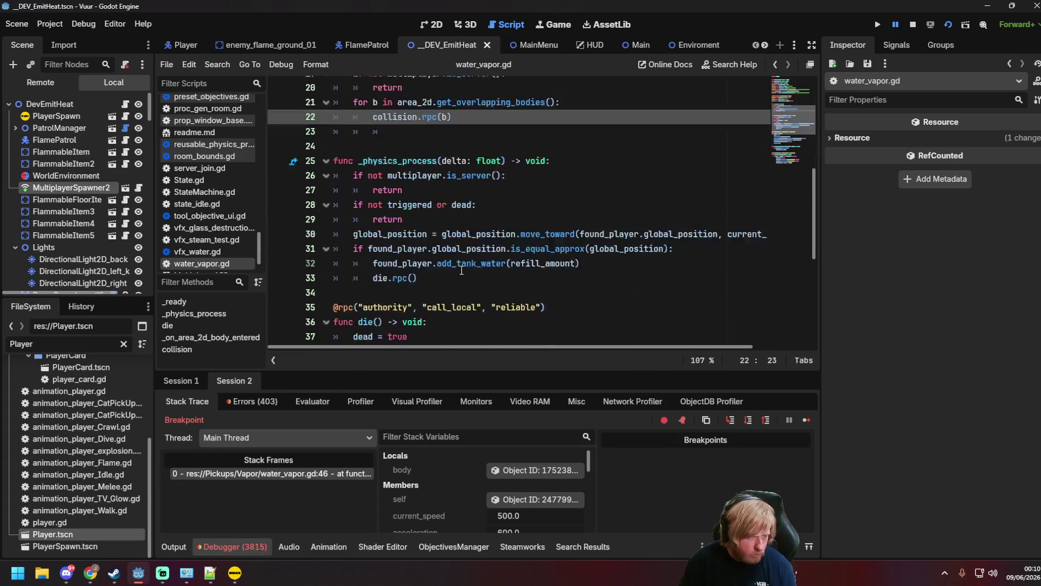
click(480, 279)
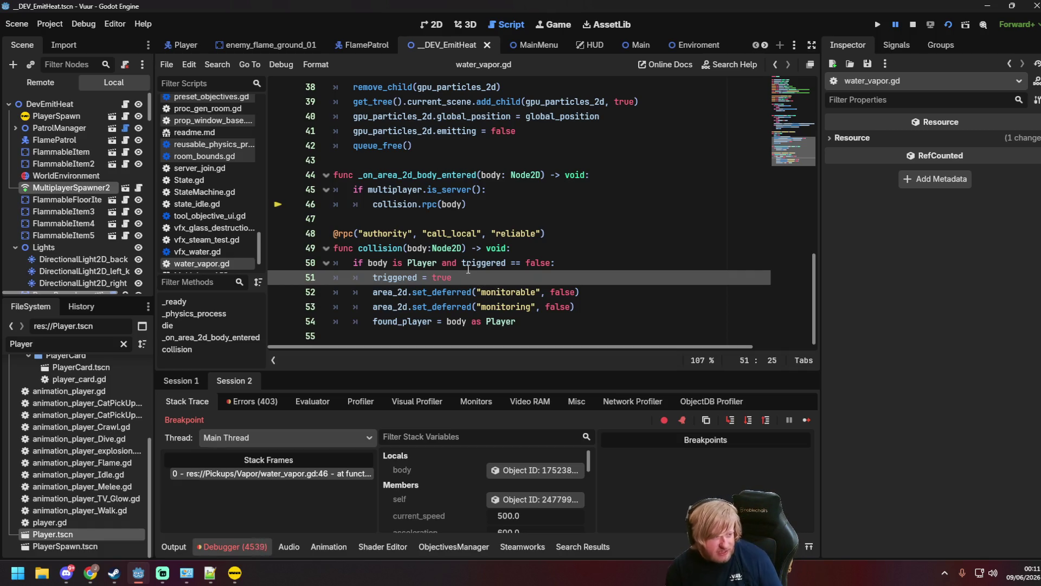
mouse_move(451, 208)
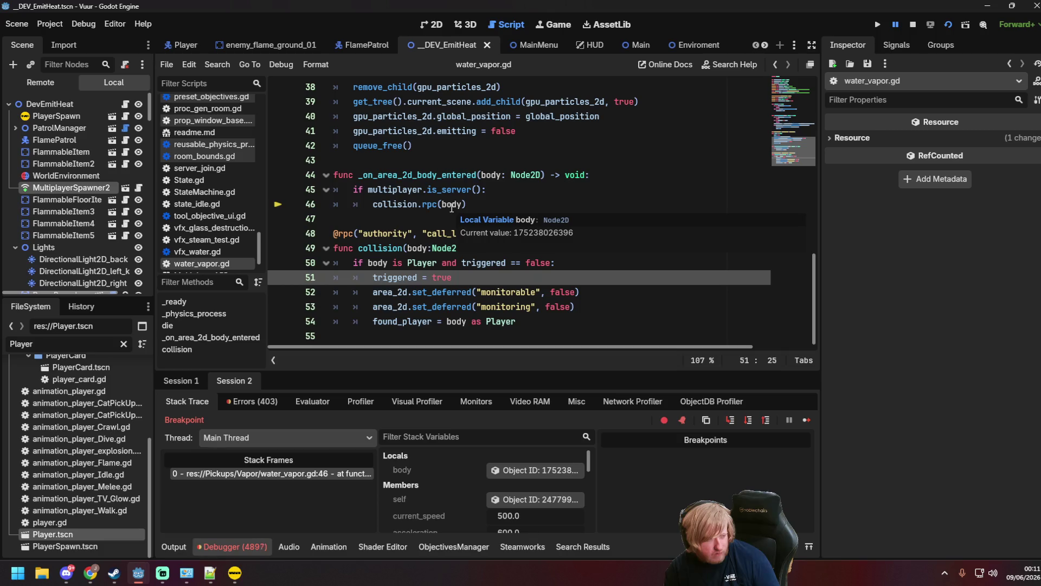
click(428, 249)
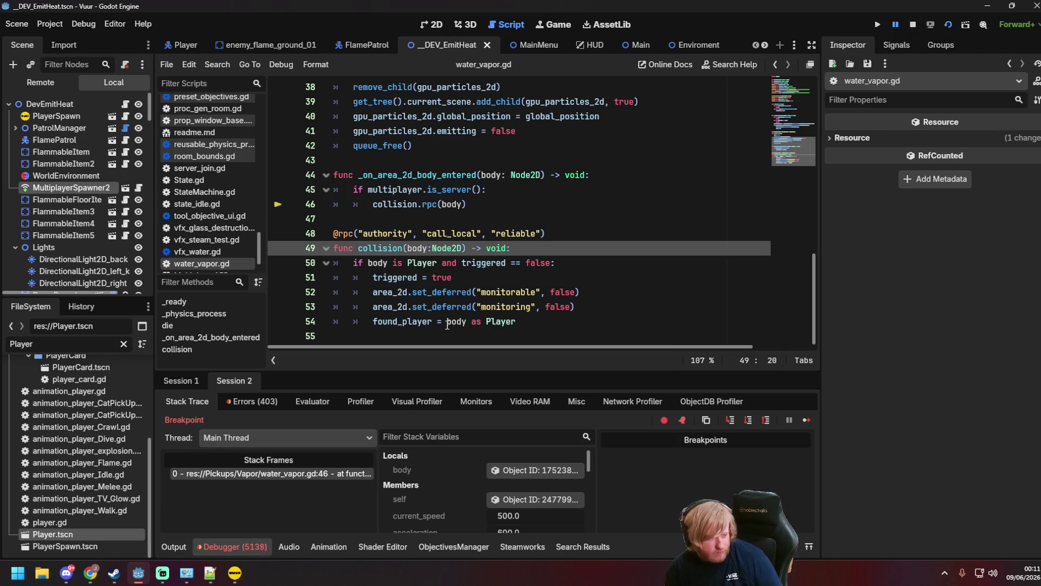
Retype the collision parameter as bodyPath: String and resolve it with get_node(bodyPath).
text(Path)
key(Right)
key(Left)
key(Left)
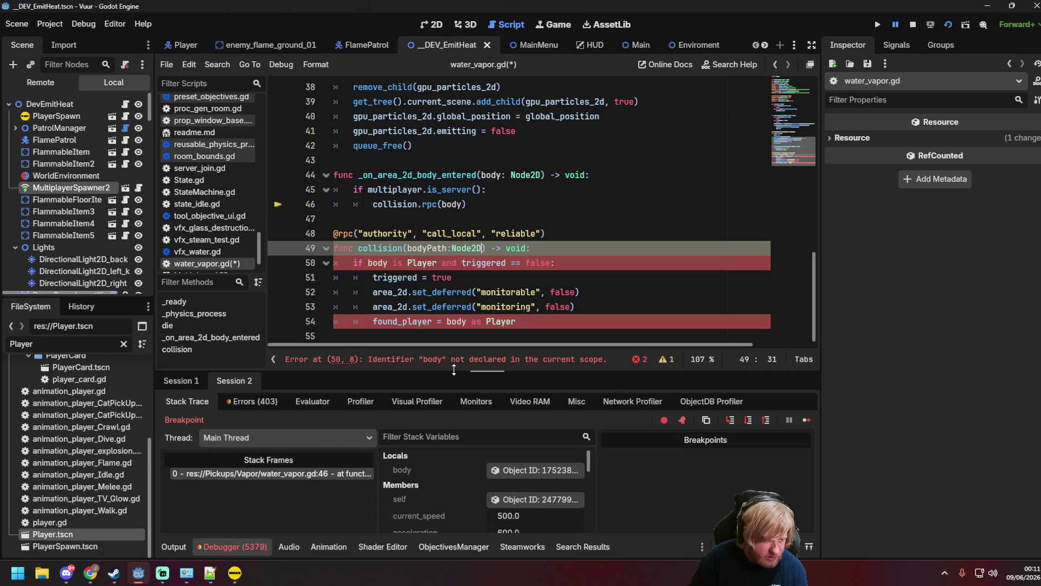
key(BackSpace)
key(BackSpace)
key(BackSpace)
text(Str)
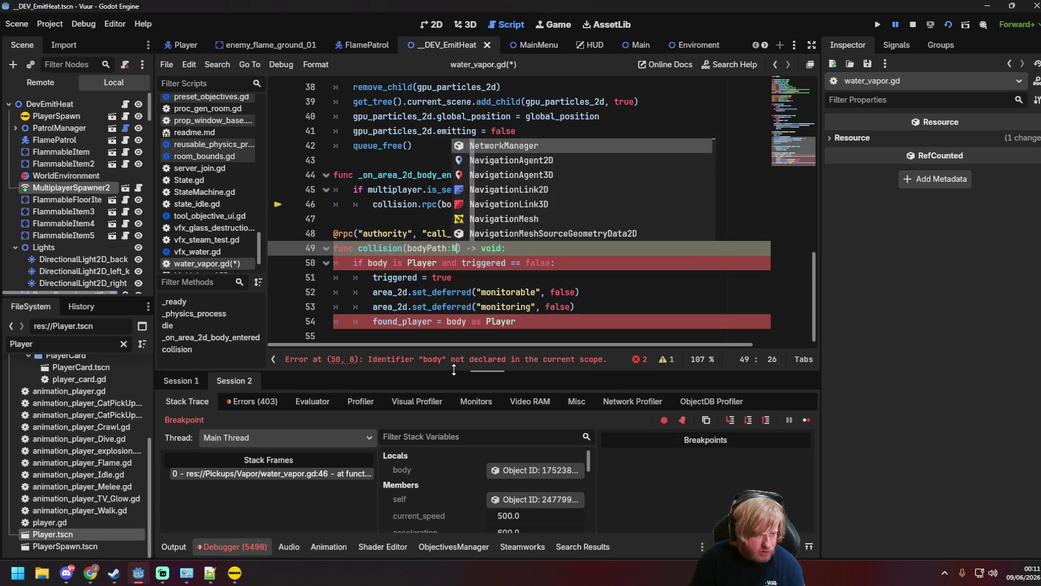
text(ing)
key(Right)
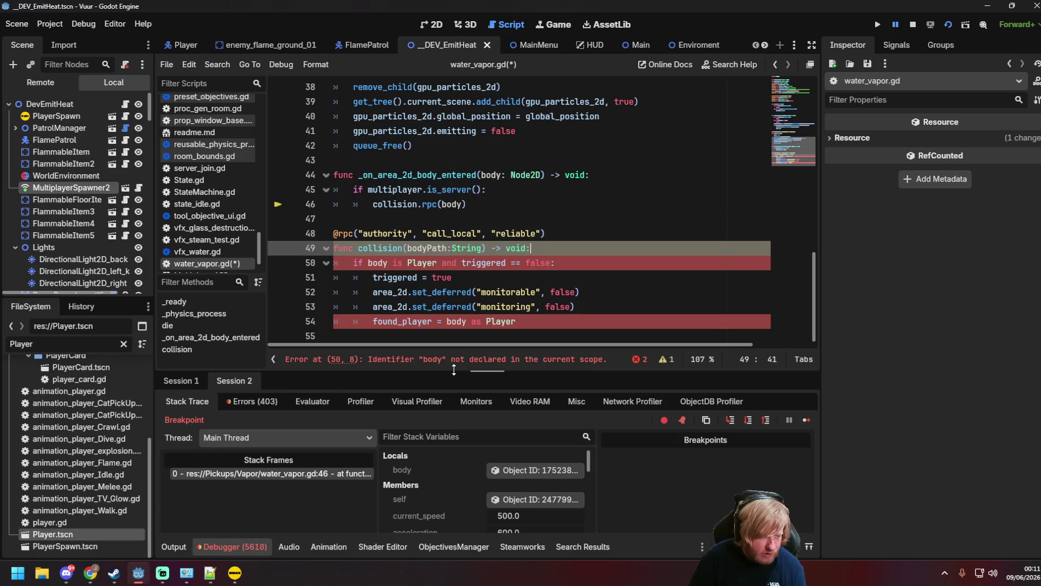
key(Return)
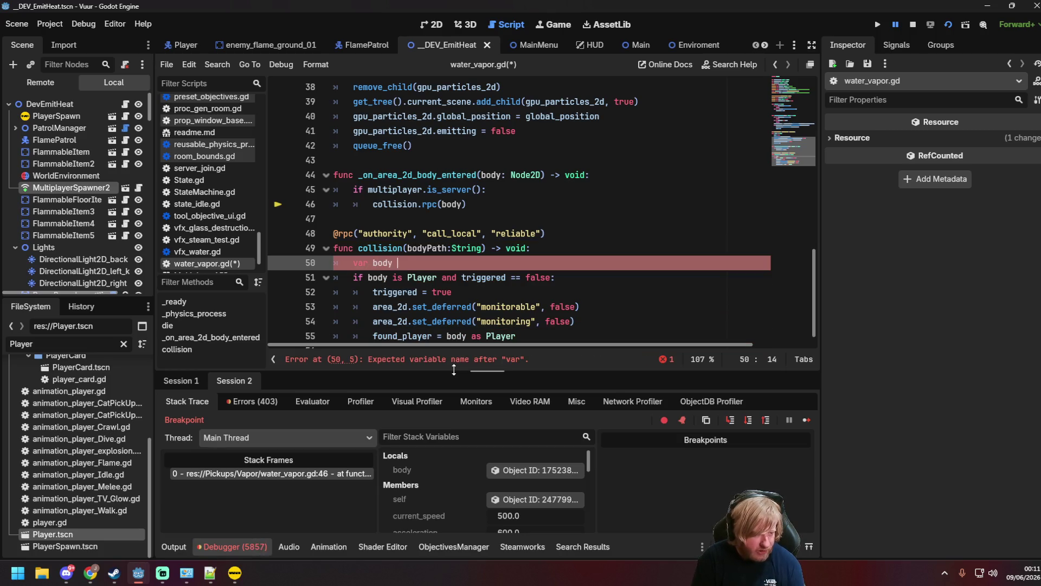
text(= get_node(bodyPath)
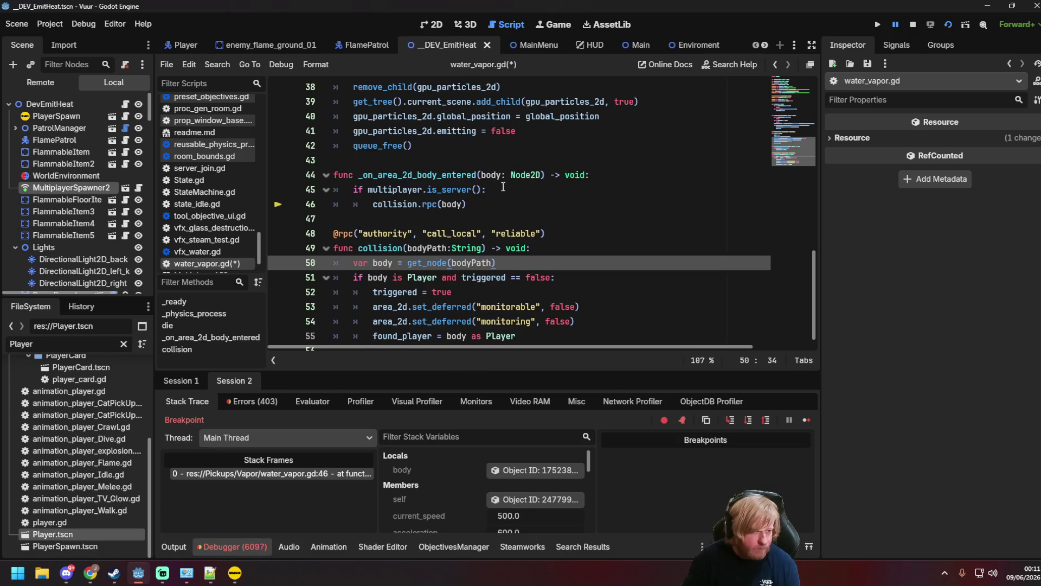
Make both collision.rpc callers pass body.get_path() and b.get_path(), then save.
click(463, 204)
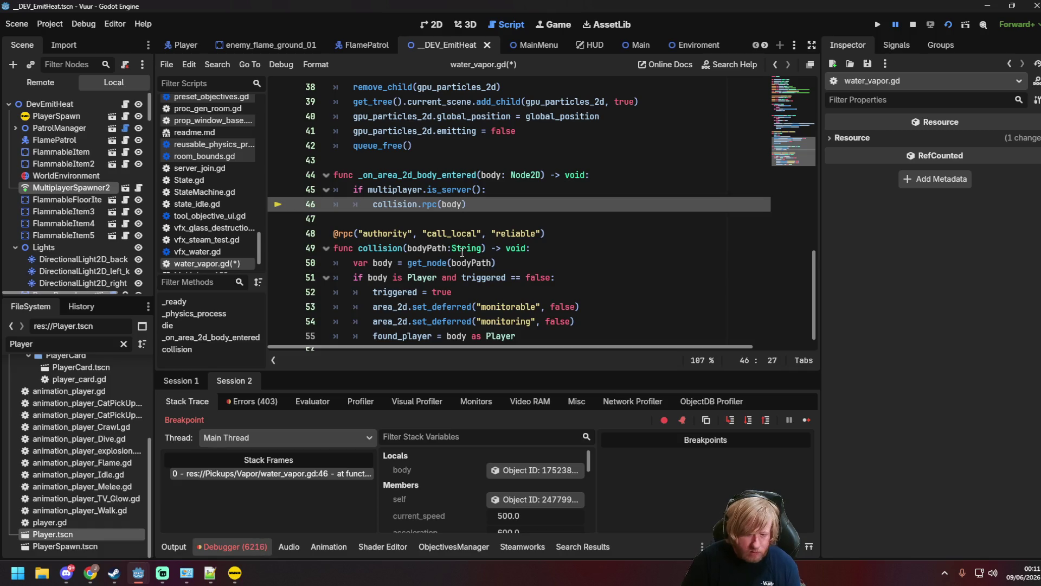
text(.get)
key(BackSpace)
key(BackSpace)
key(BackSpace)
text(path)
key(Return)
key(ctrl+s)
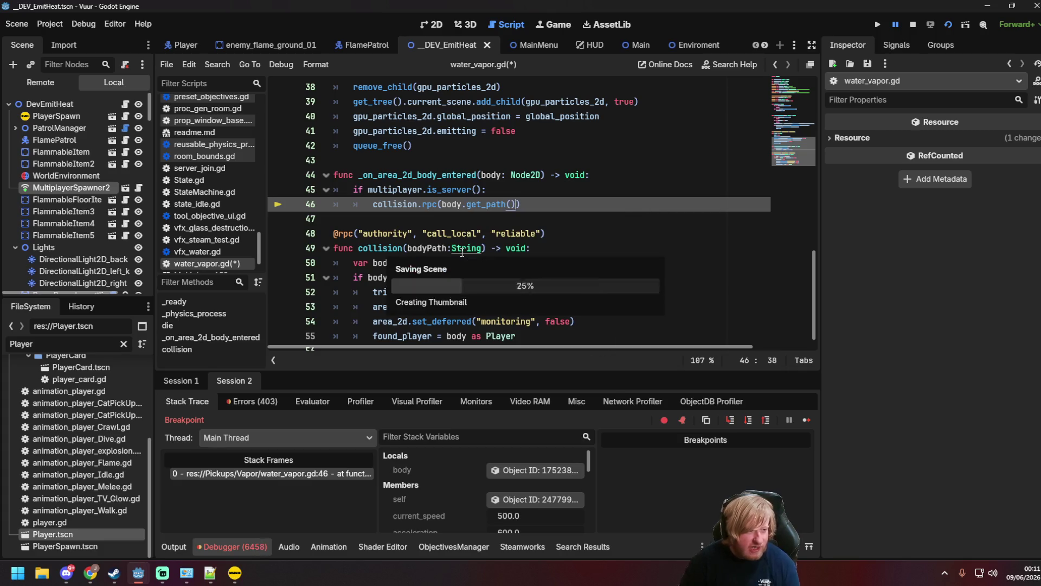
scroll(456, 211, up, 8)
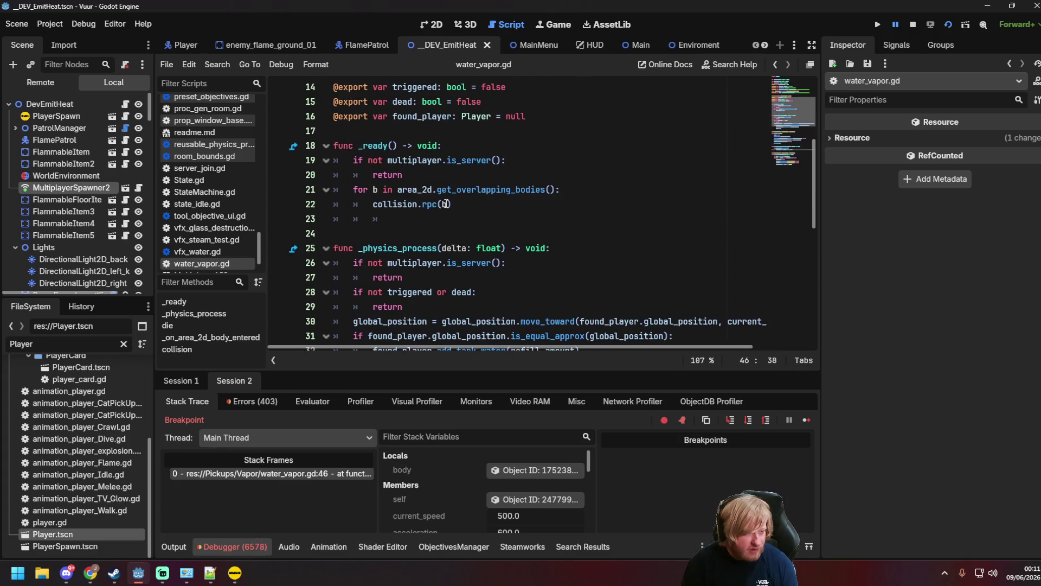
click(445, 204)
text(.get_path)
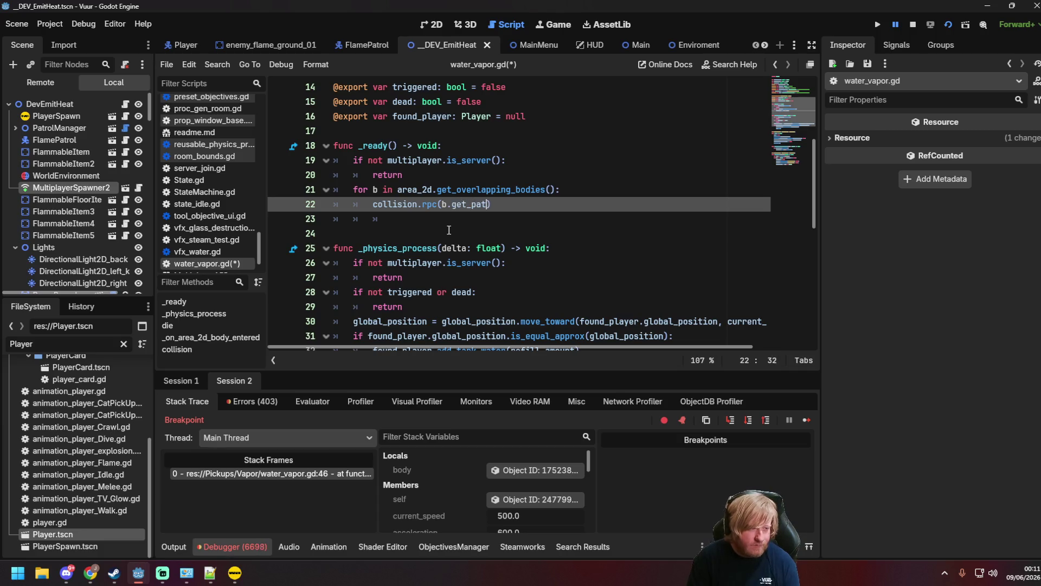
key(Return)
text())
key(ctrl+s)
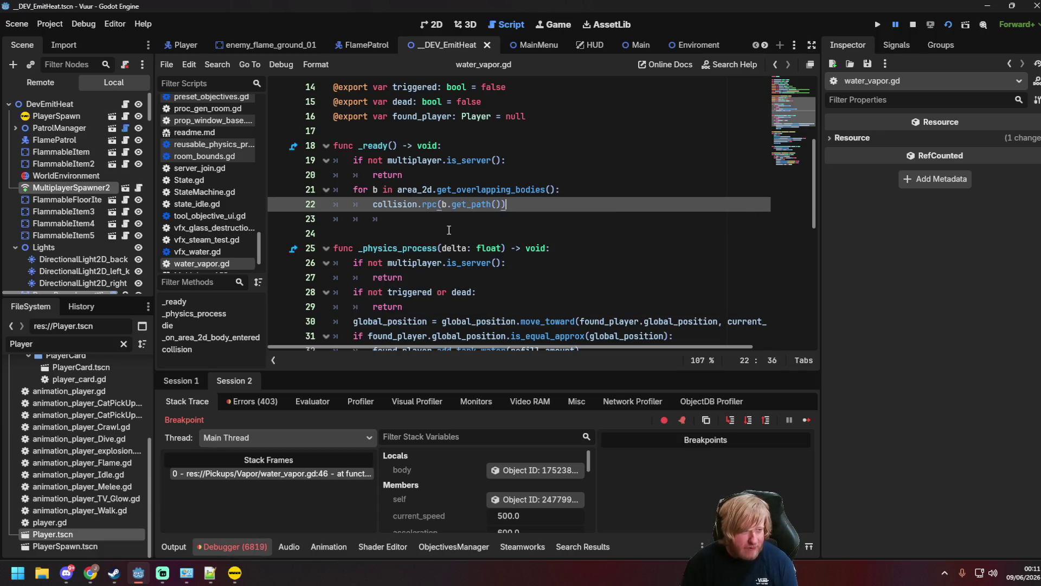
Review the updated collision function and launch the game with F5.
scroll(488, 230, down, 8)
scroll(518, 230, down, 2)
click(520, 234)
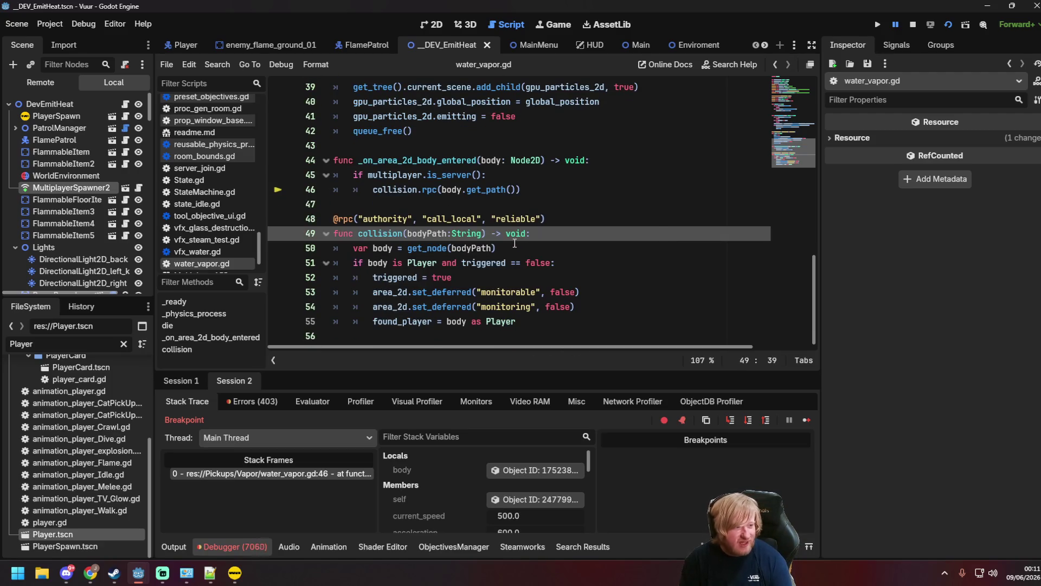
key(Down)
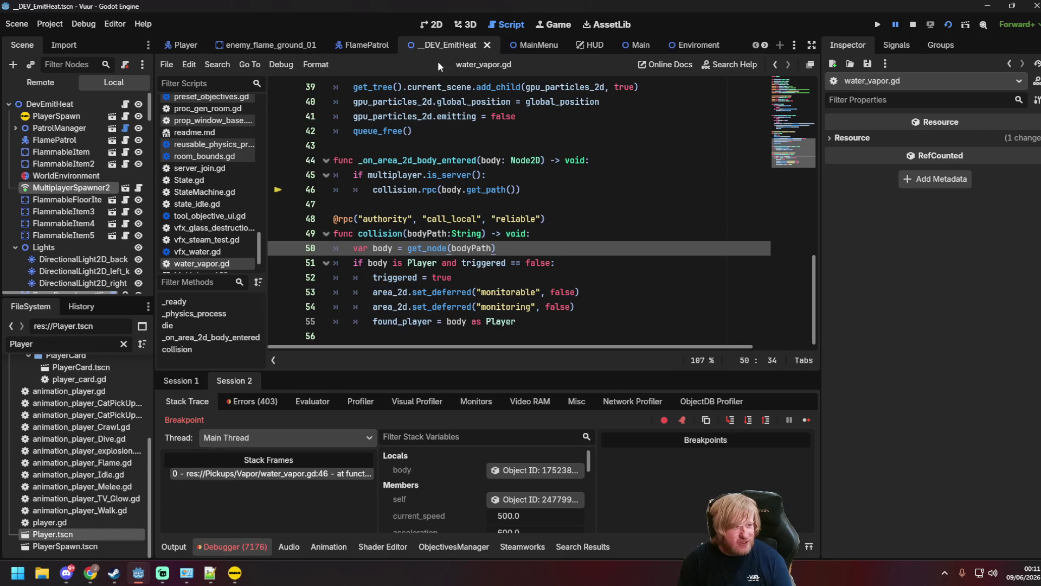
key(F5)
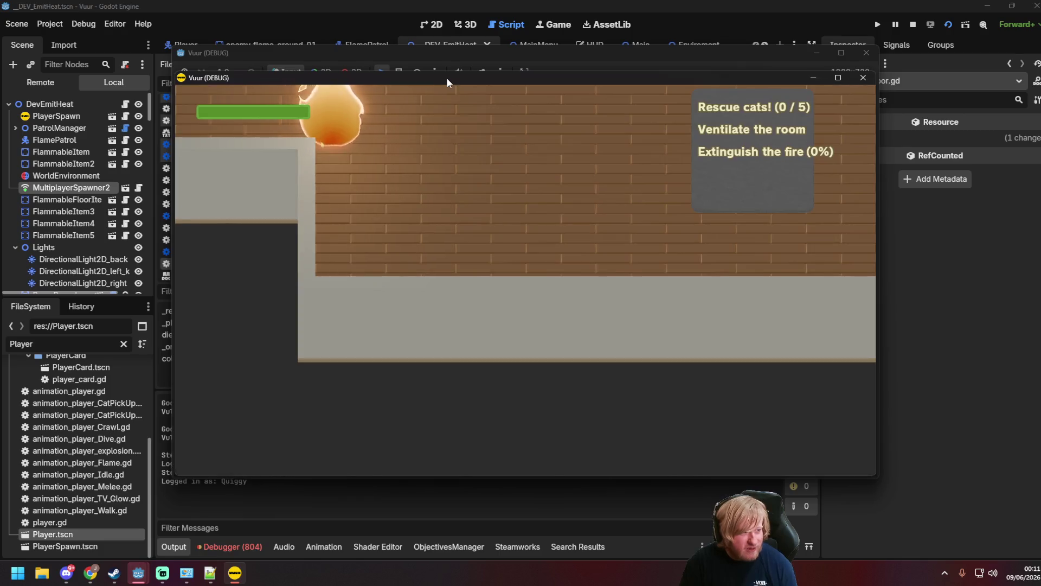
Arrange the two Vuur game windows, host a server in one and join from the other.
drag(484, 50, 400, 41)
click(808, 255)
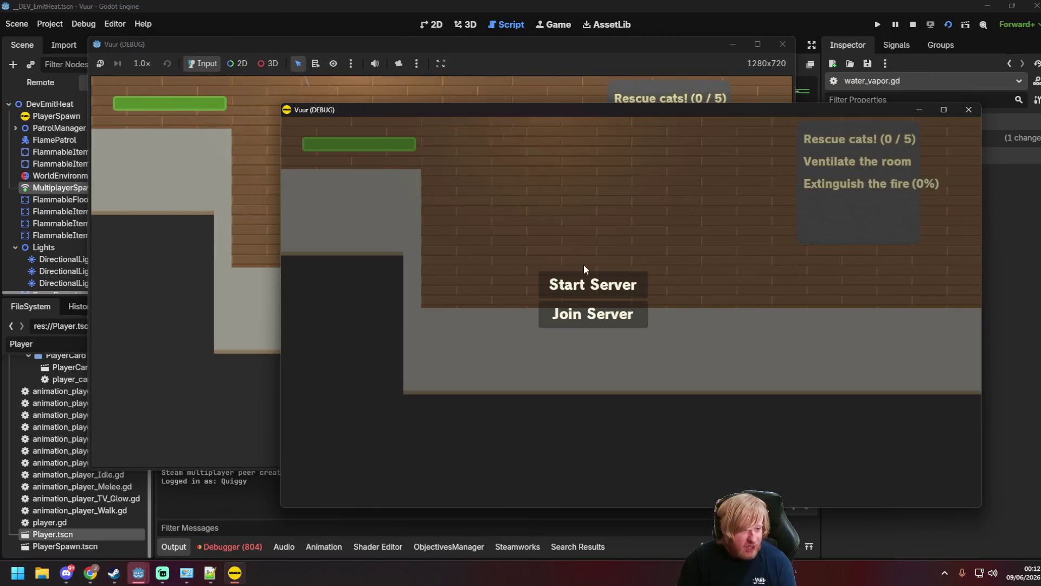
click(592, 285)
click(234, 223)
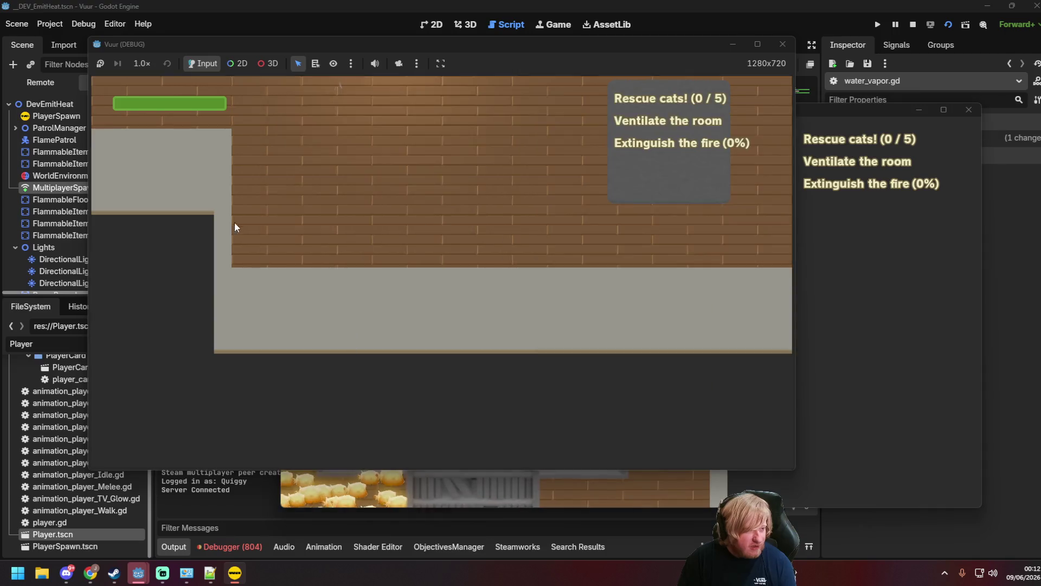
click(412, 277)
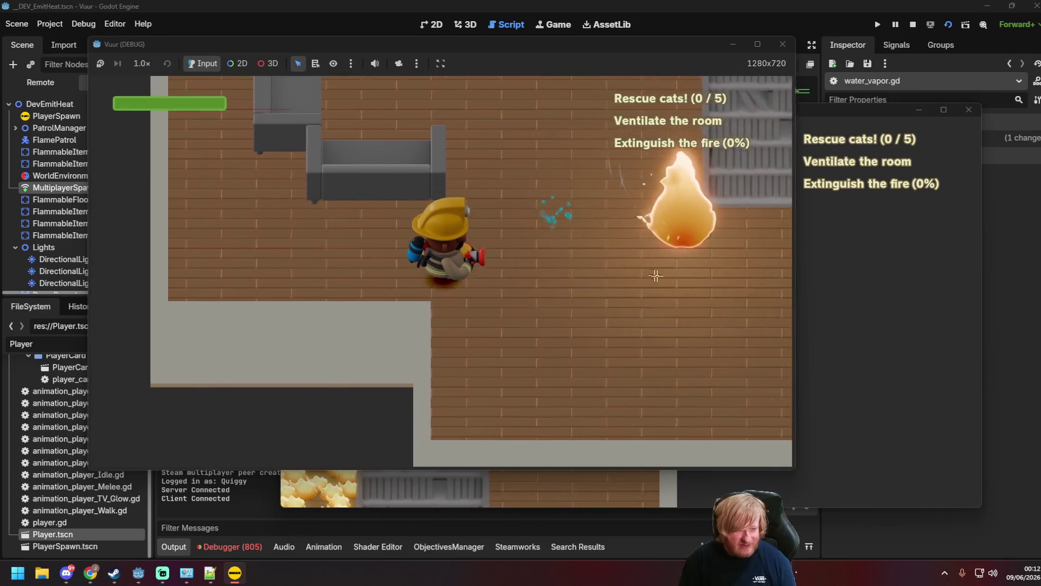
Walk the firefighter around spraying until the fire is out, then stop the game with F8.
key(w)
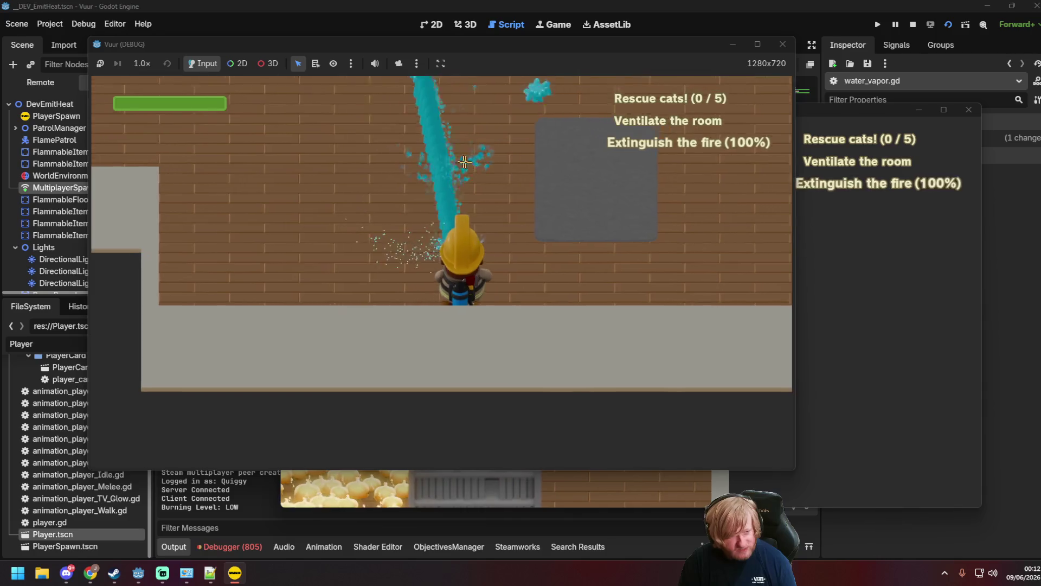
key(d)
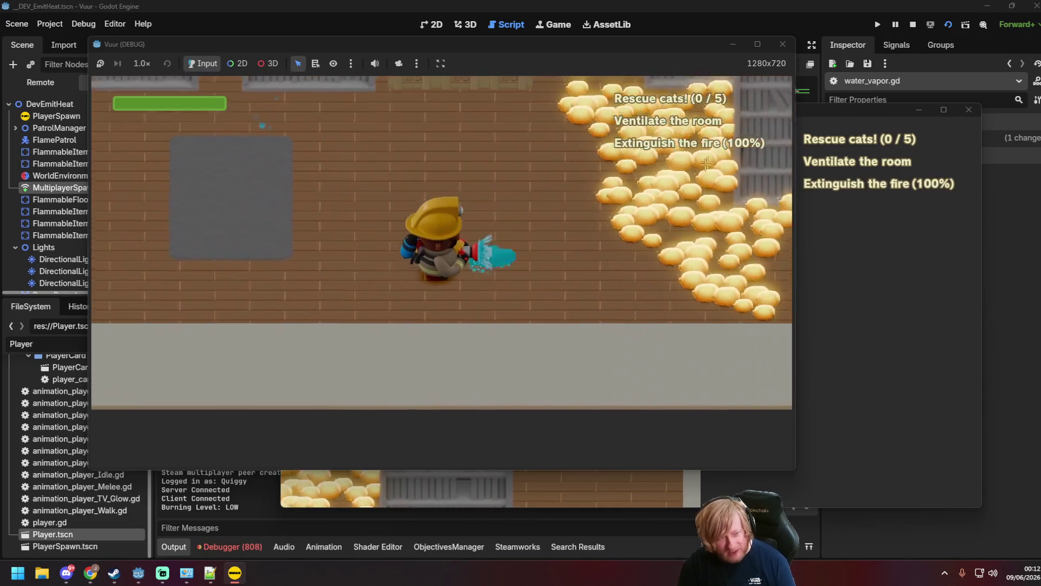
key(w)
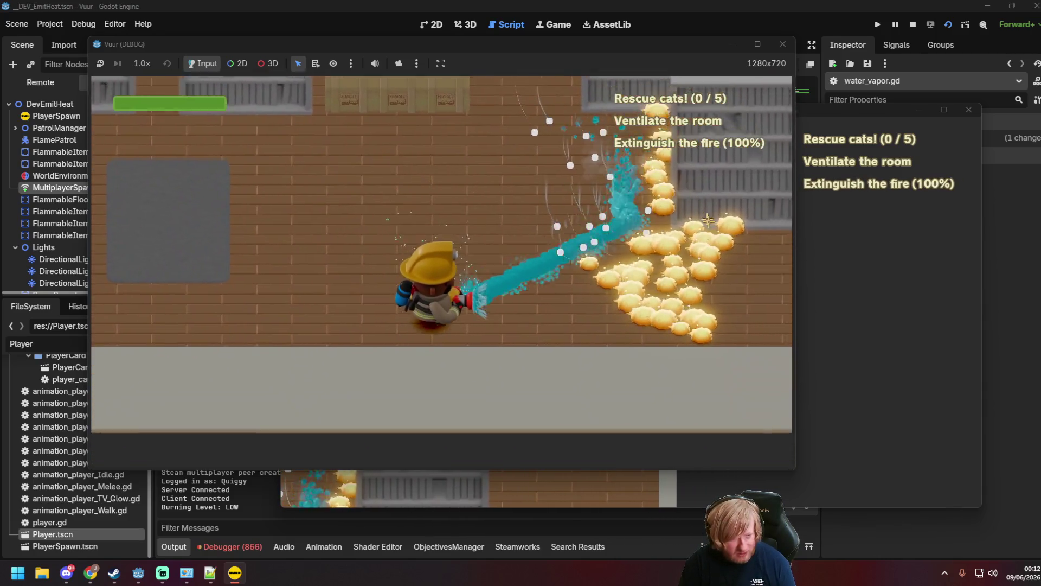
key(w)
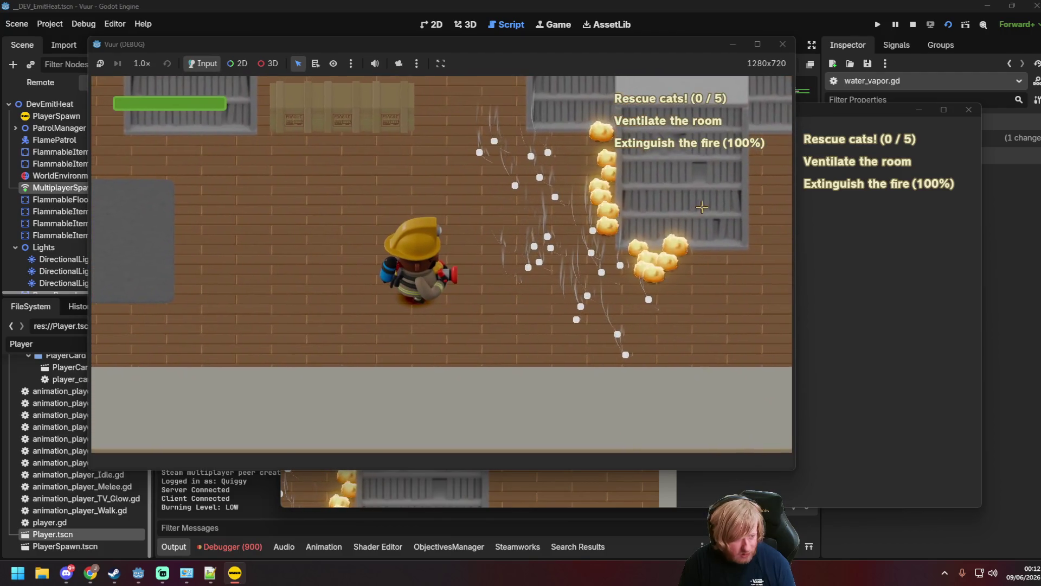
key(F8)
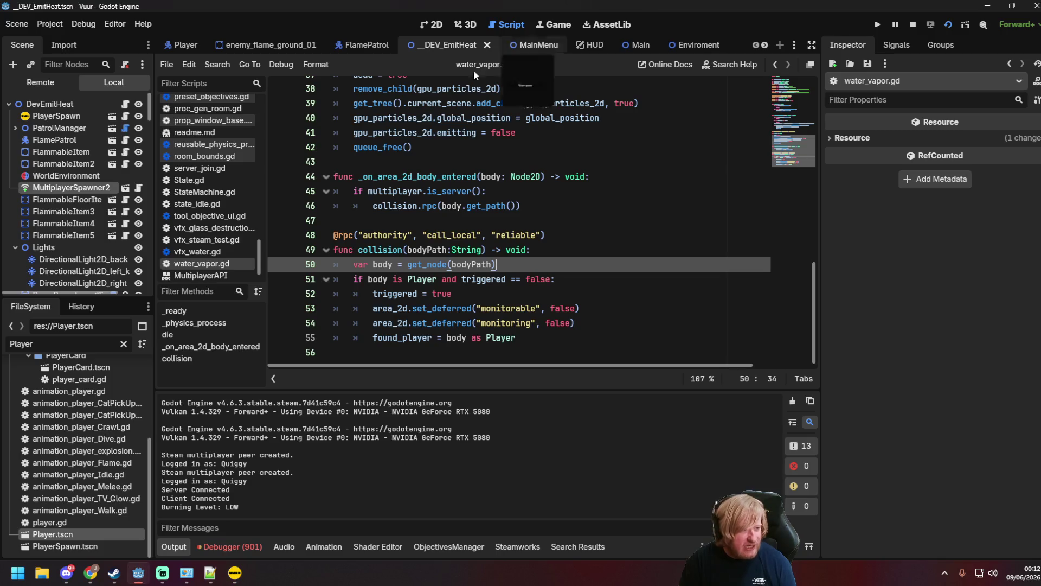
scroll(515, 287, up, 2)
scroll(509, 295, down, 2)
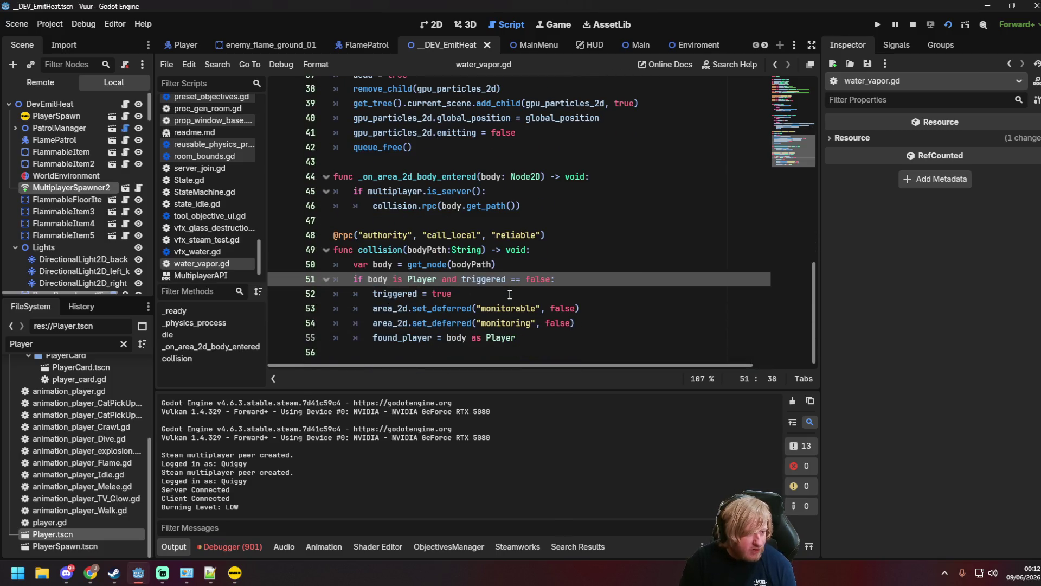
scroll(499, 294, up, 5)
Move the 'if not multiplayer.is_server(): return' check into the is_equal_approx block.
click(423, 154)
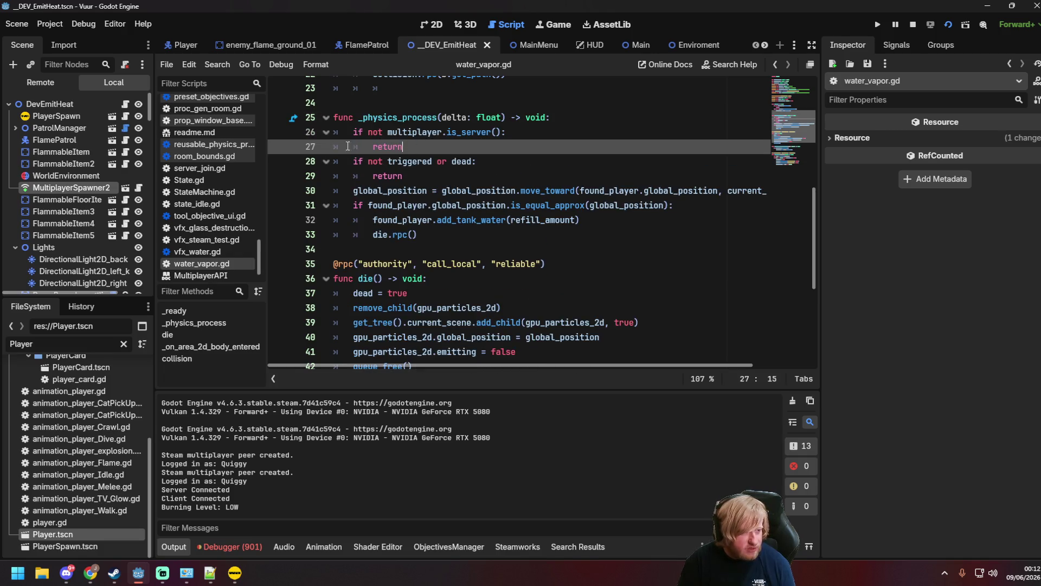
shift+click(333, 132)
key(BackSpace)
click(440, 161)
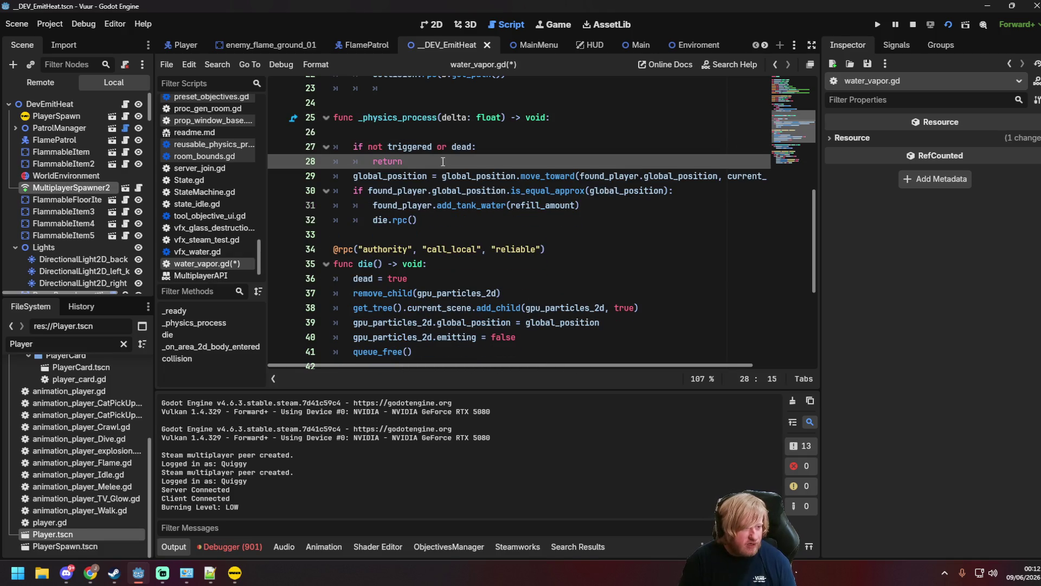
key(Down)
key(Down)
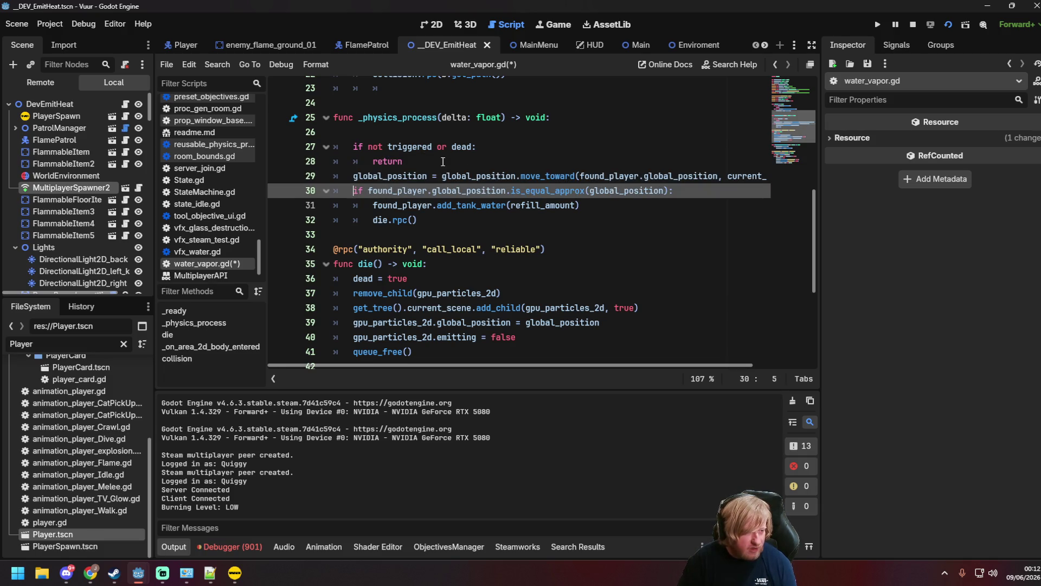
key(End)
key(Return)
key(ctrl+v)
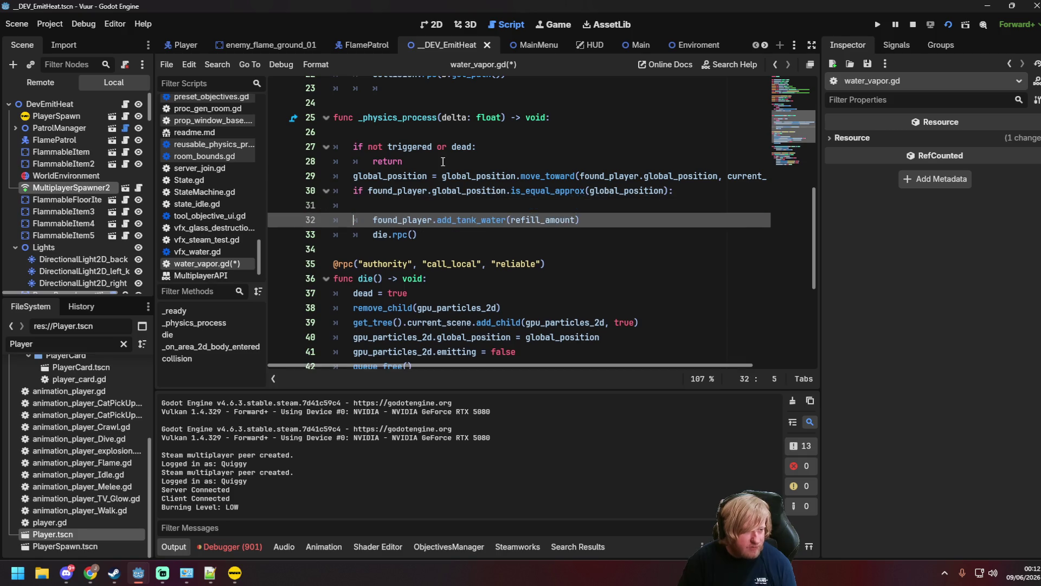
Fix the indentation of the moved server check and delete the leftover blank line.
click(390, 201)
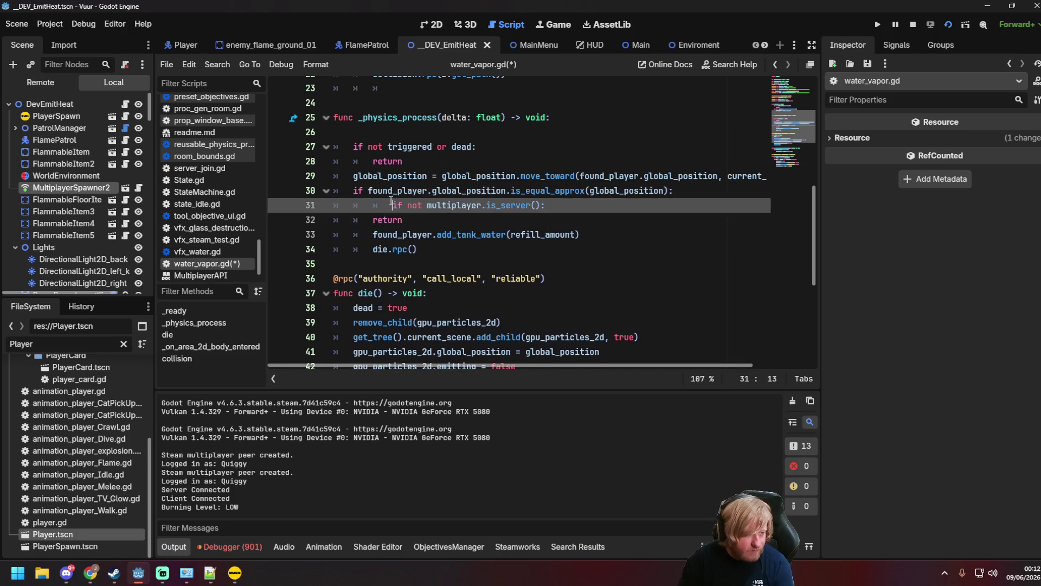
key(shift+Tab)
key(Down)
key(Tab)
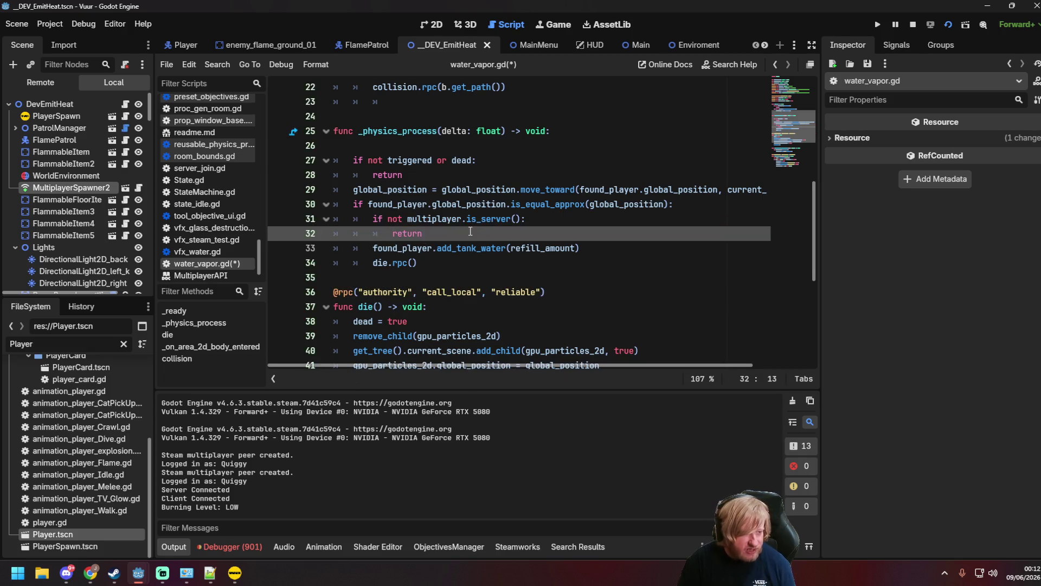
click(381, 146)
key(BackSpace)
Save water_vapor.gd and relaunch the game with F5.
click(583, 198)
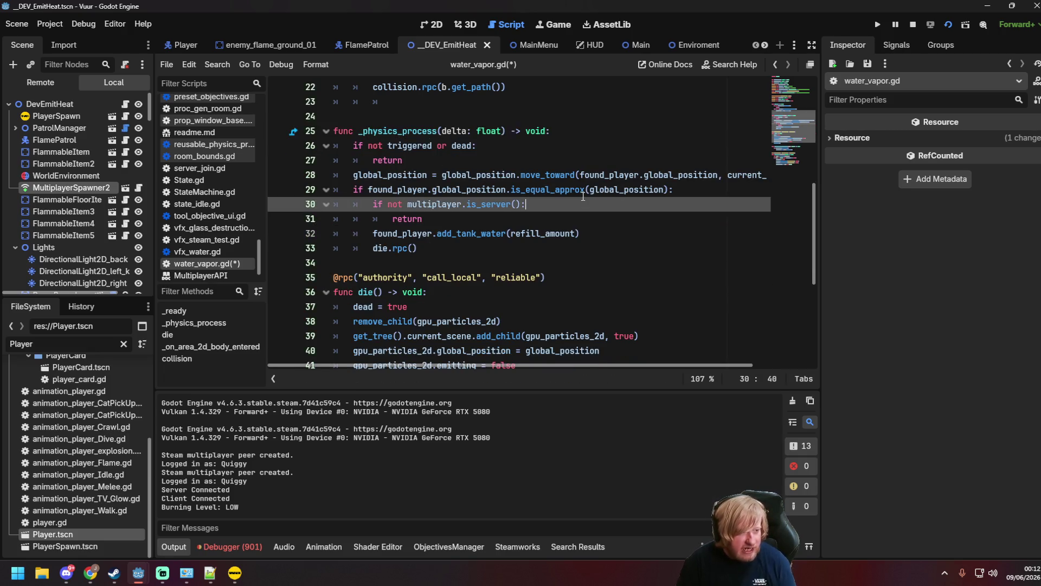
scroll(583, 197, up, 1)
key(ctrl+s)
scroll(542, 198, up, 2)
scroll(515, 198, down, 2)
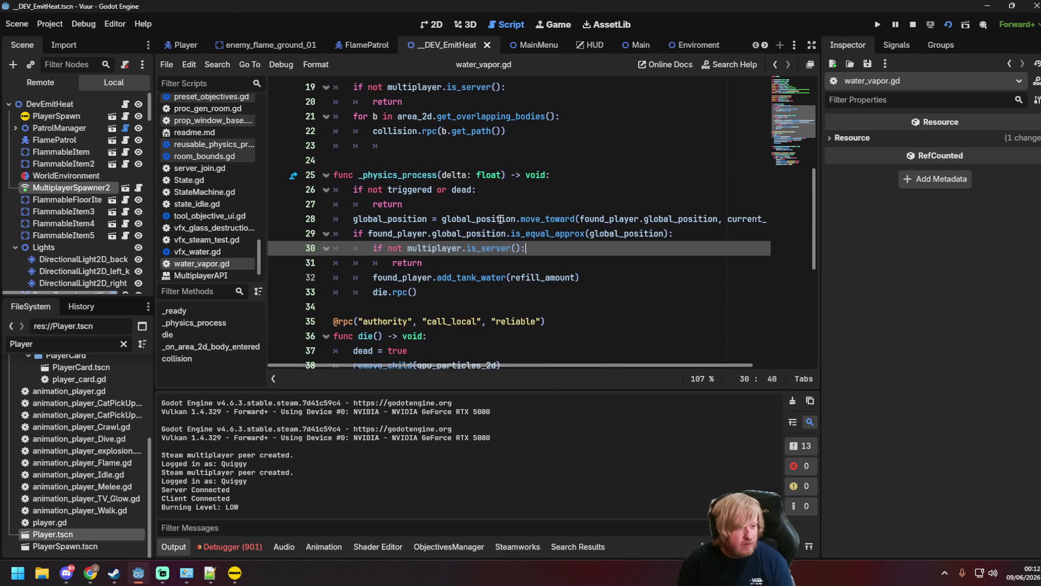
click(477, 201)
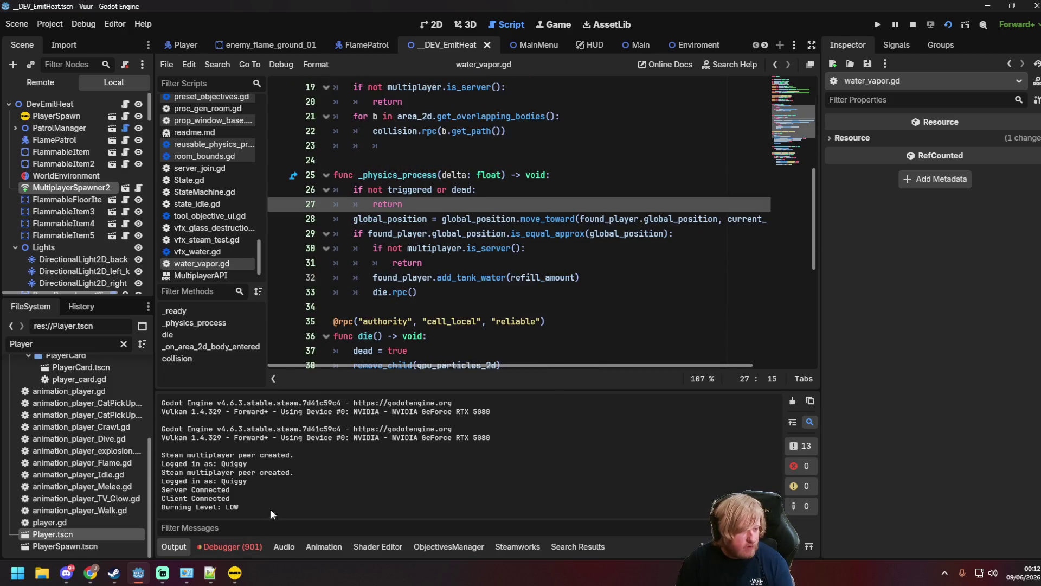
key(F5)
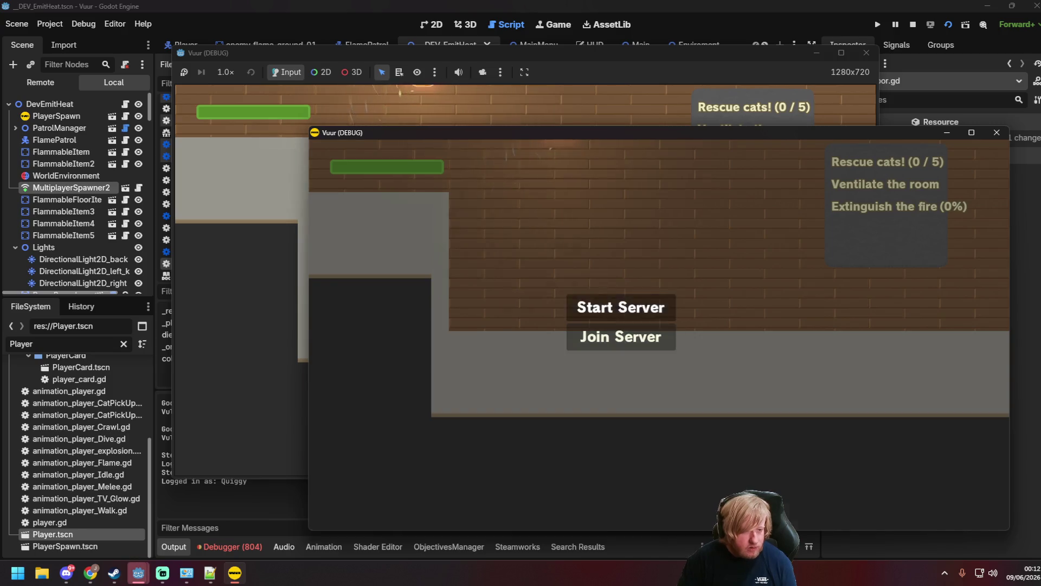
Host a server in one game window and join it as a client from the other.
click(621, 307)
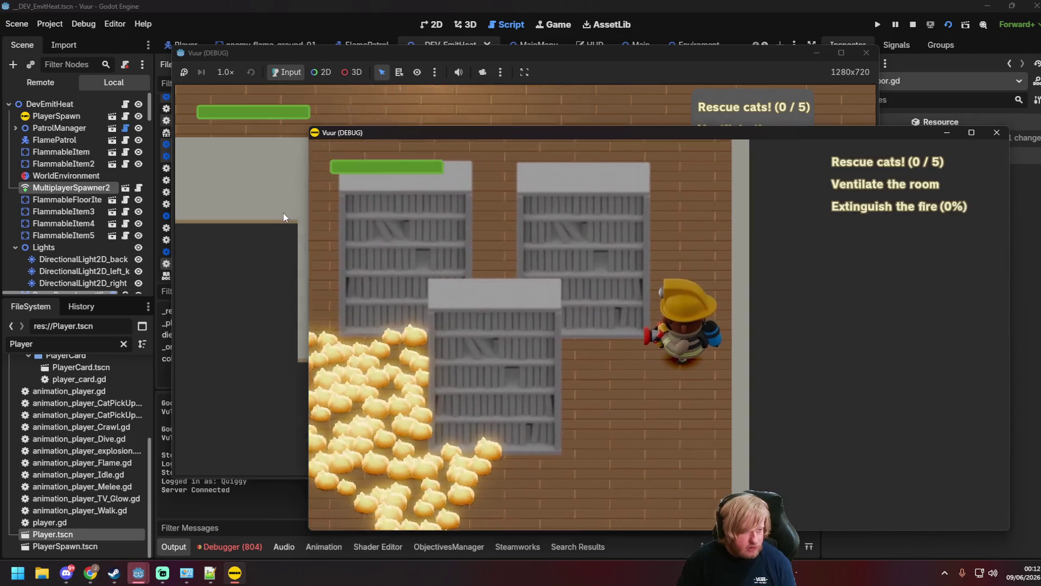
click(283, 213)
click(487, 293)
Move the firefighter through the rooms spraying water until the fire is extinguished.
key(d)
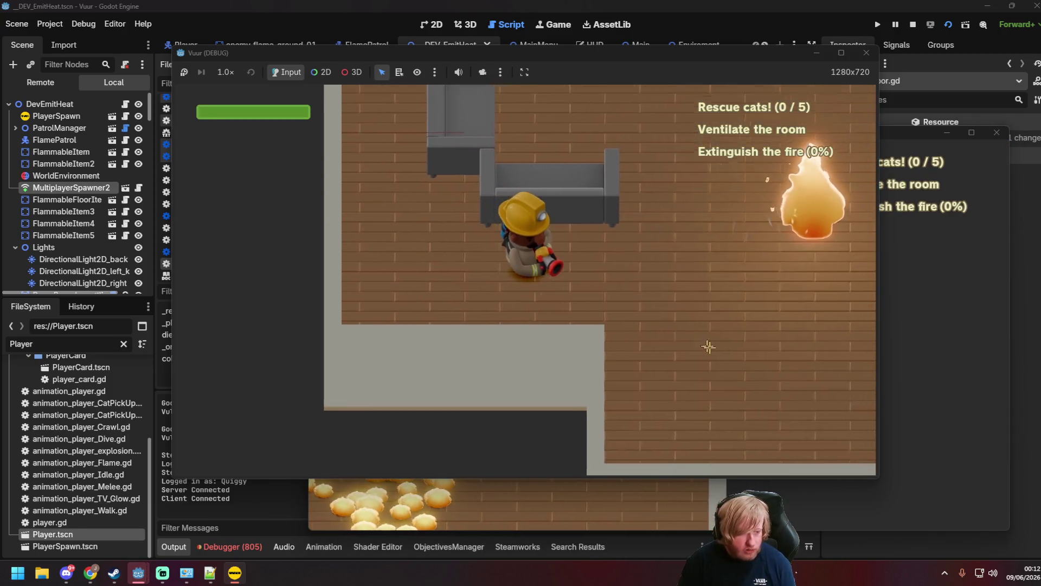
key(d)
mouse_move(759, 304)
mouse_down()
mouse_move(417, 158)
mouse_move(407, 109)
mouse_move(425, 121)
mouse_move(276, 142)
mouse_move(675, 325)
mouse_move(694, 298)
mouse_move(779, 242)
mouse_up()
key(w)
key(s)
key(s)
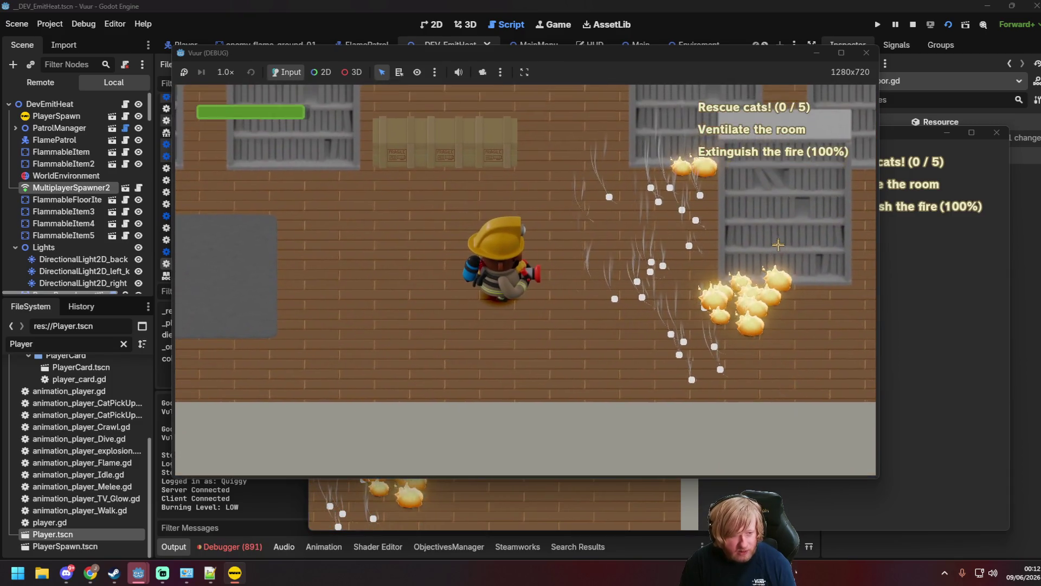
key(d)
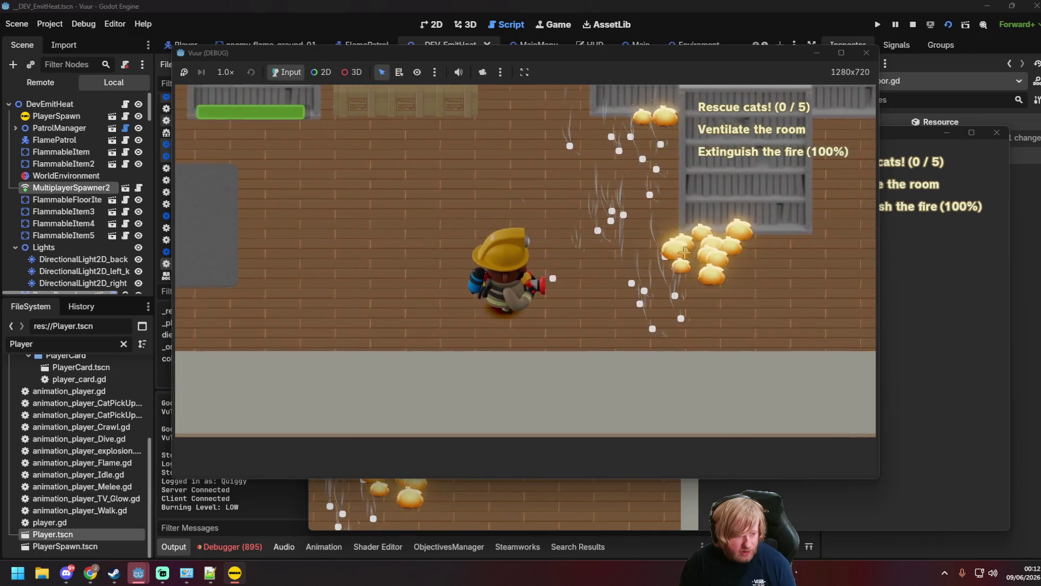
drag(740, 222, 741, 237)
key(w)
key(w)
key(d)
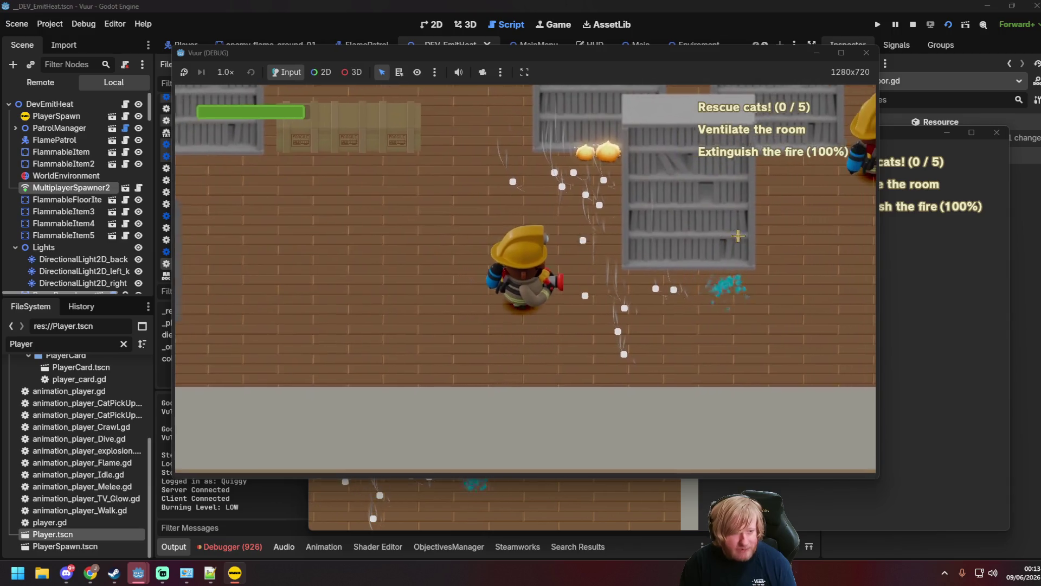
key(d)
key(w)
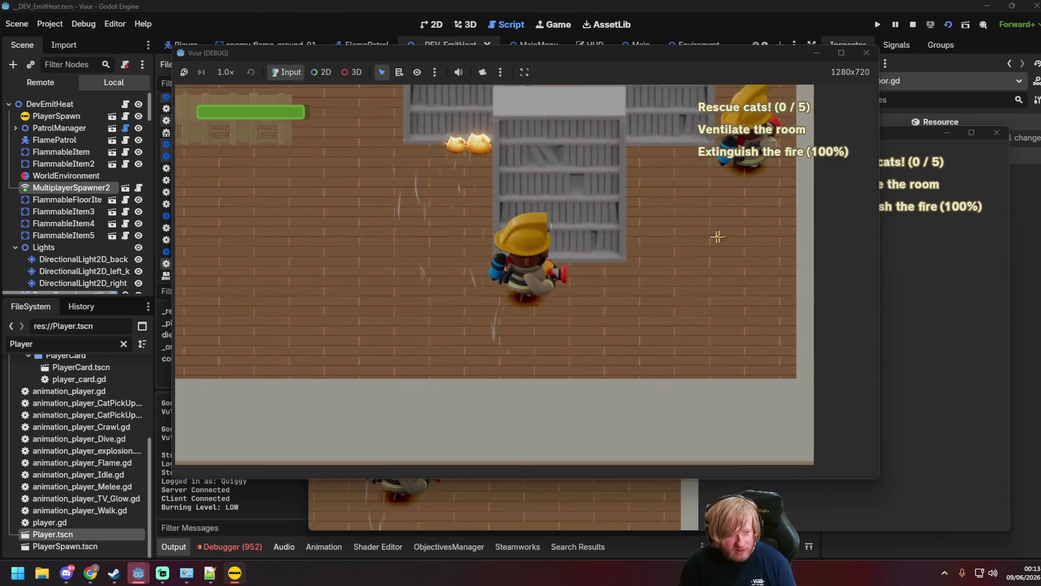
key(a)
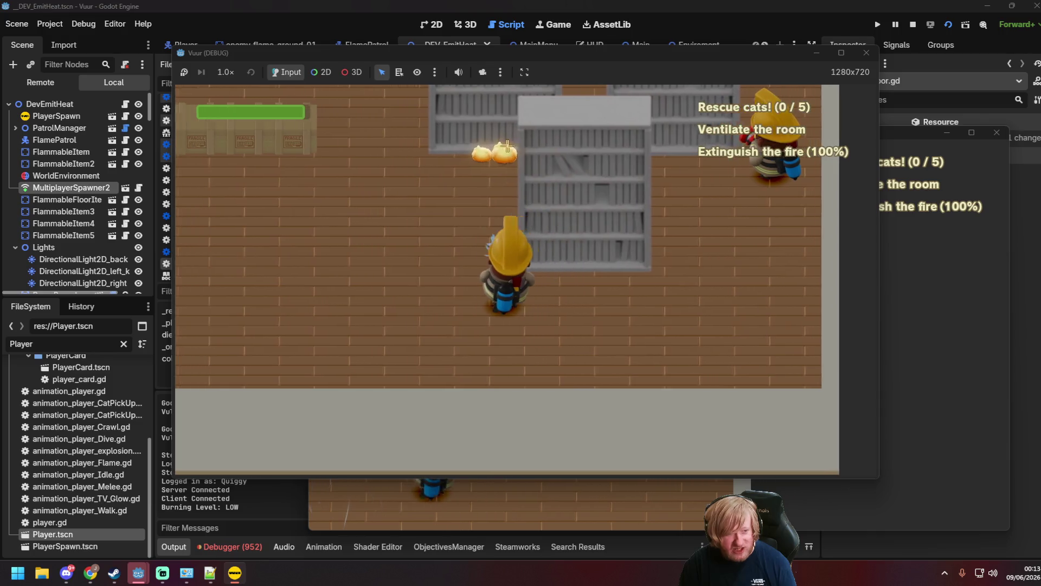
key(w)
click(520, 223)
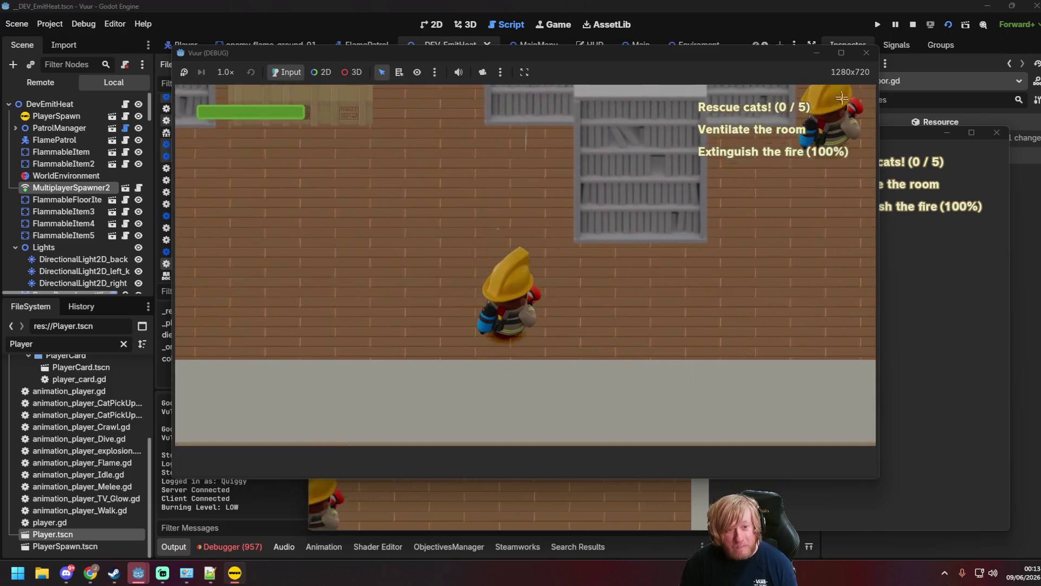
Close both game windows and save in the editor.
click(866, 53)
click(997, 133)
key(ctrl+s)
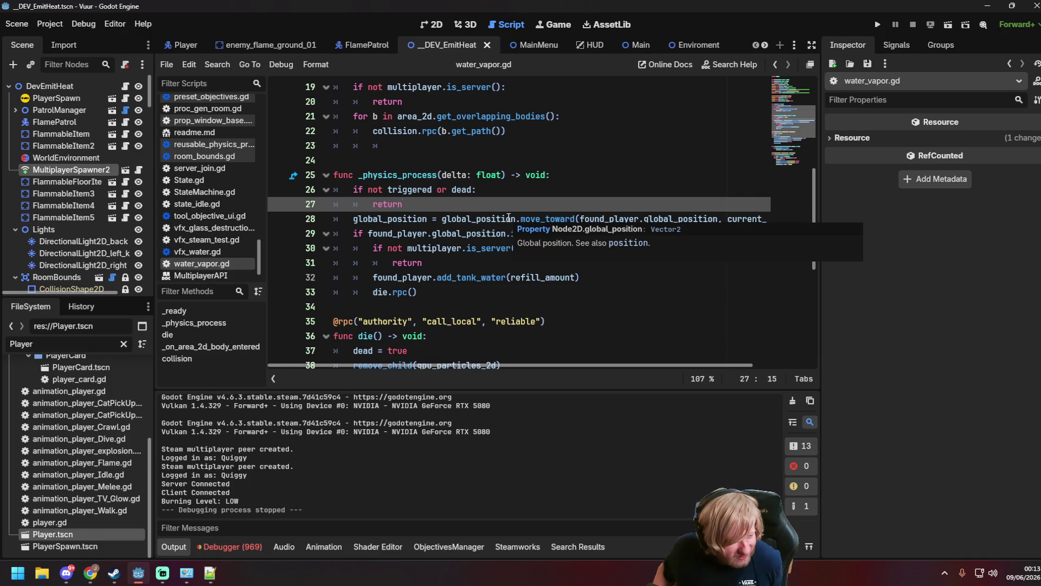
scroll(509, 195, down, 5)
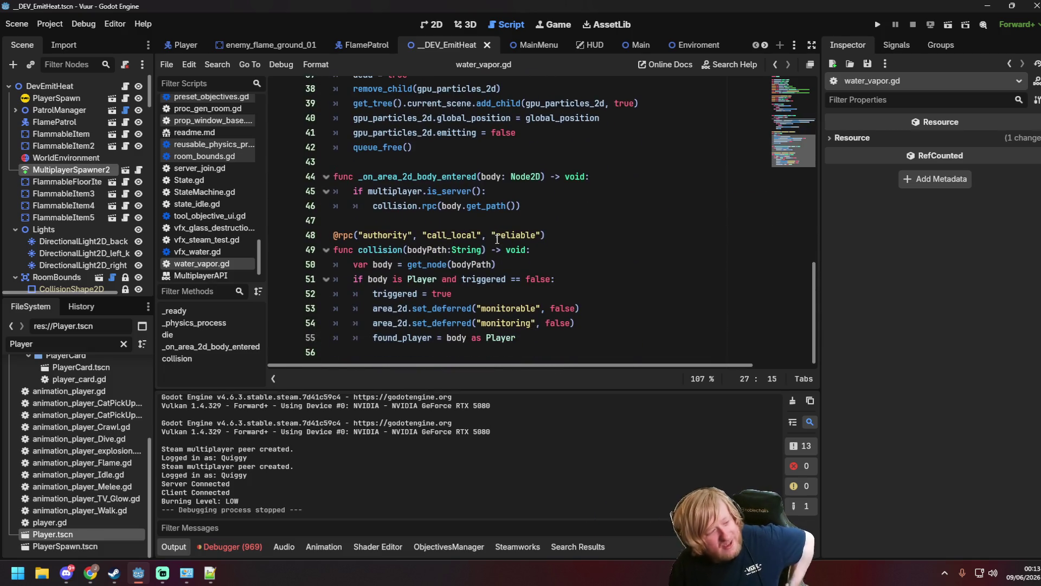
click(500, 248)
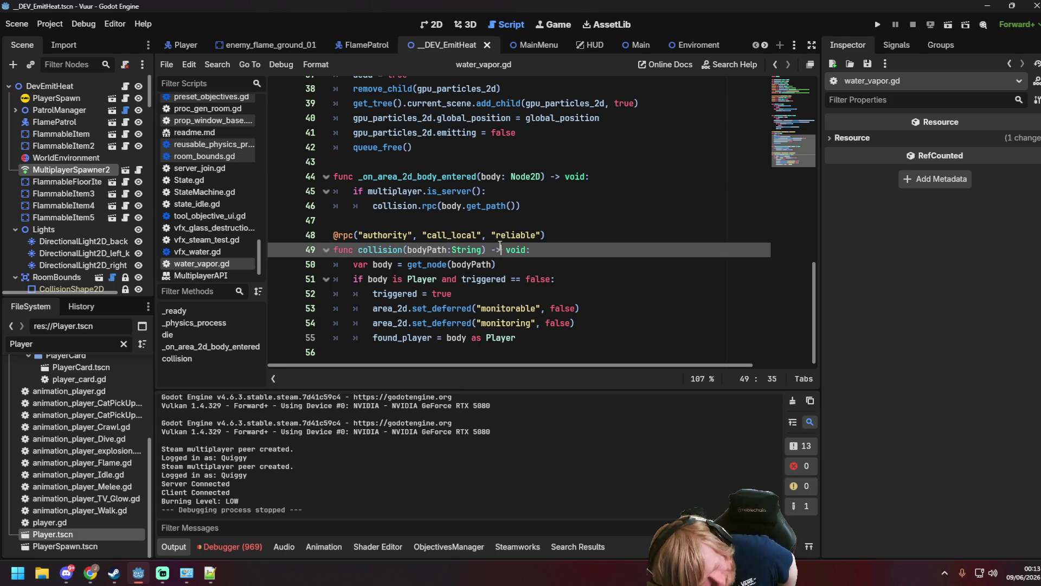
scroll(488, 245, up, 7)
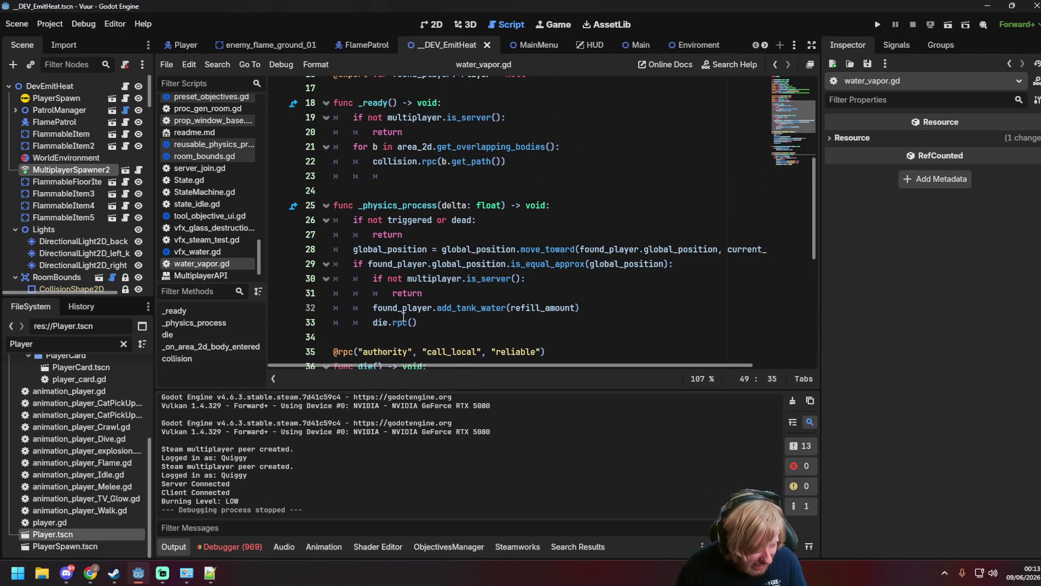
scroll(390, 353, down, 2)
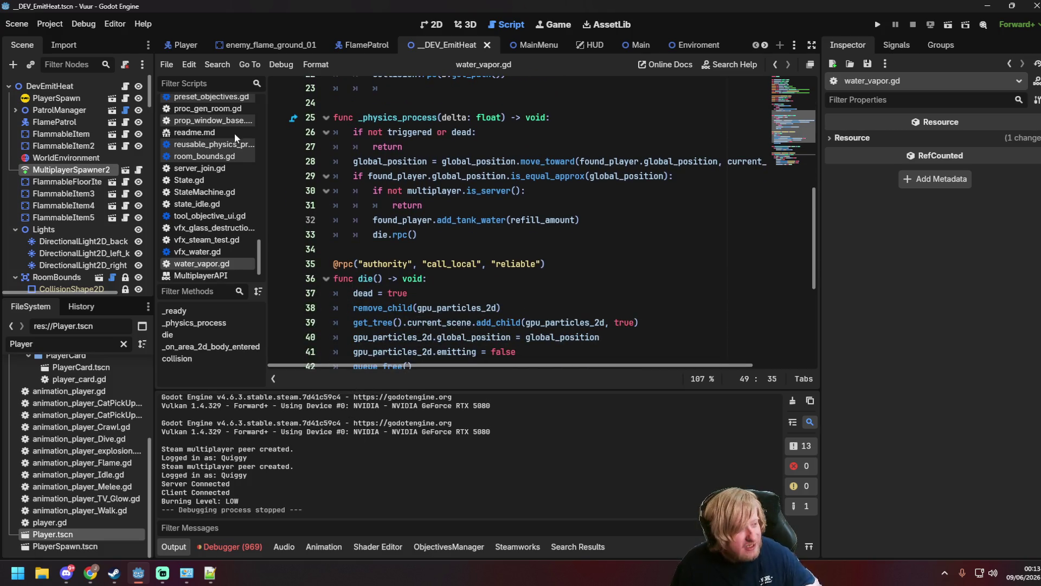
click(50, 24)
click(114, 24)
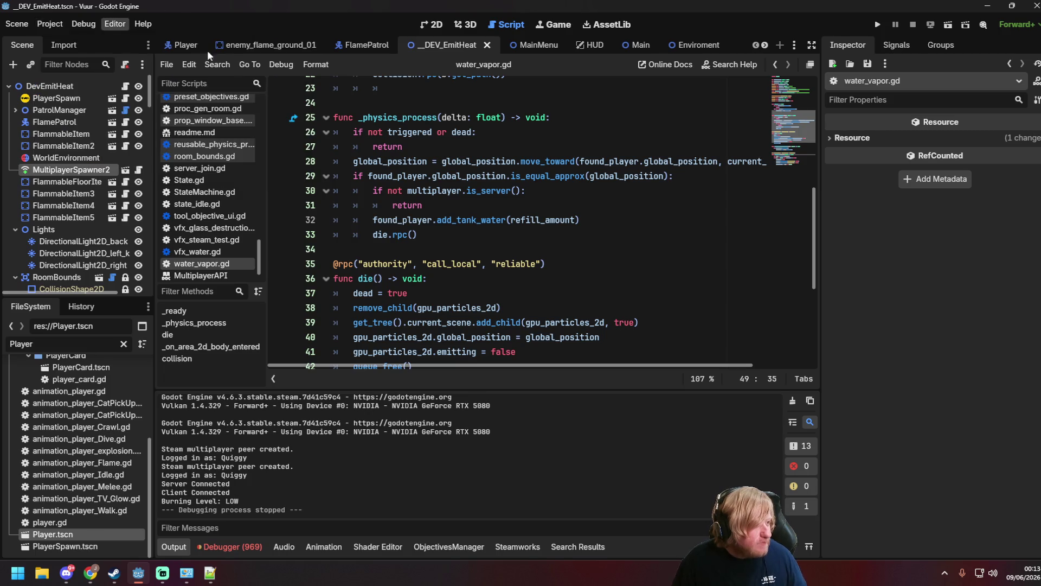
Find in Files for 'Burning level' and open the flammable.gd match.
click(215, 66)
click(246, 138)
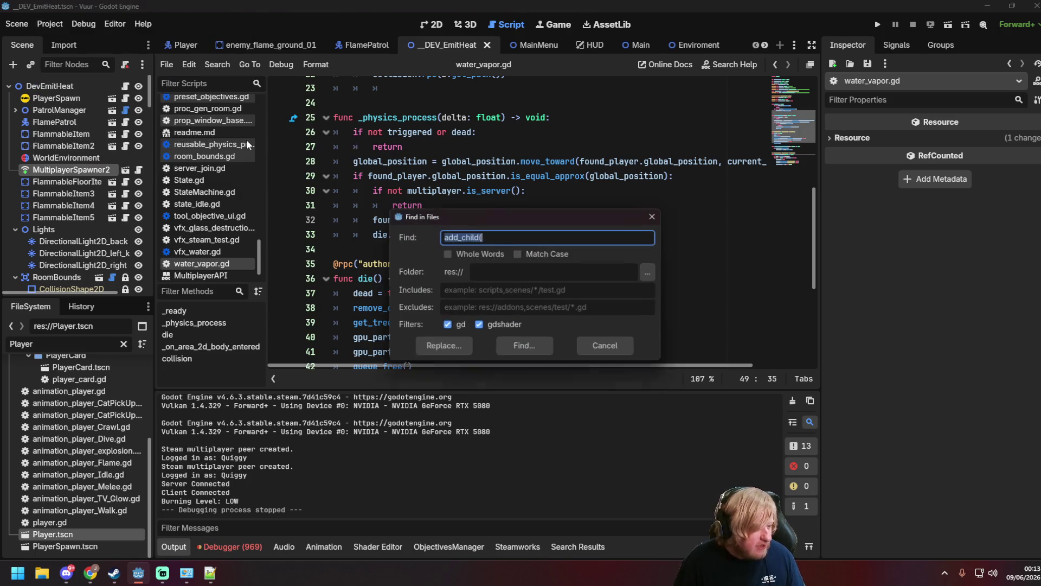
text(Burning level)
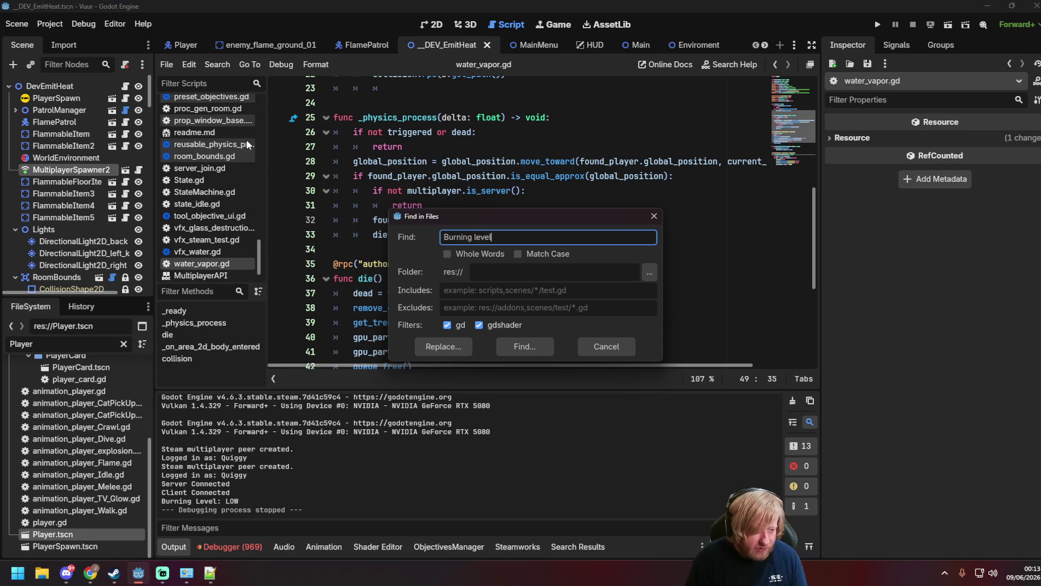
key(Return)
click(297, 476)
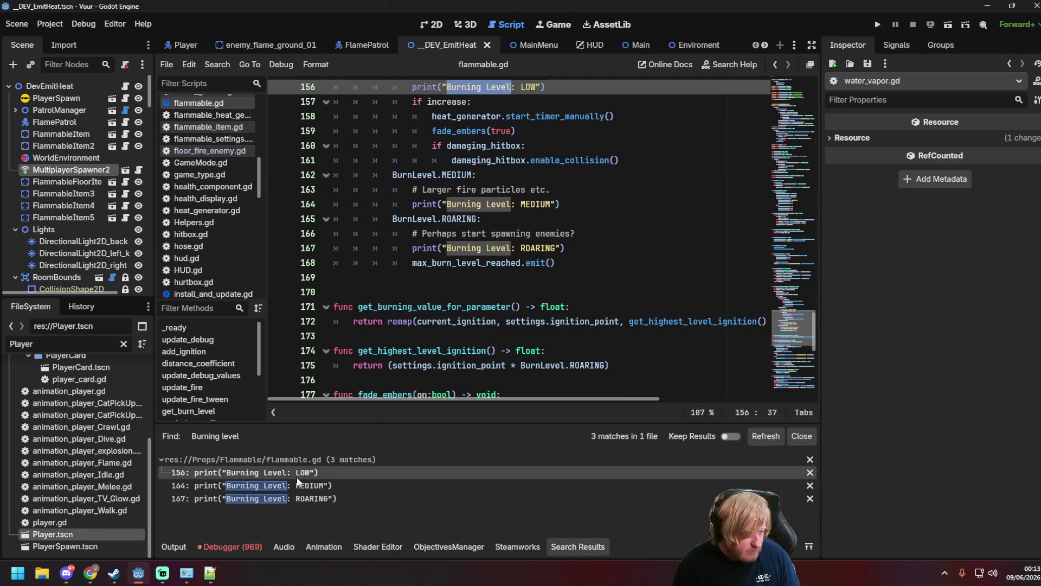
Delete the MEDIUM, ROARING and LOW Burning Level prints, put pass under MEDIUM, and save.
drag(413, 205, 554, 204)
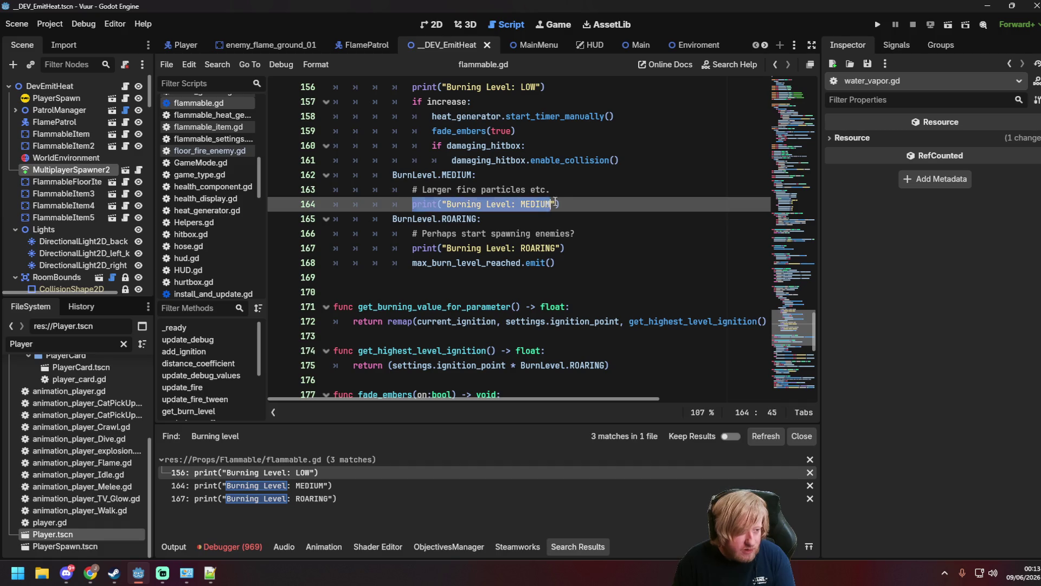
key(BackSpace)
text(pass)
drag(412, 251, 564, 250)
key(BackSpace)
key(BackSpace)
key(BackSpace)
key(BackSpace)
scroll(520, 235, up, 3)
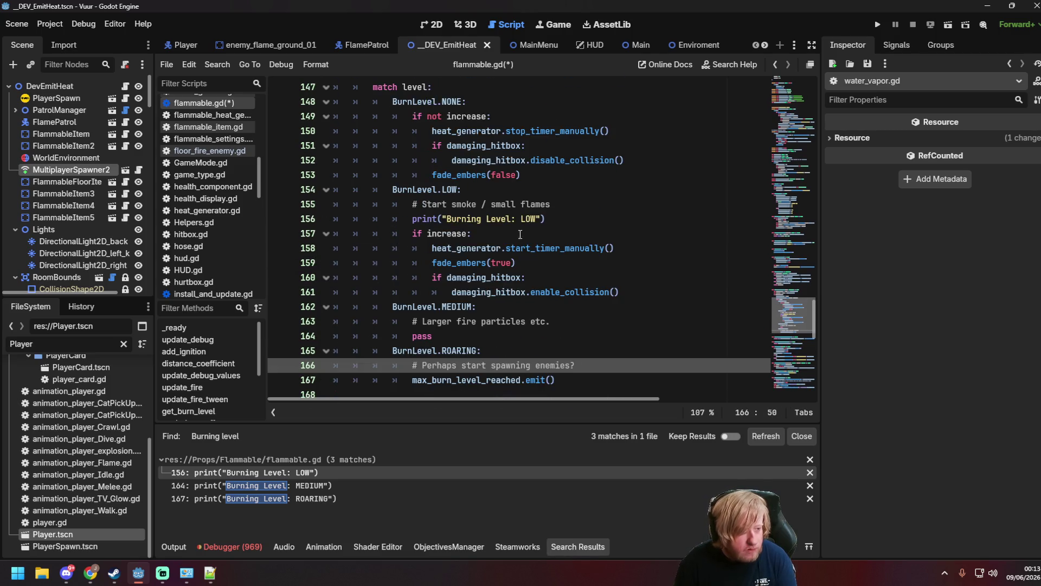
drag(413, 219, 549, 216)
key(BackSpace)
key(BackSpace)
key(BackSpace)
key(BackSpace)
click(623, 234)
key(ctrl+s)
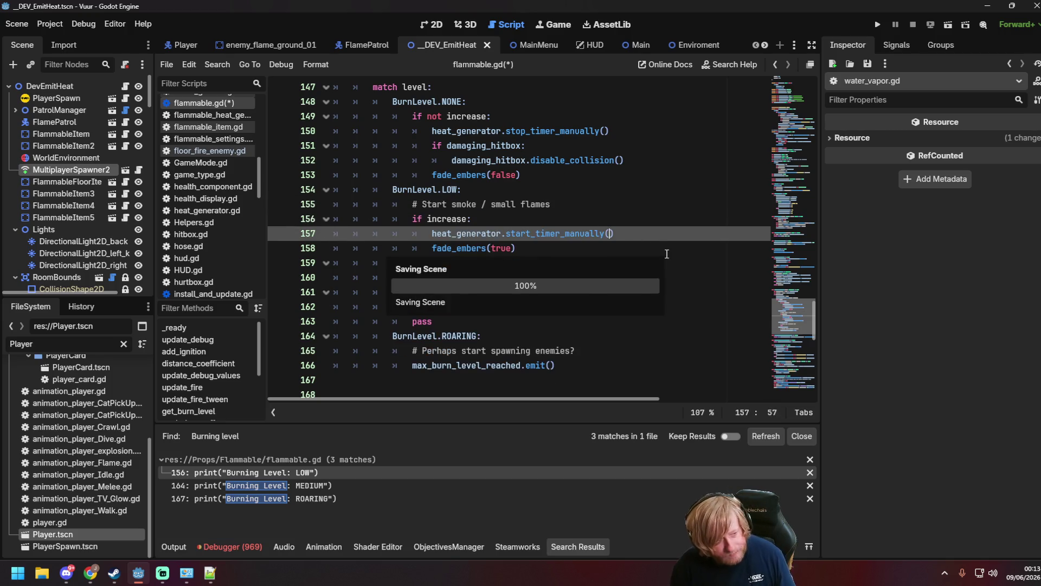
click(667, 254)
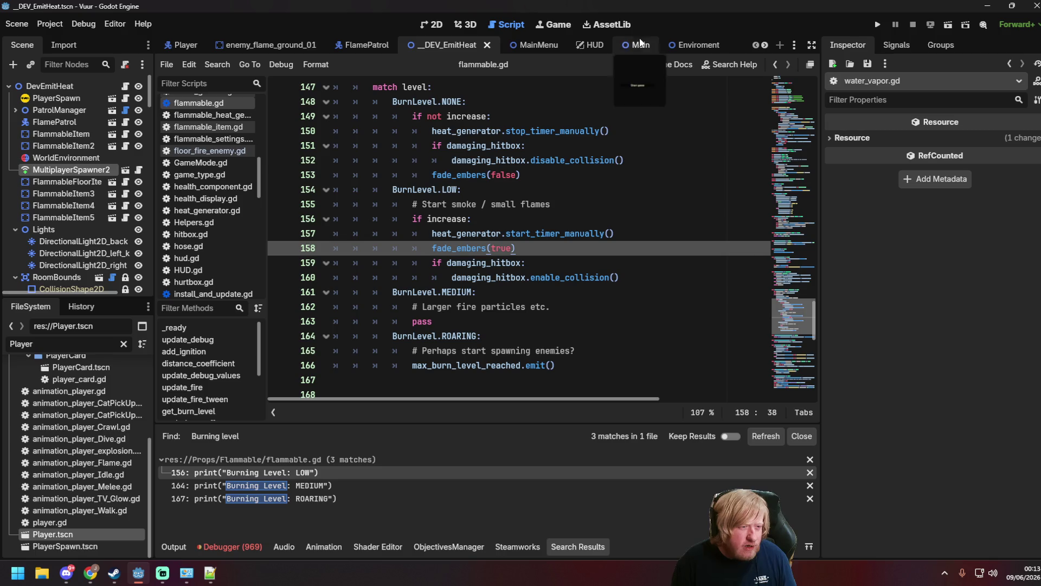
Auto-format floor_fire_enemy.gd with Format Current Script and save it.
click(213, 151)
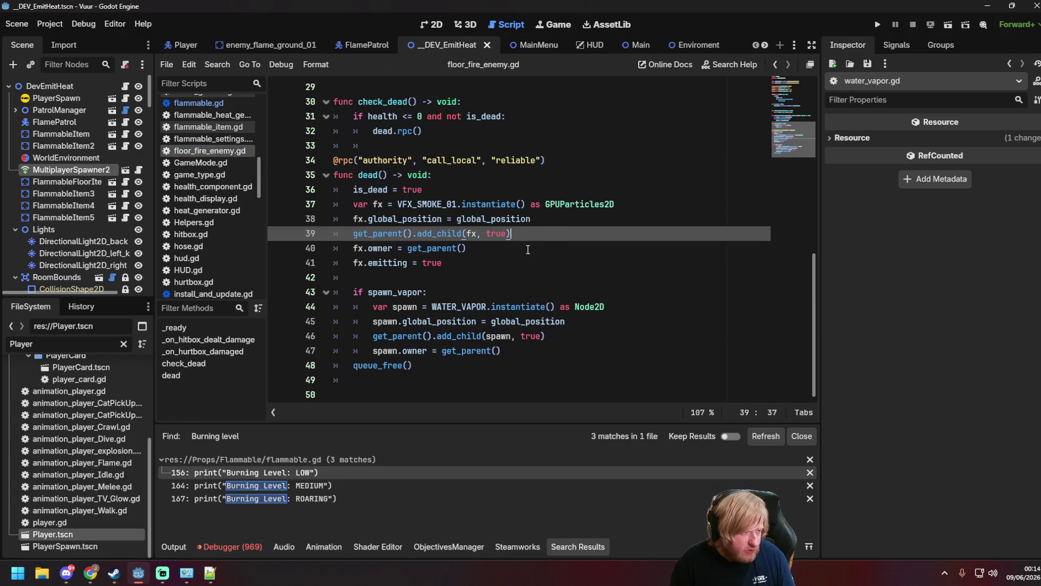
click(316, 64)
click(319, 81)
click(316, 63)
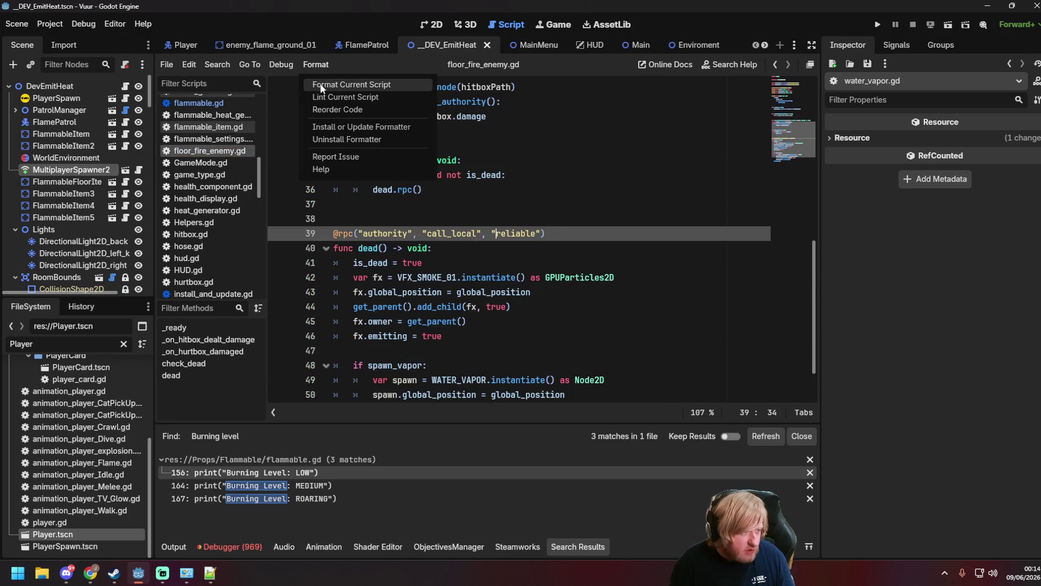
click(321, 84)
click(316, 64)
click(337, 108)
scroll(605, 264, up, 5)
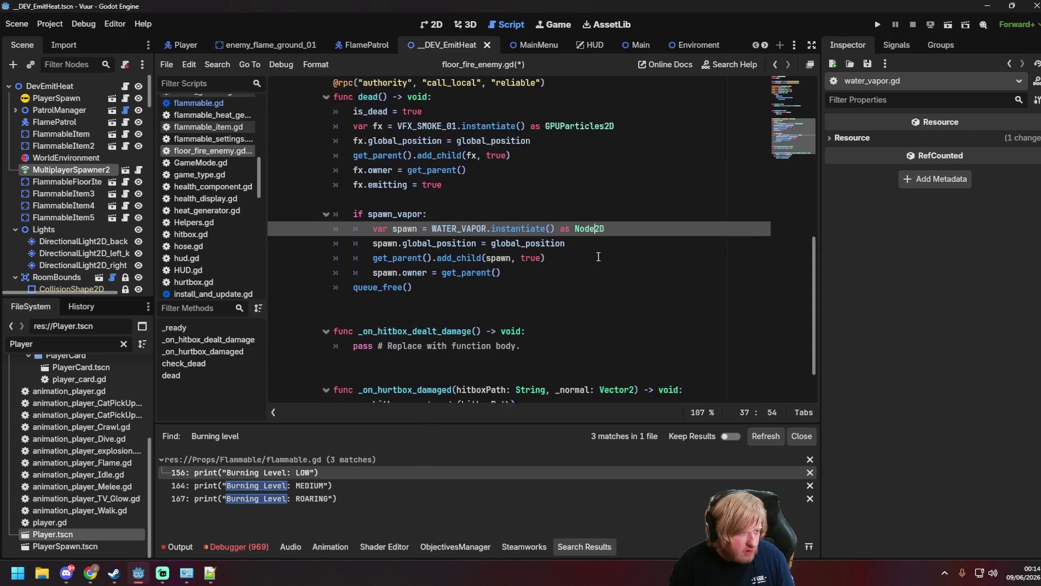
scroll(605, 264, down, 10)
key(ctrl+s)
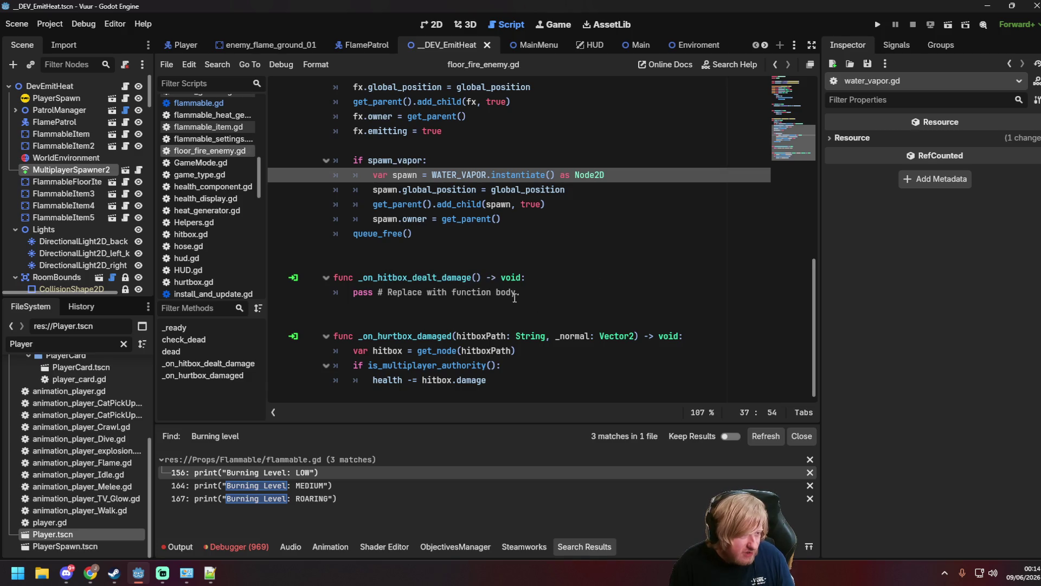
Switch to flammable.gd and look over its burn-level match statement.
scroll(537, 332, up, 10)
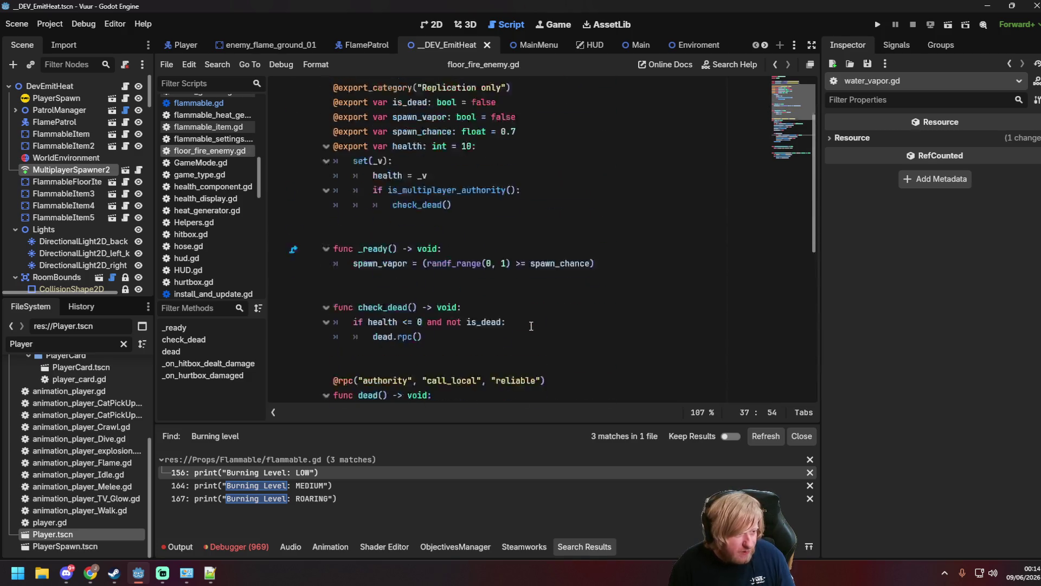
click(556, 231)
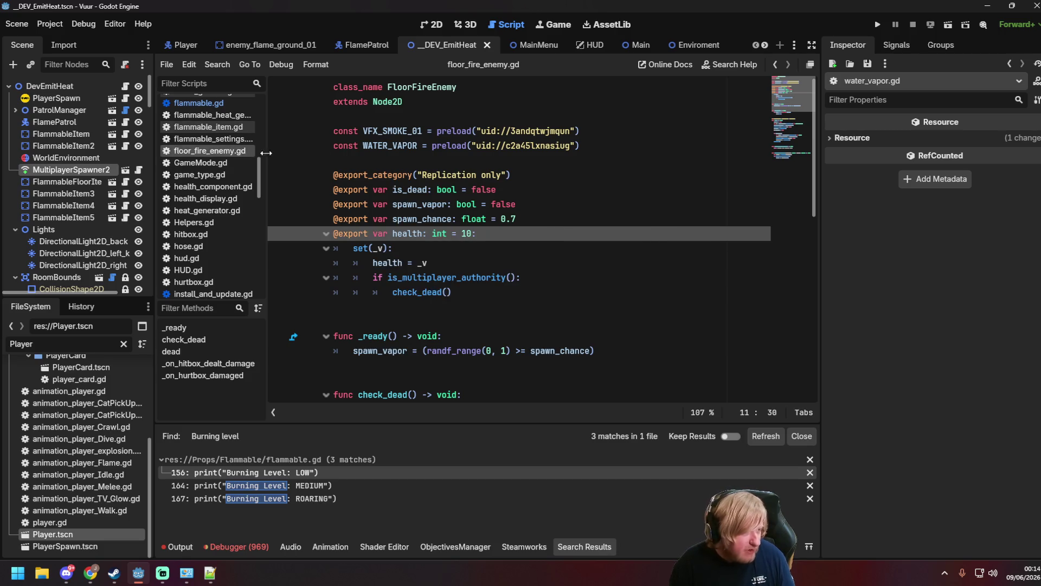
scroll(193, 164, up, 3)
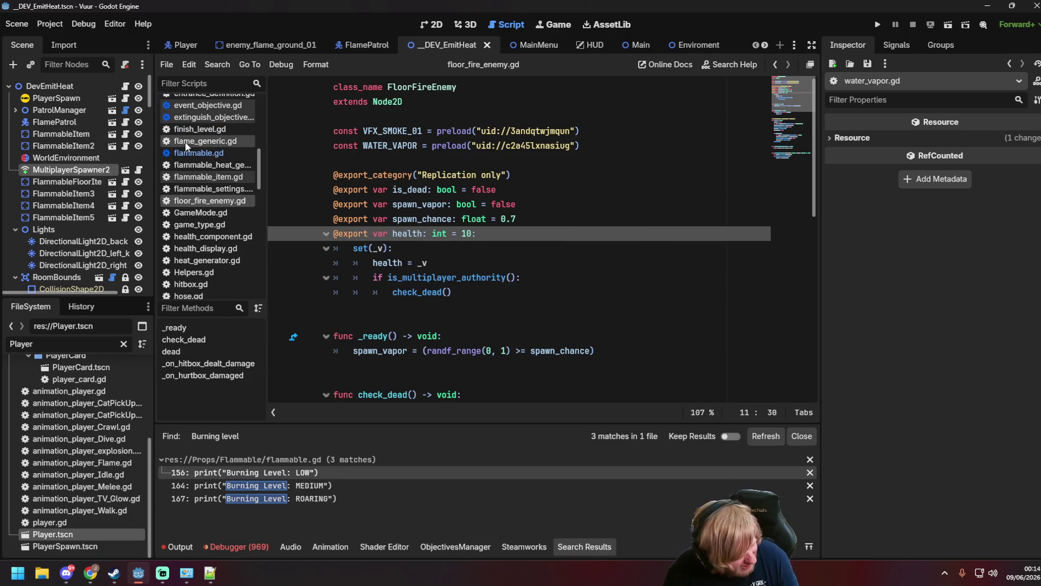
click(197, 153)
click(318, 65)
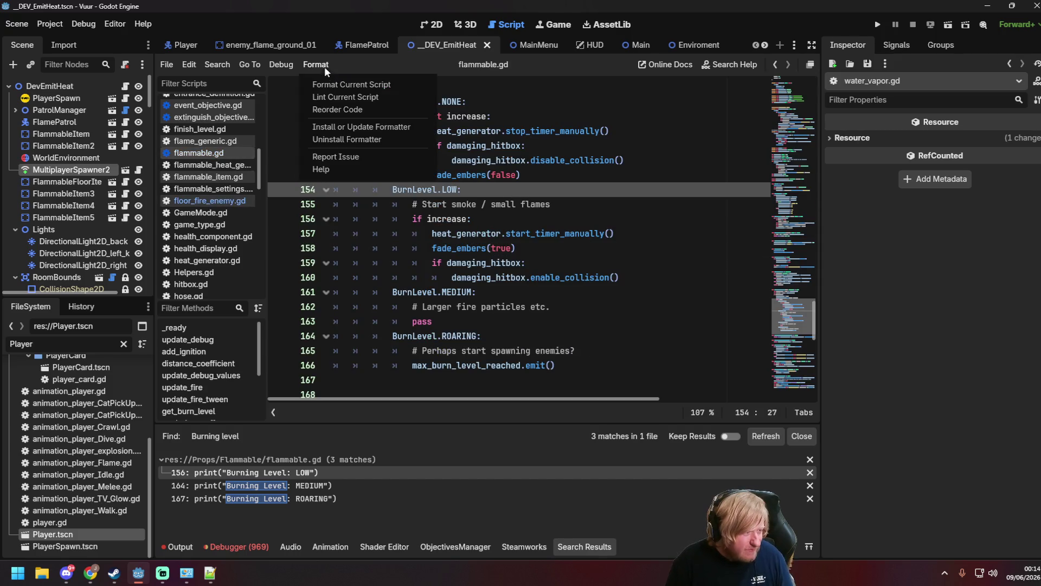
scroll(213, 151, up, 5)
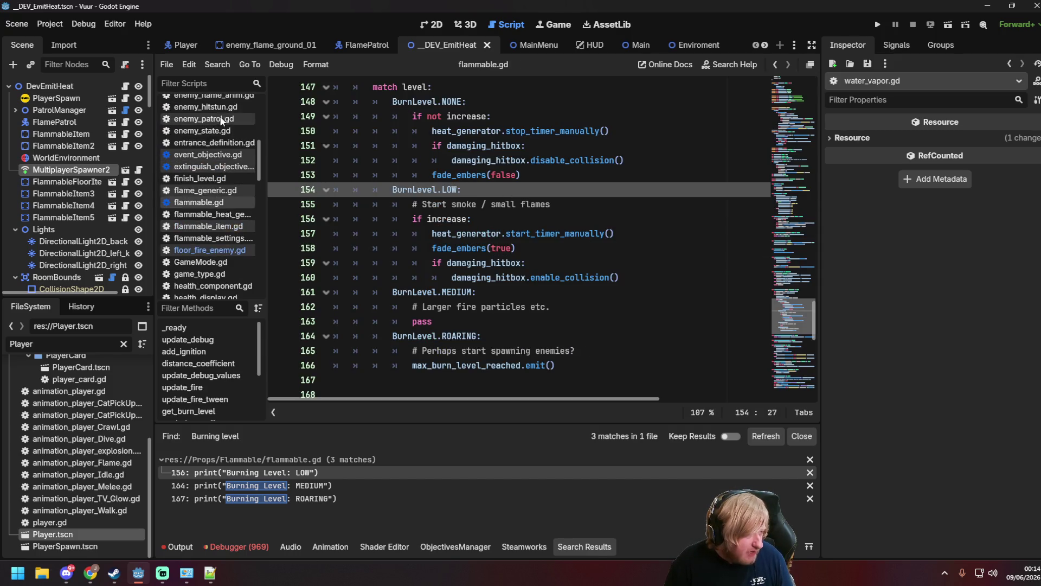
scroll(220, 187, up, 2)
scroll(225, 217, down, 3)
scroll(228, 223, down, 15)
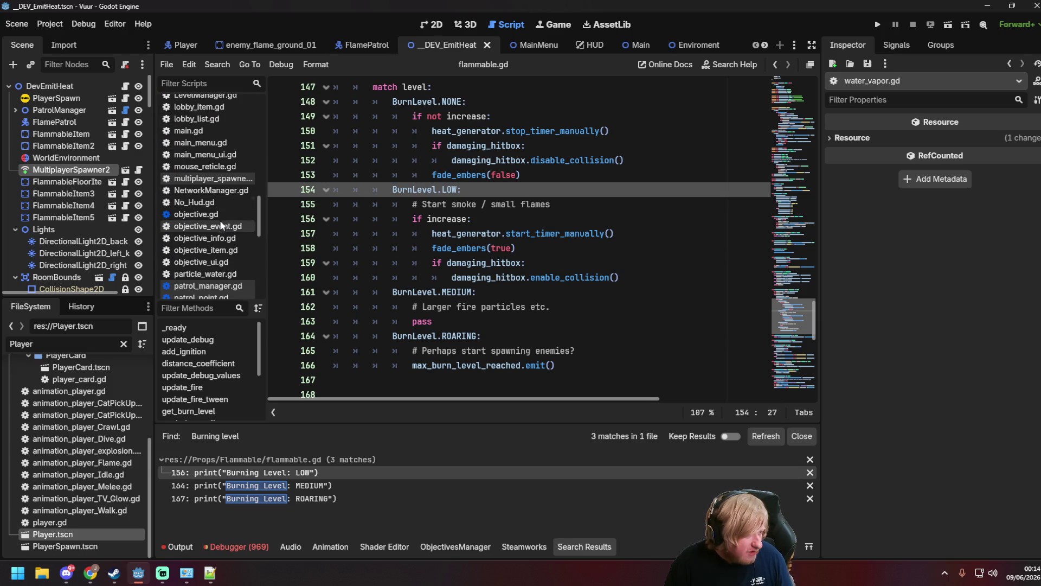
scroll(218, 212, down, 10)
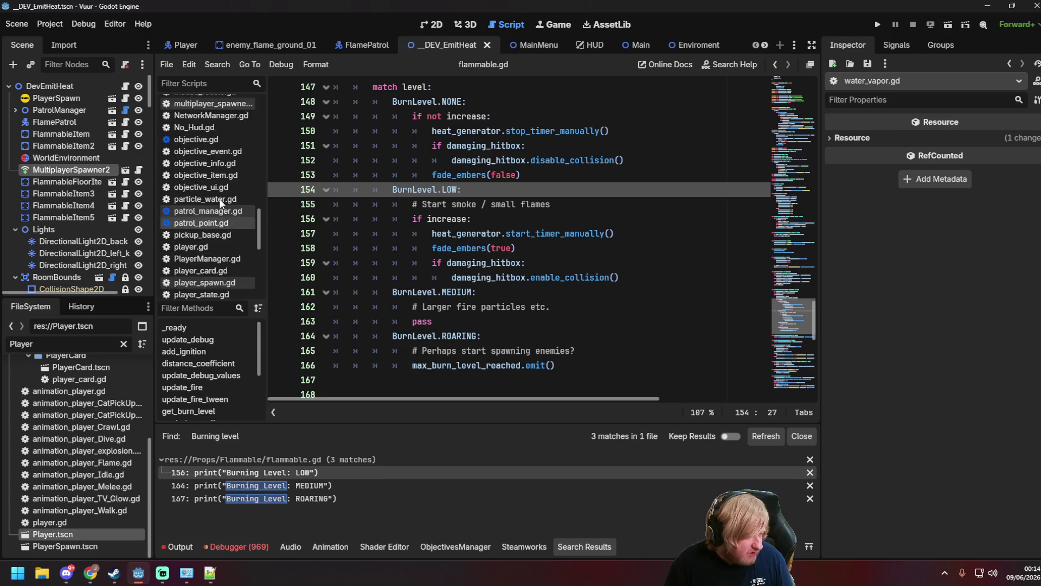
Open water_vapor.gd and run Format Current Script on it.
scroll(218, 250, down, 3)
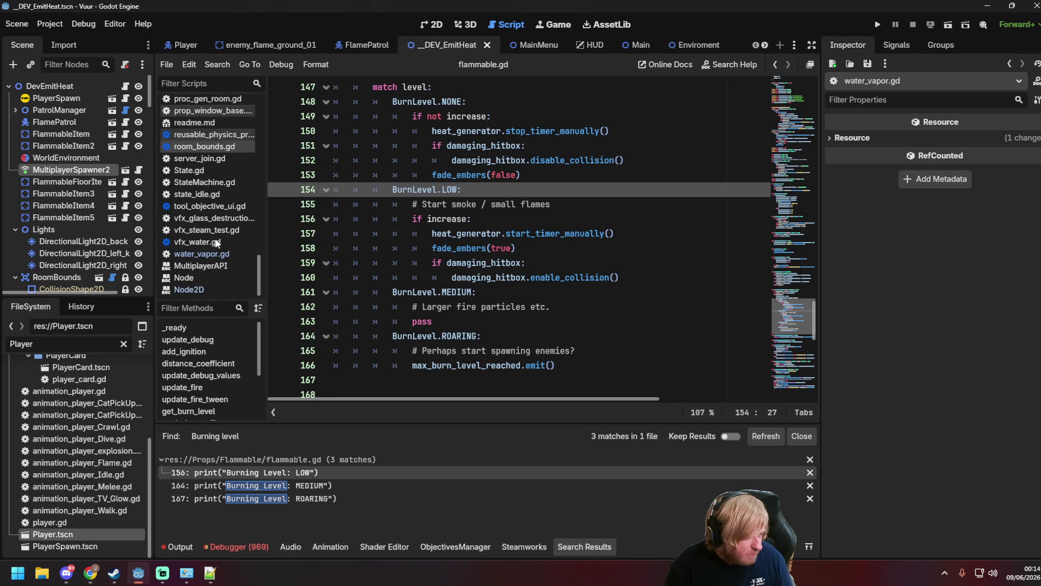
click(219, 254)
scroll(502, 246, up, 2)
click(315, 64)
click(325, 81)
click(316, 64)
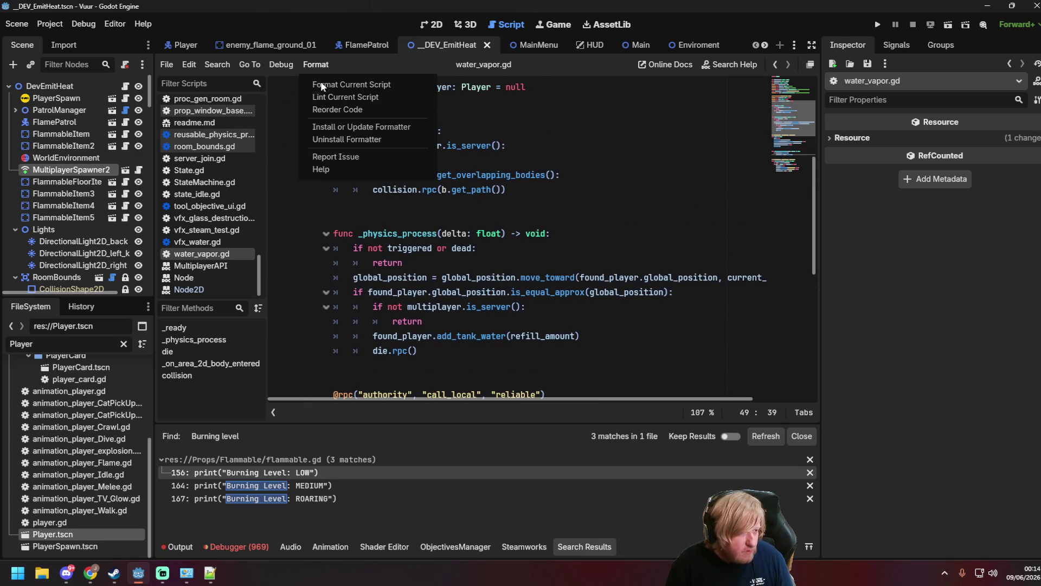
click(323, 82)
Save water_vapor.gd and check the debugger's list of 436 errors.
click(591, 233)
key(ctrl+s)
click(611, 242)
key(ctrl+s)
scroll(611, 242, down, 4)
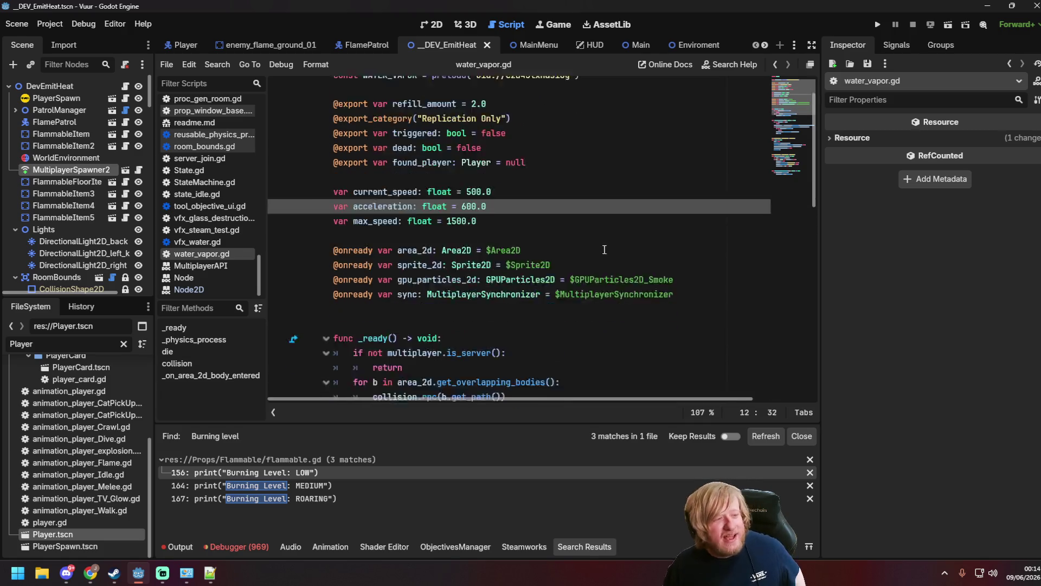
scroll(565, 279, up, 4)
scroll(565, 278, down, 4)
scroll(565, 278, down, 6)
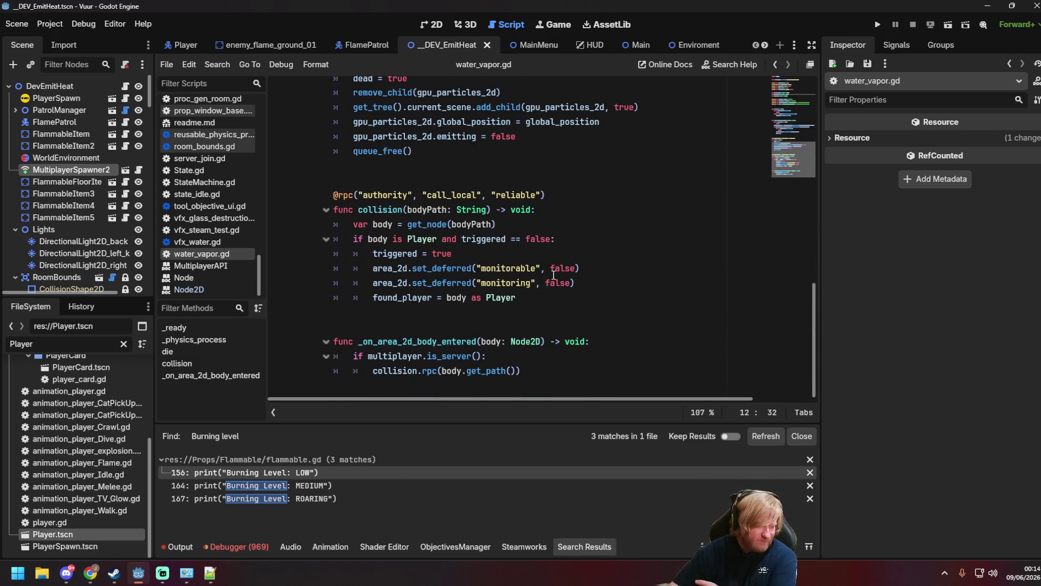
click(230, 545)
click(238, 401)
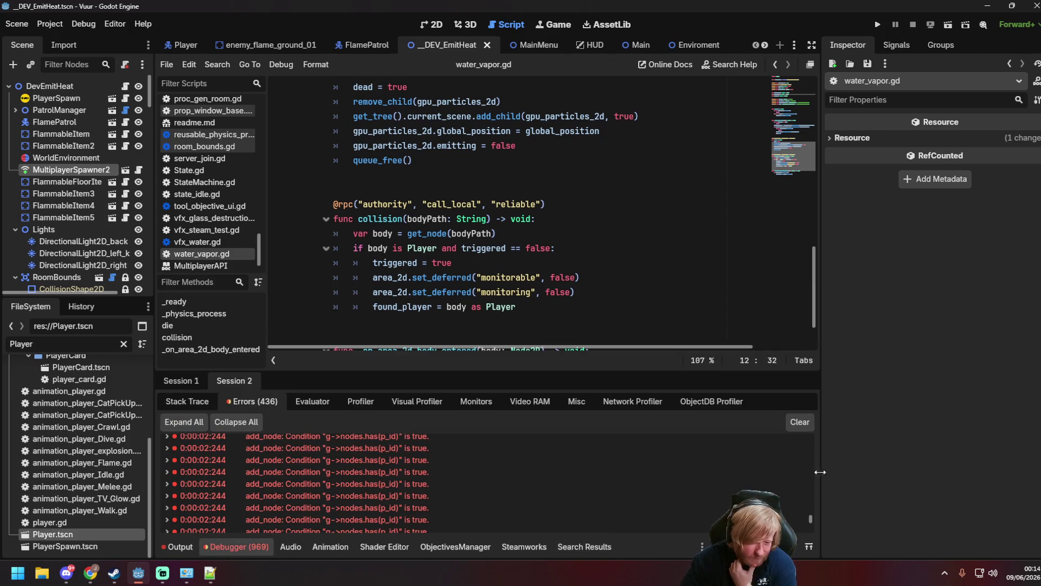
drag(811, 524, 811, 545)
scroll(653, 512, up, 3)
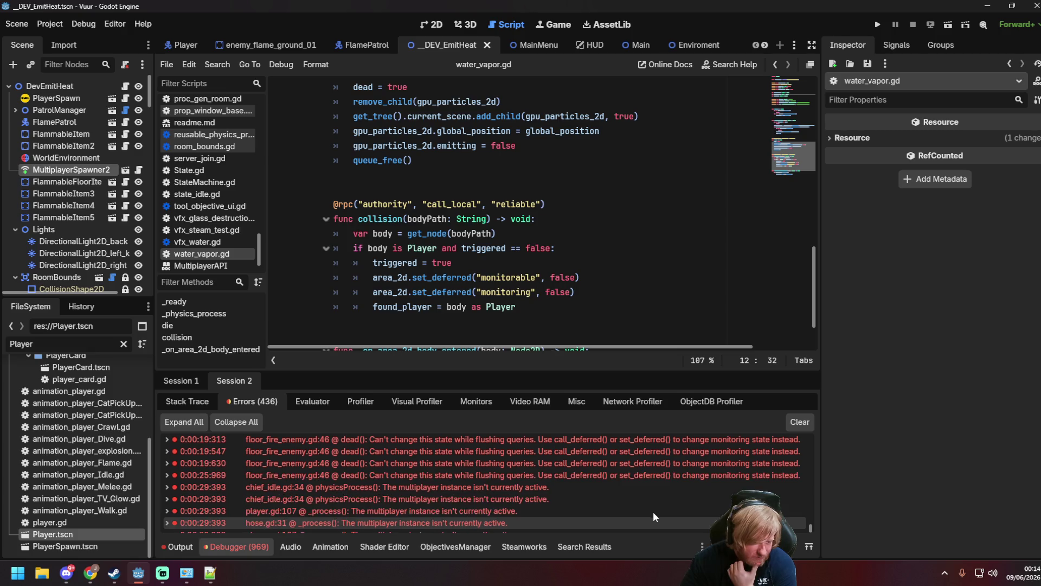
double_click(311, 486)
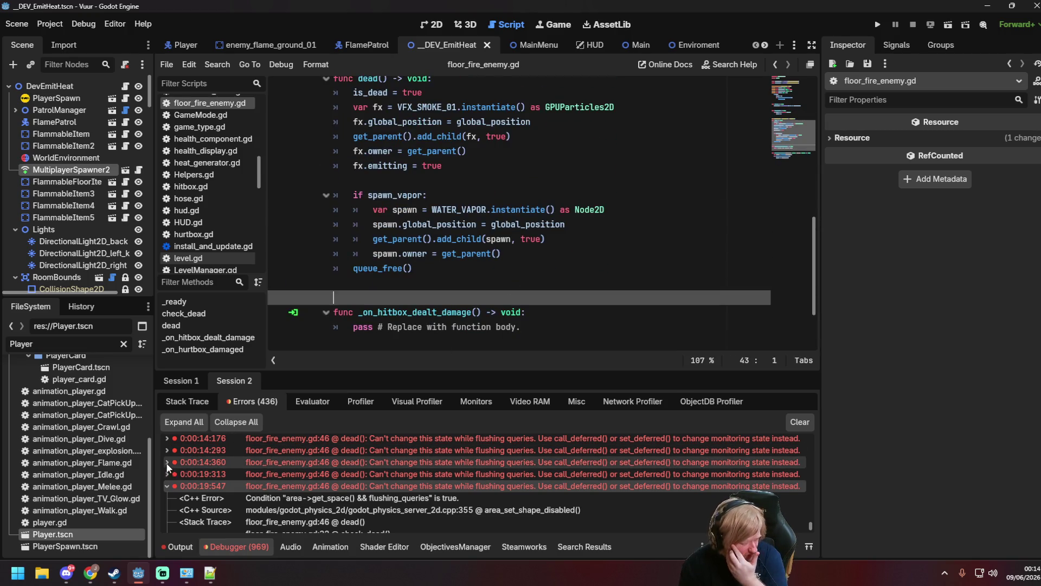
click(266, 462)
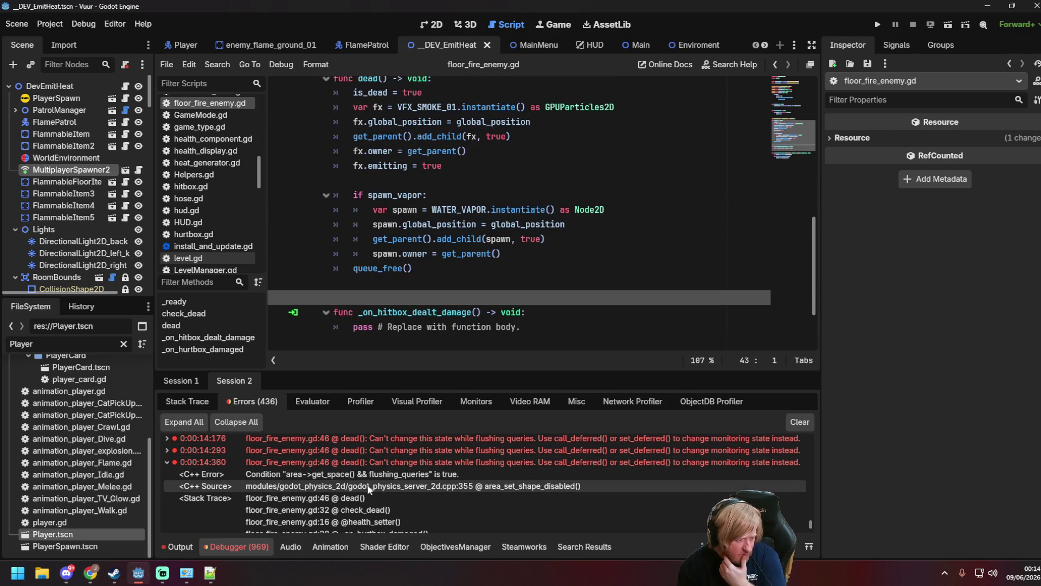
click(411, 462)
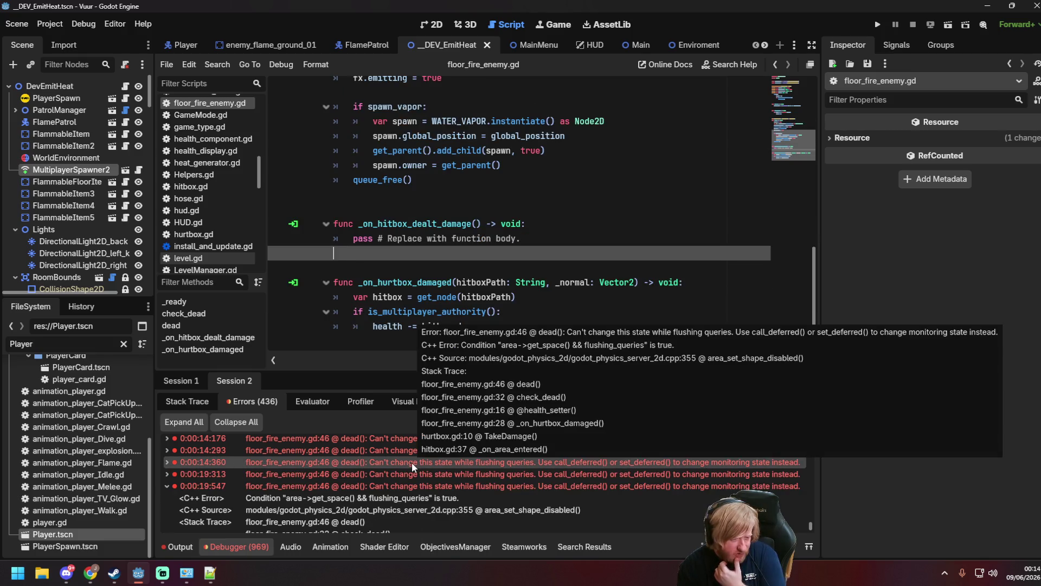
click(580, 222)
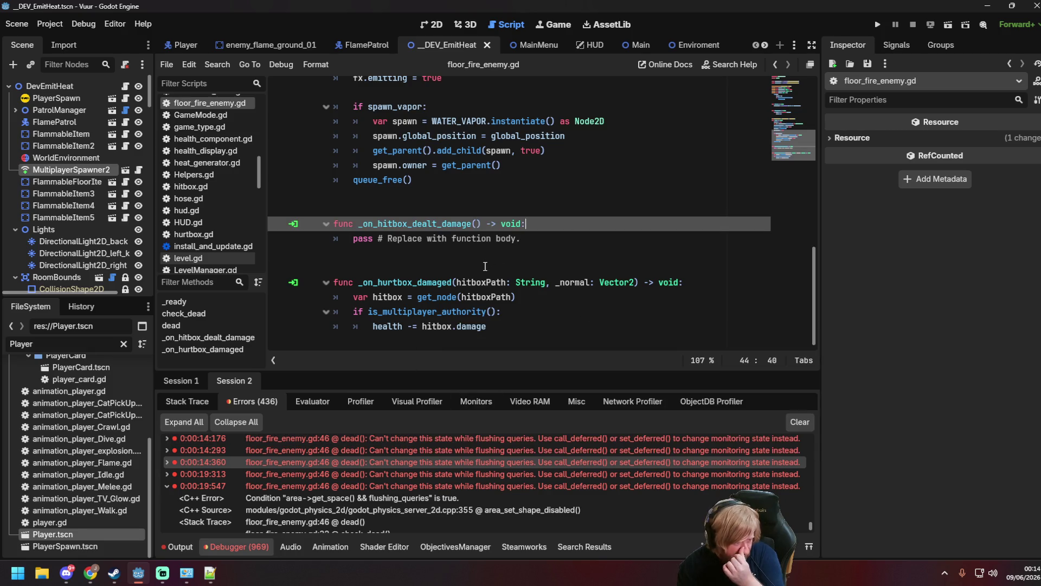
scroll(208, 188, up, 3)
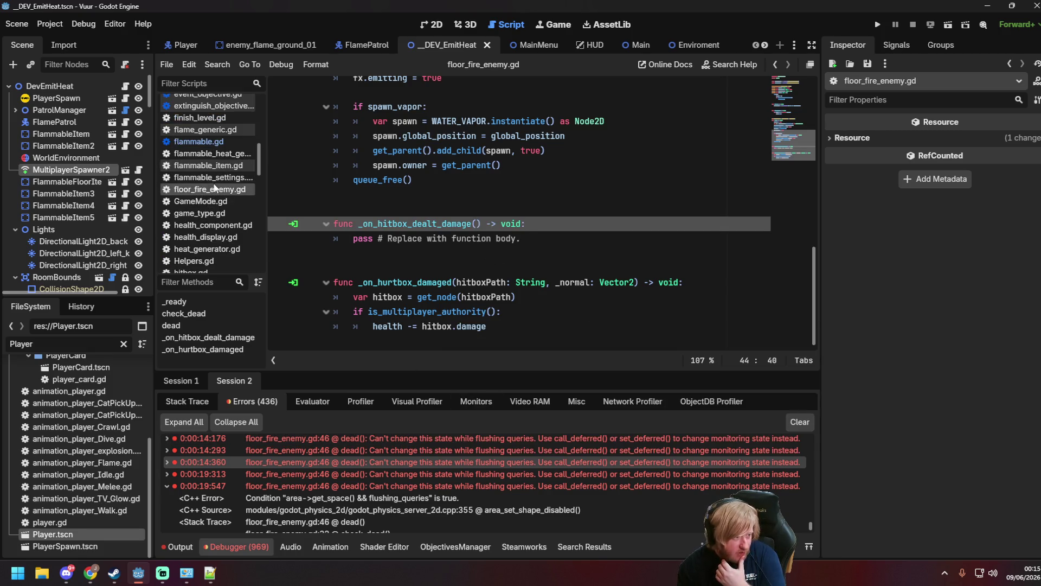
scroll(503, 267, up, 1)
scroll(504, 267, up, 5)
scroll(510, 263, down, 6)
scroll(526, 276, up, 3)
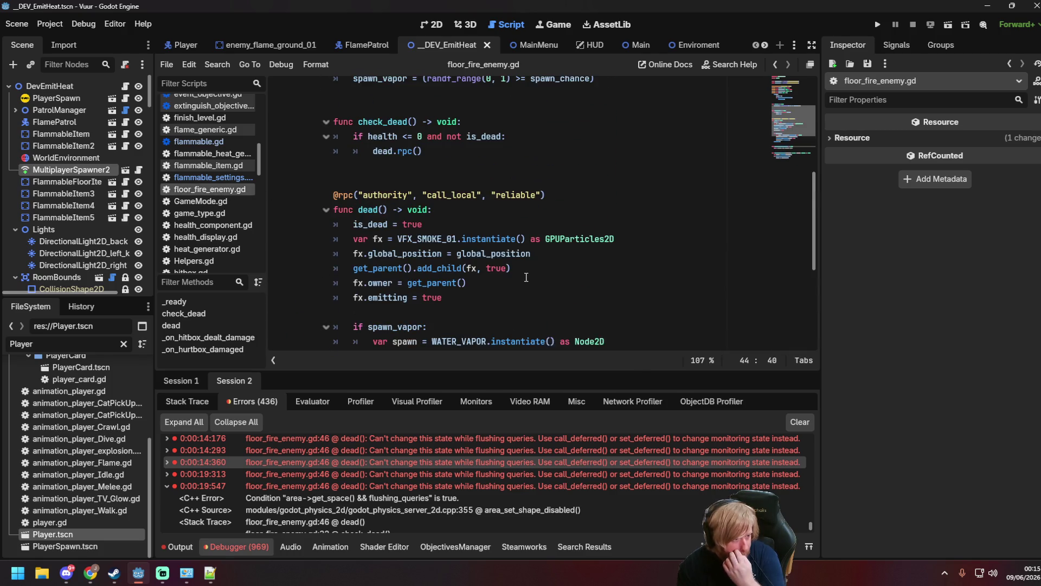
scroll(525, 276, down, 4)
scroll(526, 275, up, 5)
scroll(526, 275, up, 5)
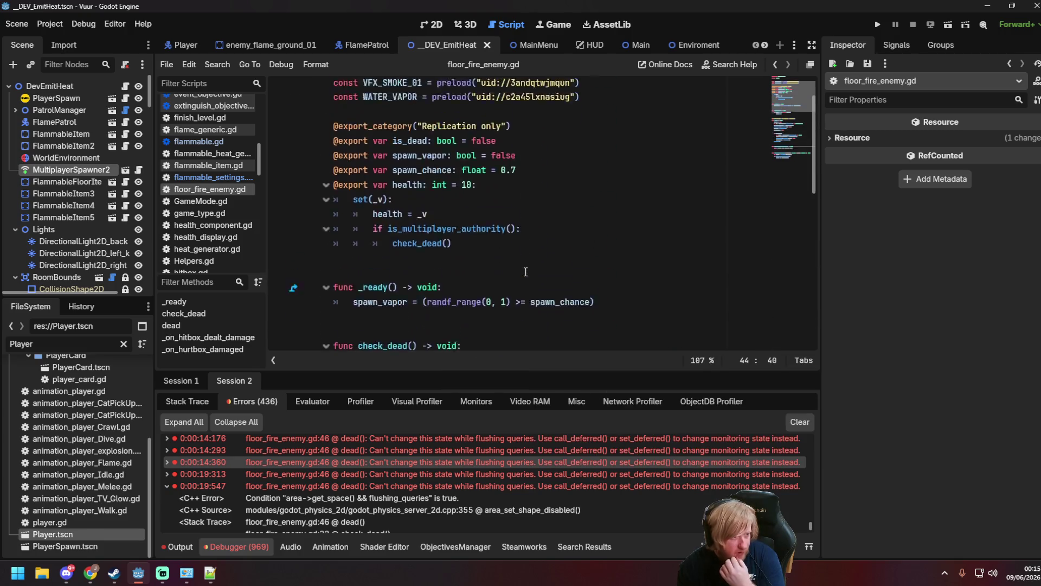
scroll(482, 232, down, 11)
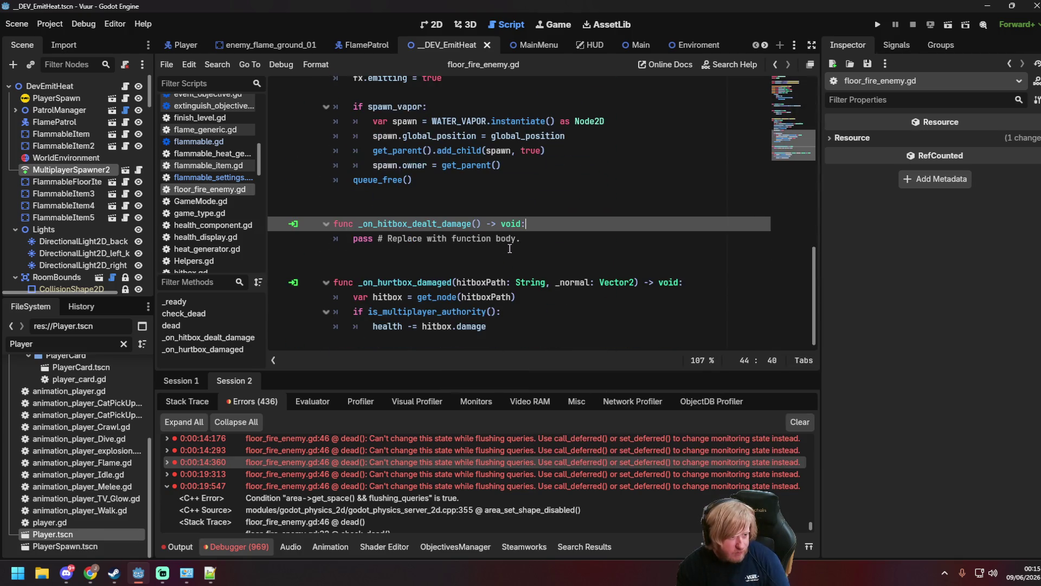
scroll(477, 190, up, 1)
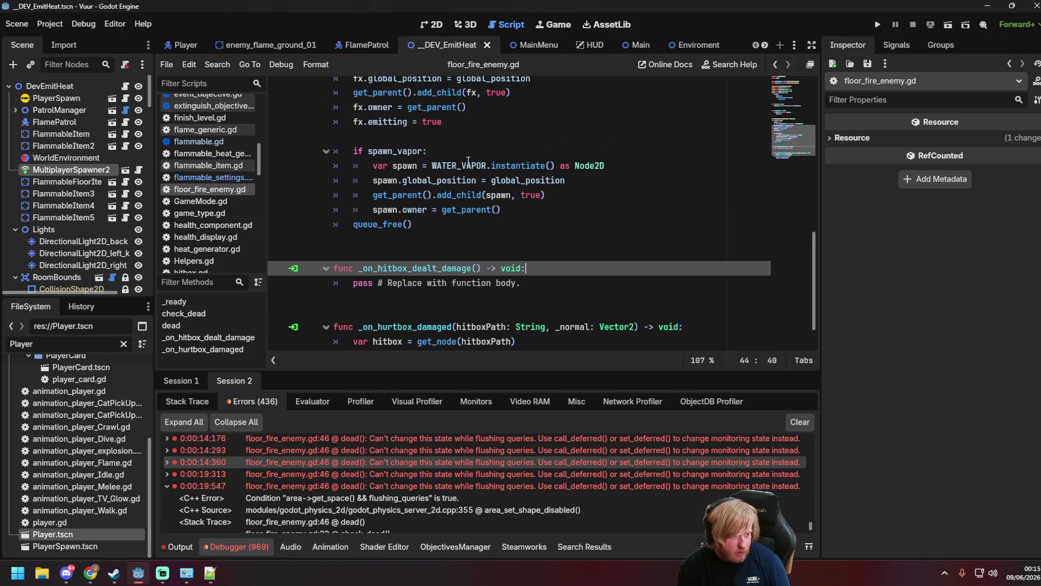
ctrl+click(466, 166)
scroll(578, 245, down, 3)
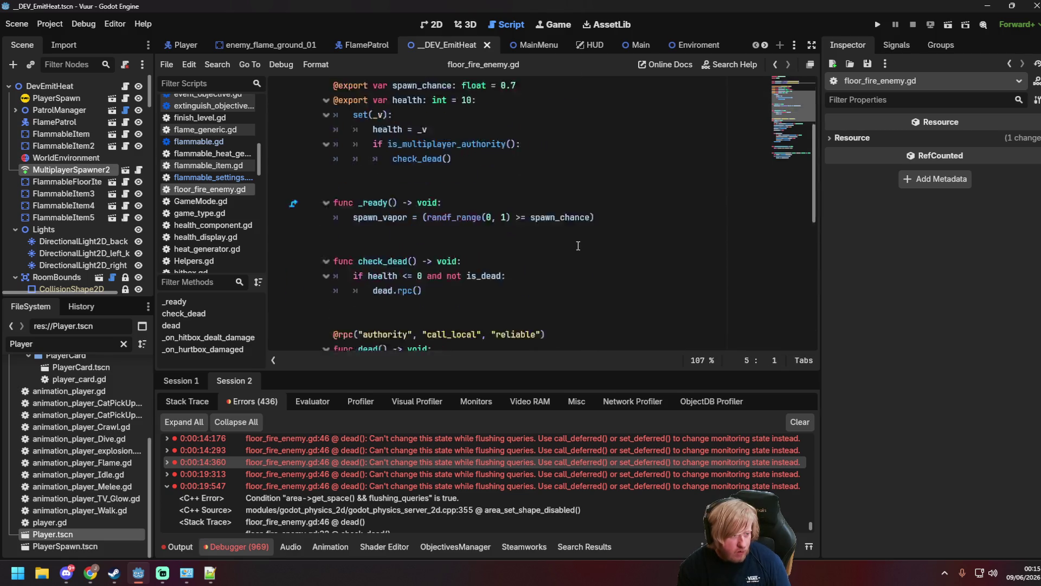
scroll(578, 246, down, 8)
scroll(580, 248, up, 2)
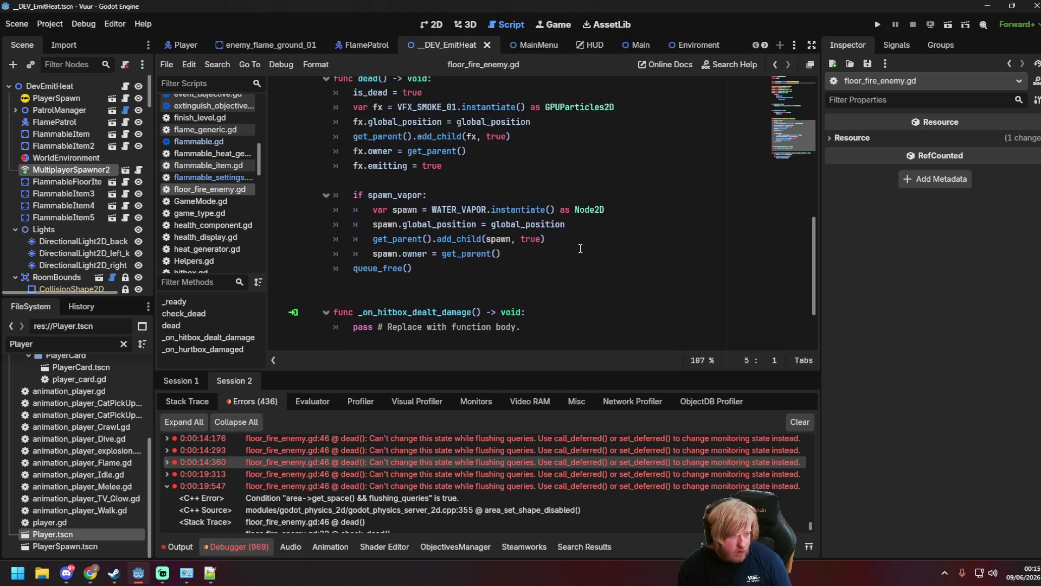
scroll(580, 248, up, 2)
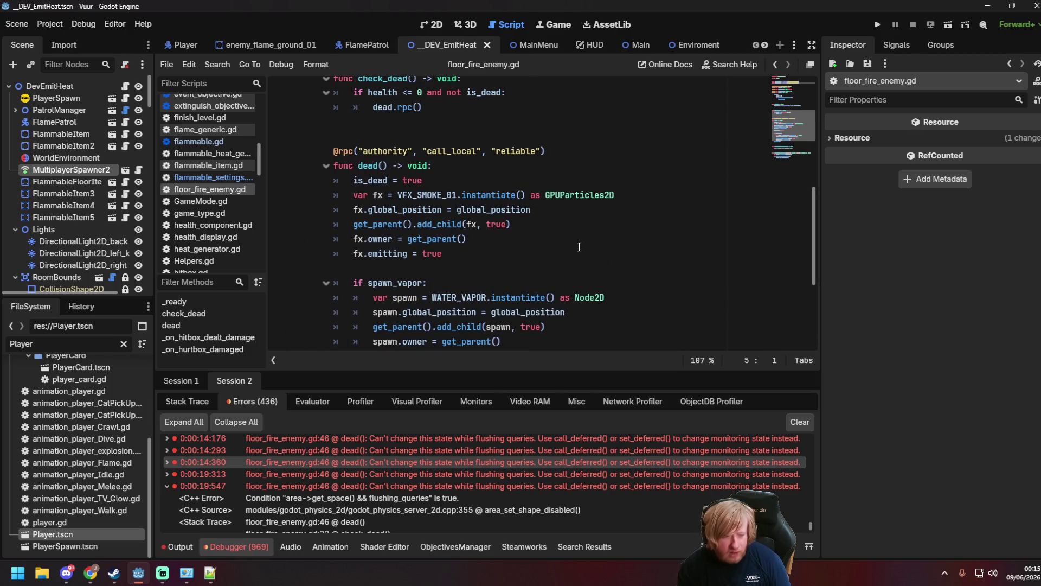
scroll(580, 247, up, 1)
scroll(572, 249, up, 5)
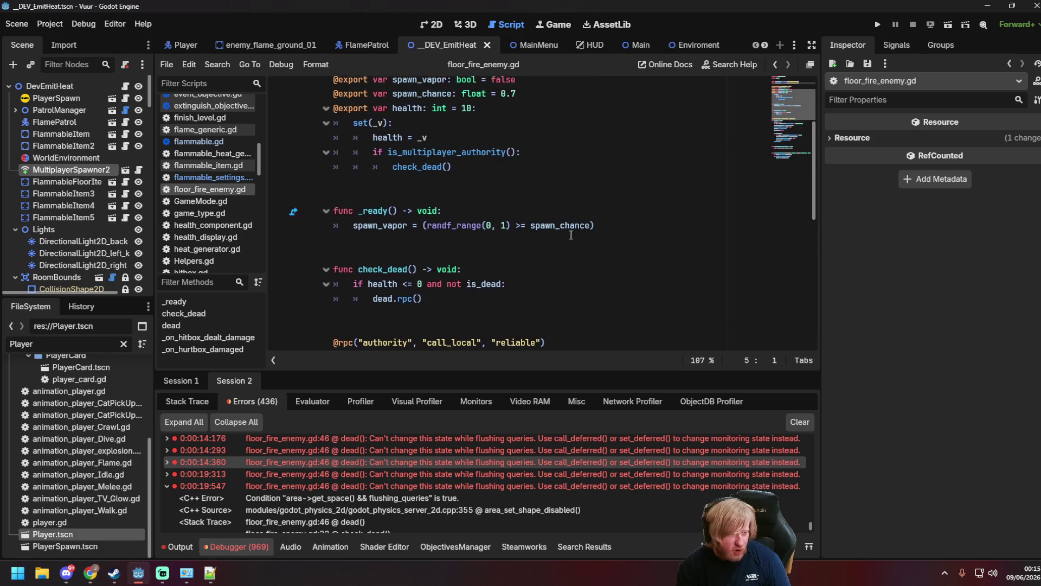
click(576, 228)
key(ctrl+s)
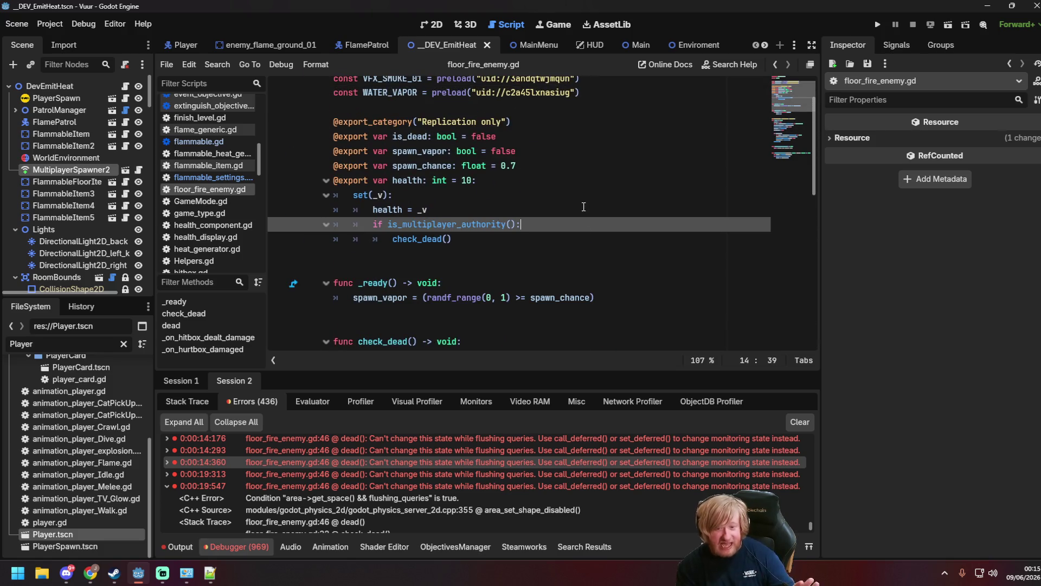
scroll(584, 206, down, 10)
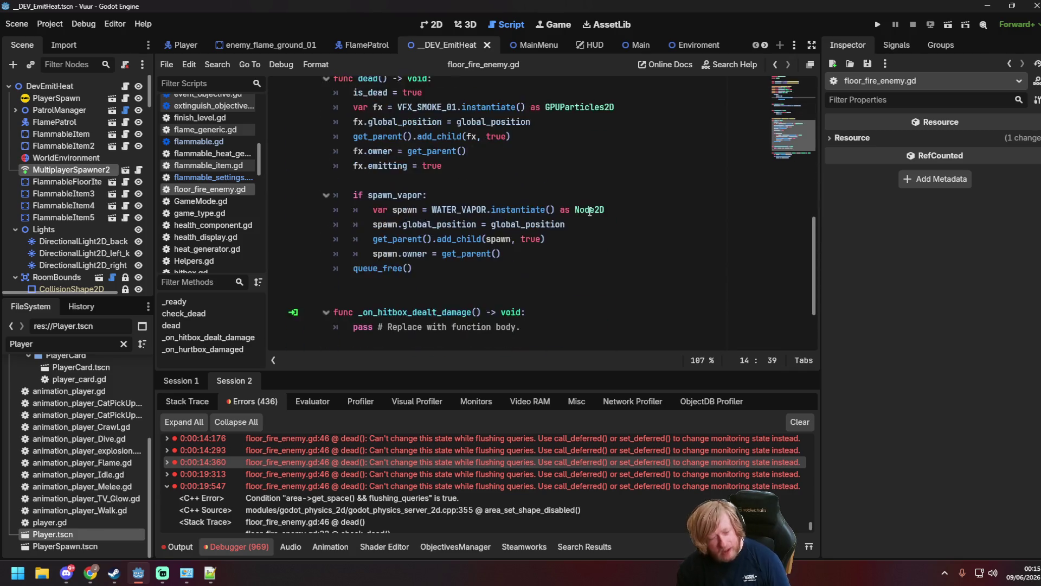
click(541, 253)
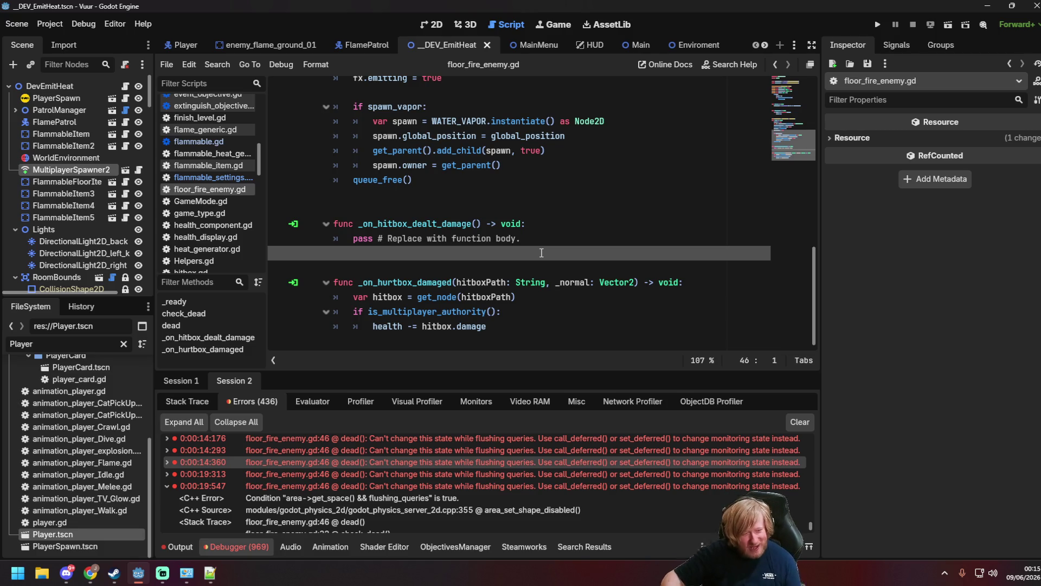
click(607, 227)
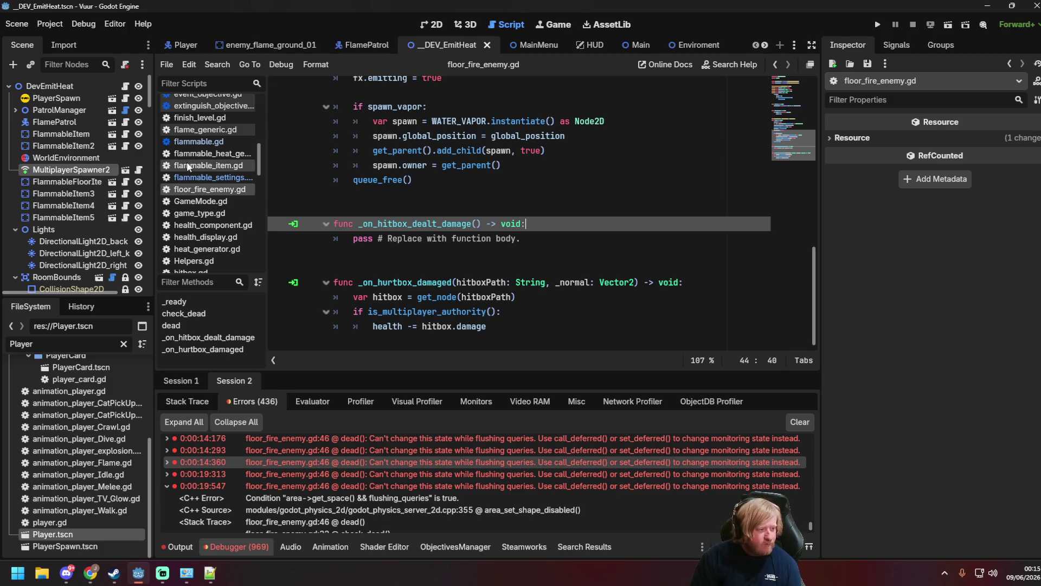
click(211, 177)
click(198, 141)
scroll(391, 220, up, 10)
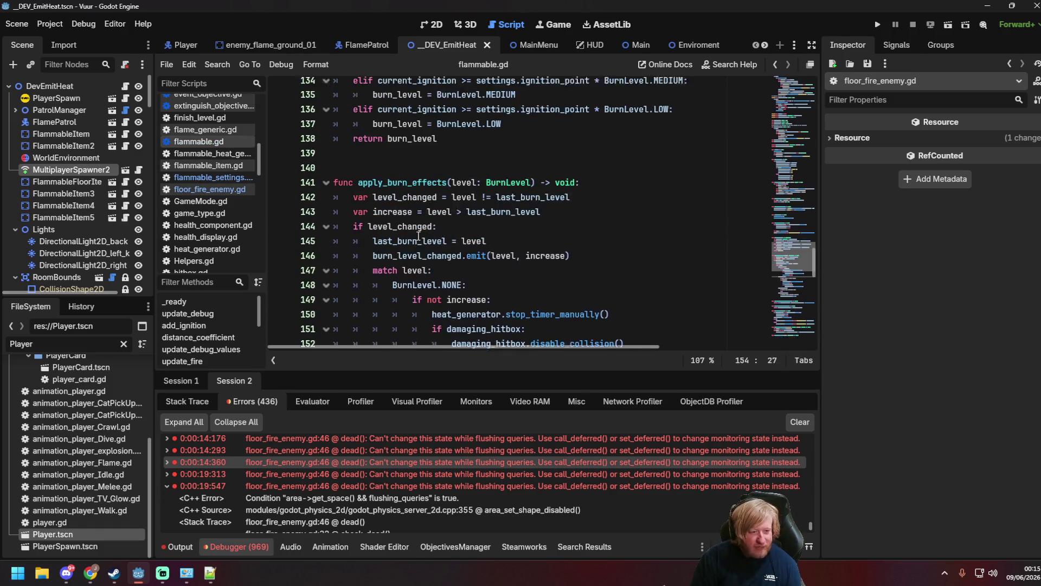
scroll(406, 263, down, 4)
scroll(406, 262, down, 3)
scroll(208, 198, down, 10)
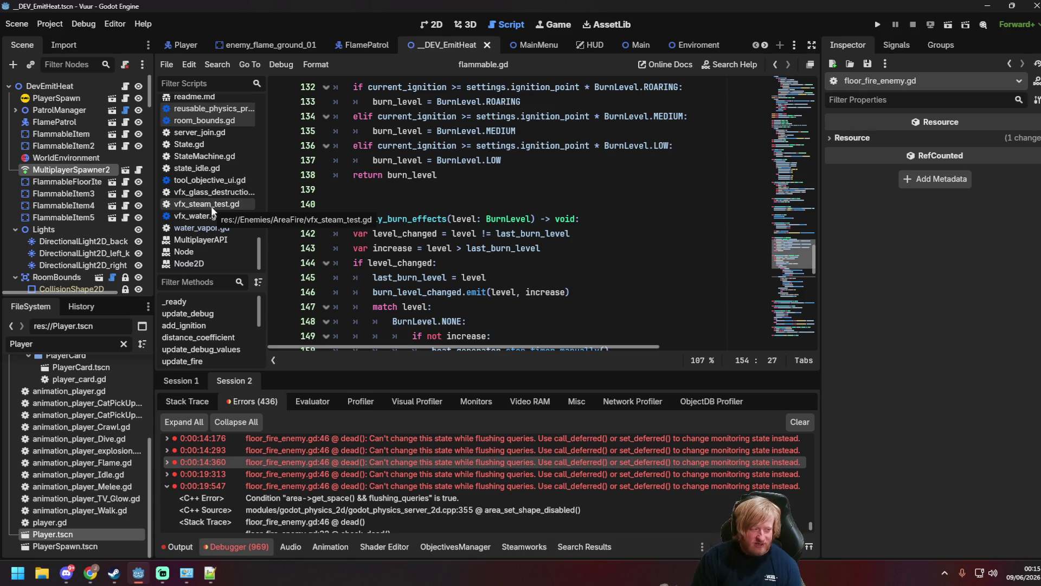
click(201, 227)
click(524, 277)
click(564, 264)
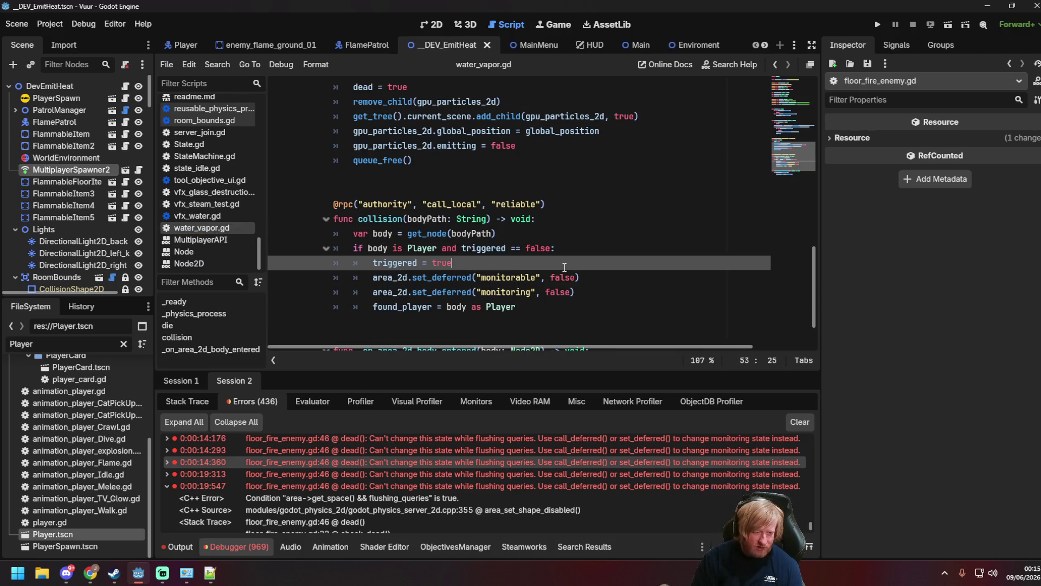
scroll(563, 267, down, 2)
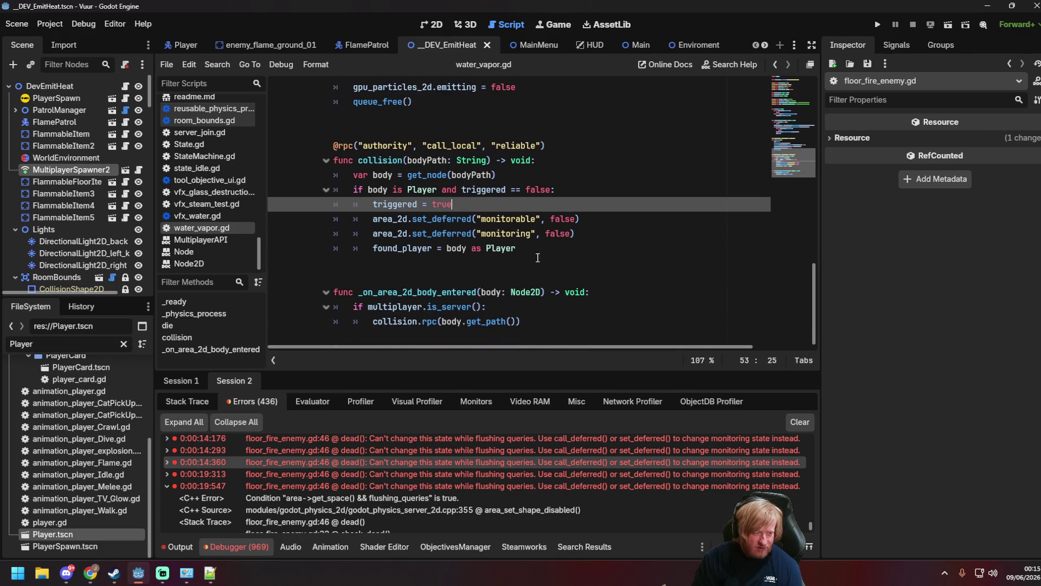
click(475, 233)
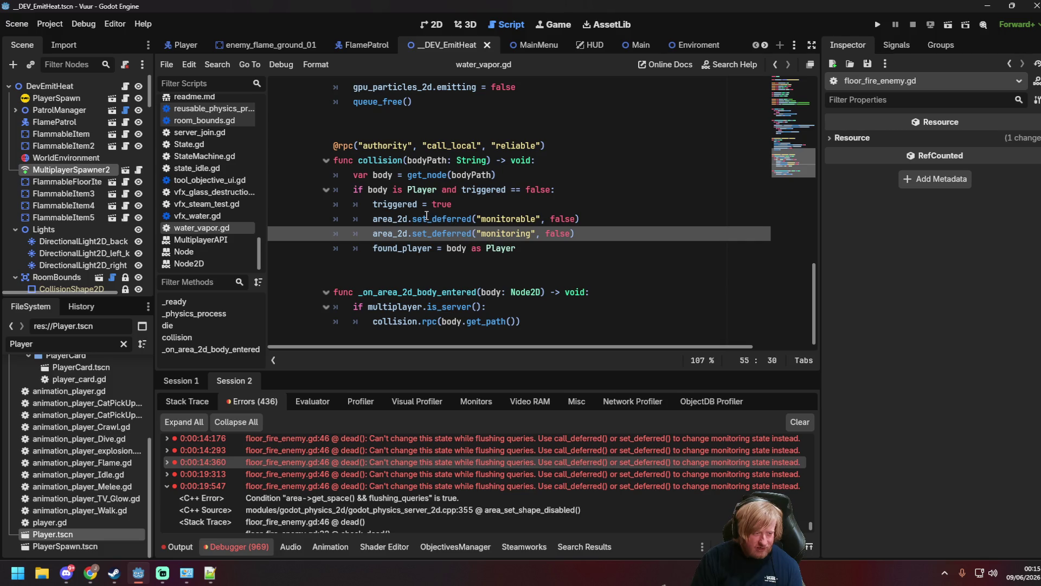
drag(412, 218, 477, 217)
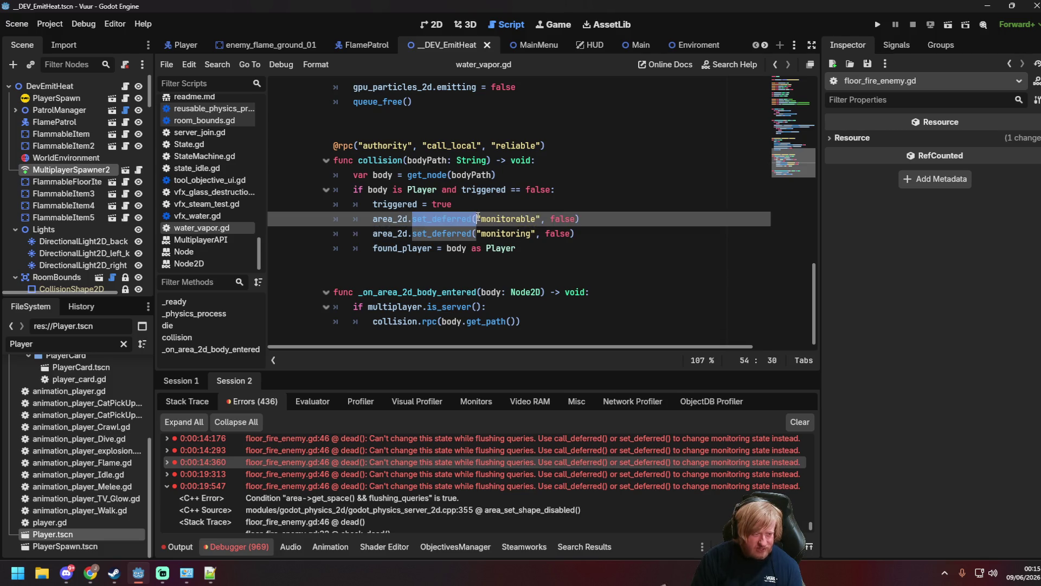
click(462, 223)
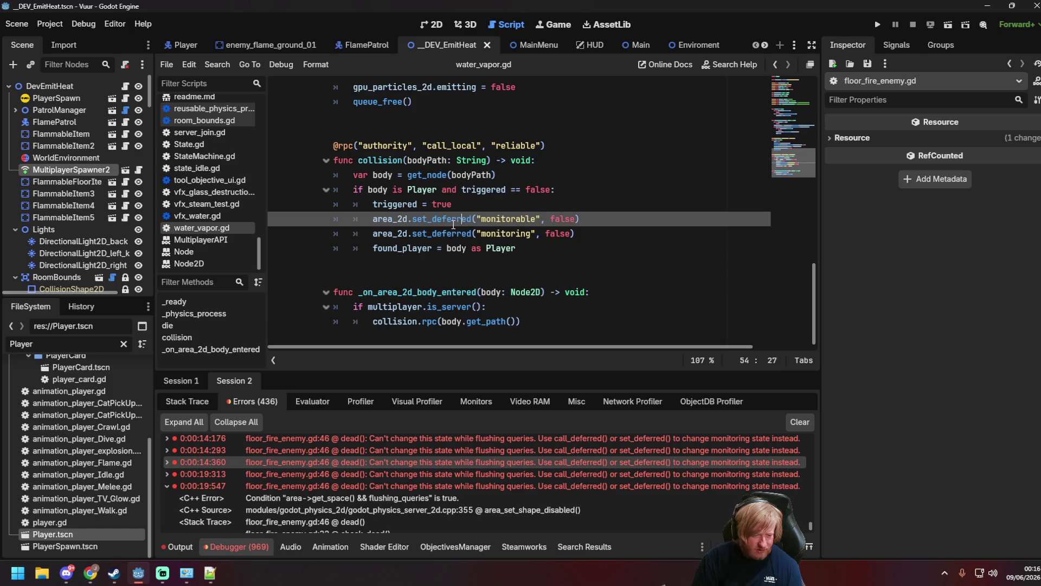
double_click(325, 459)
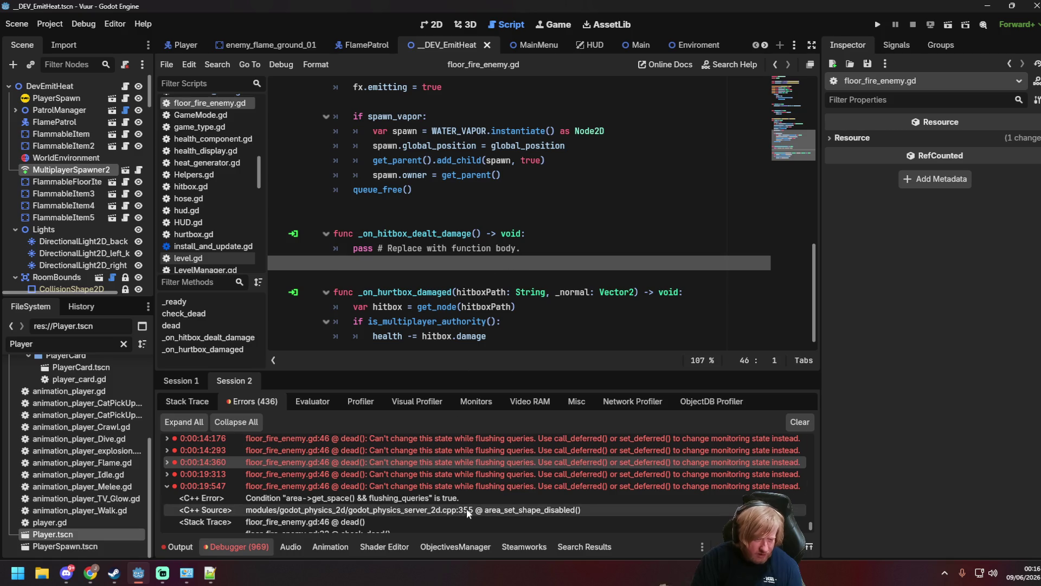
mouse_move(579, 462)
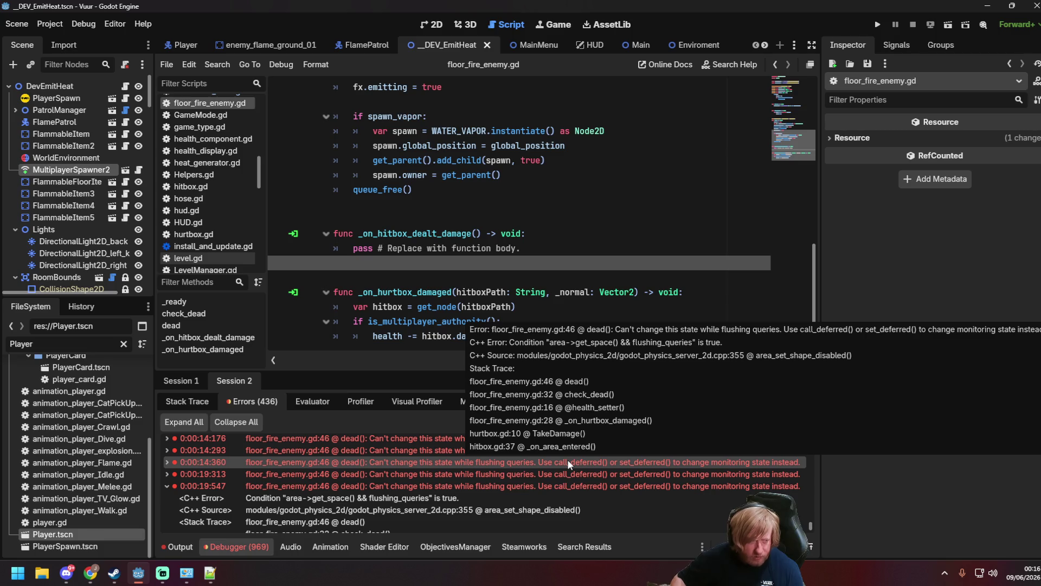
scroll(509, 269, up, 5)
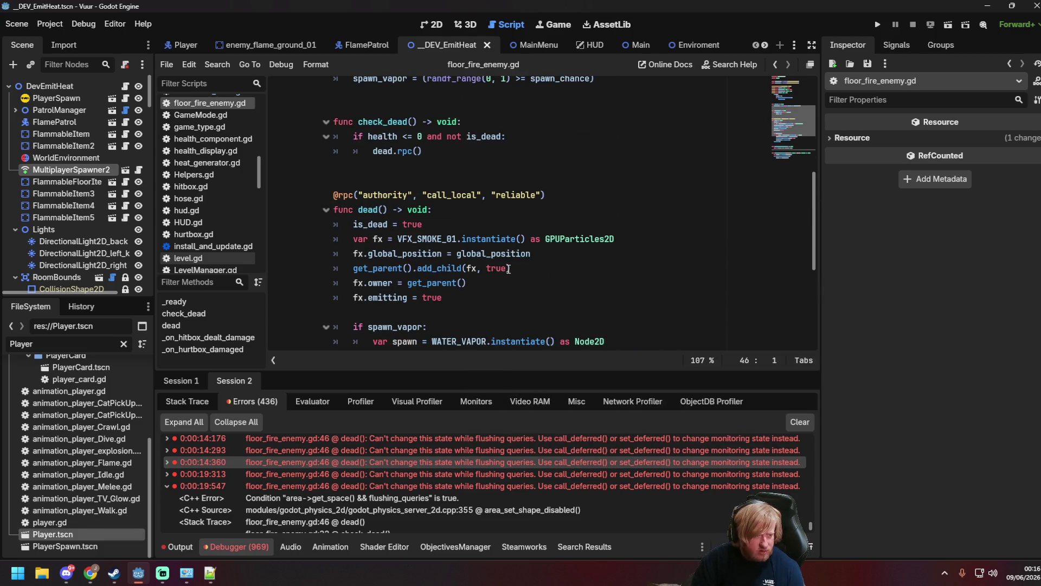
scroll(504, 267, down, 2)
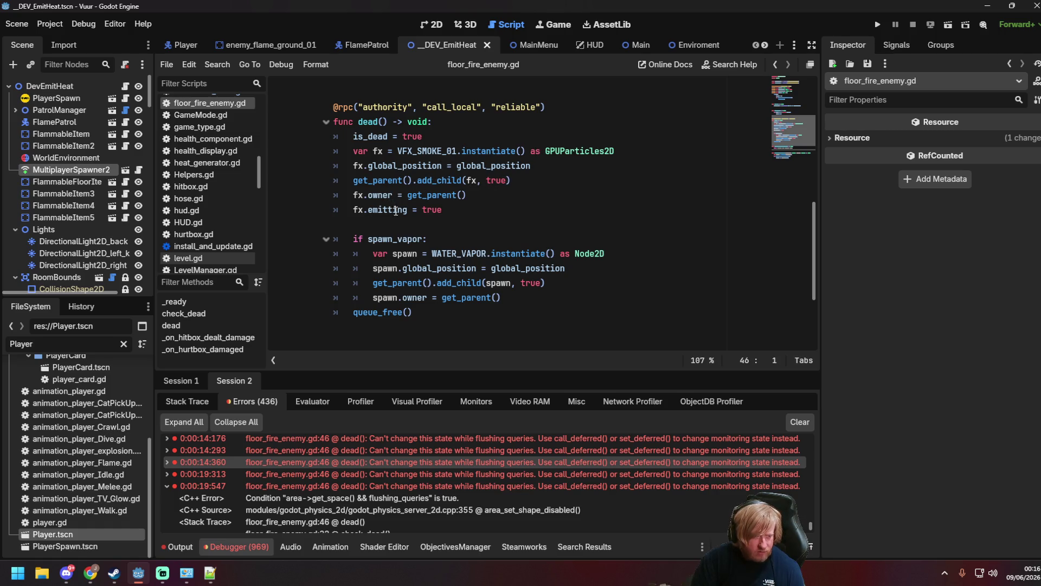
click(443, 237)
scroll(443, 239, up, 4)
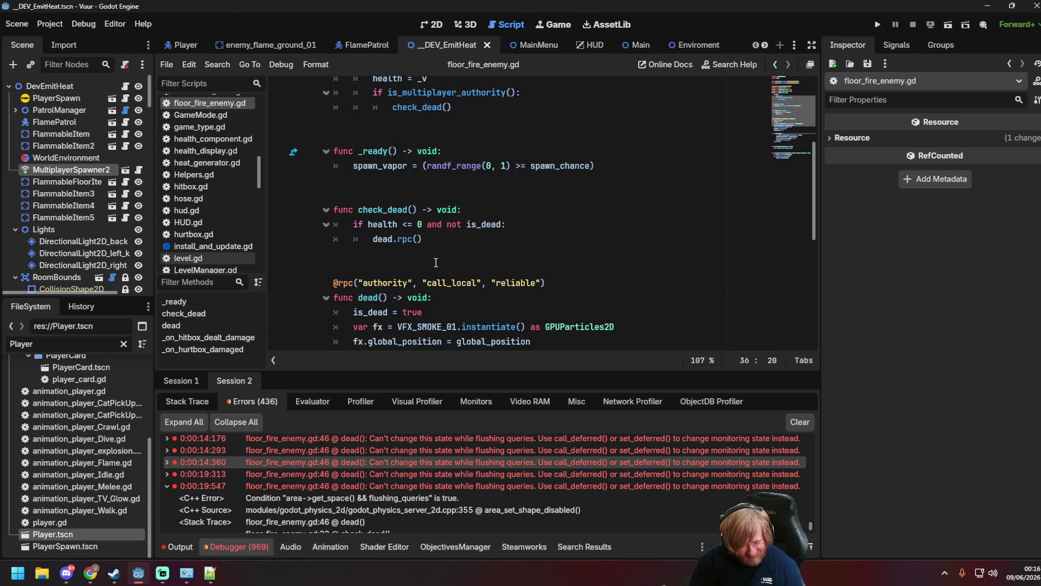
scroll(432, 265, up, 2)
scroll(432, 267, up, 2)
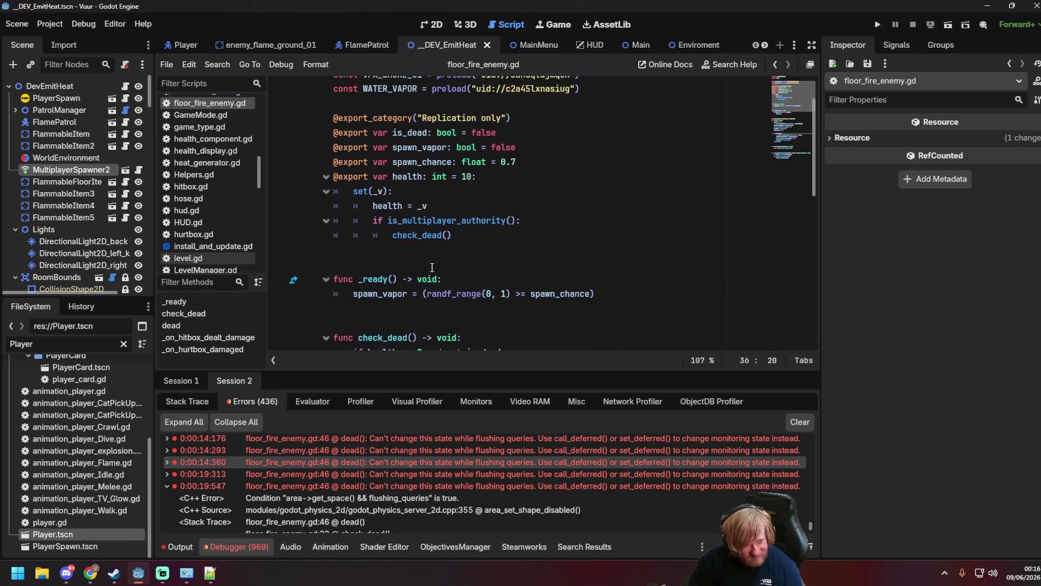
click(495, 243)
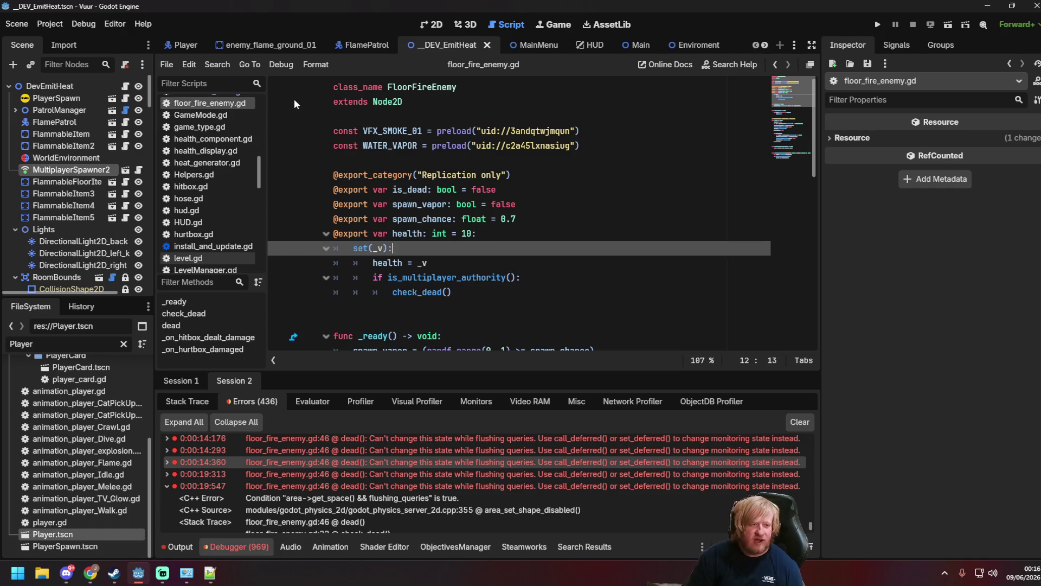
click(18, 573)
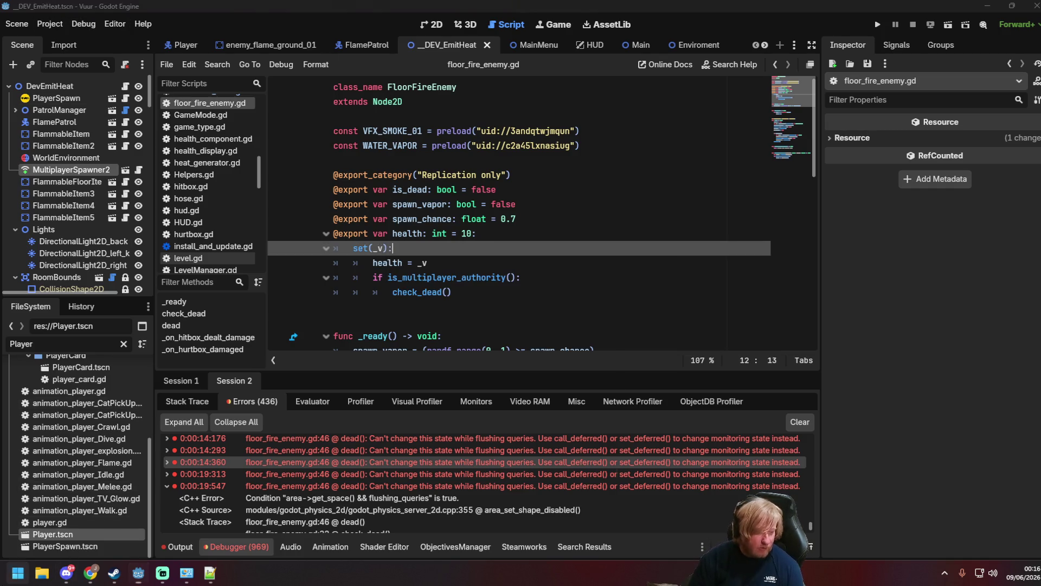
text(sourcetree)
key(Return)
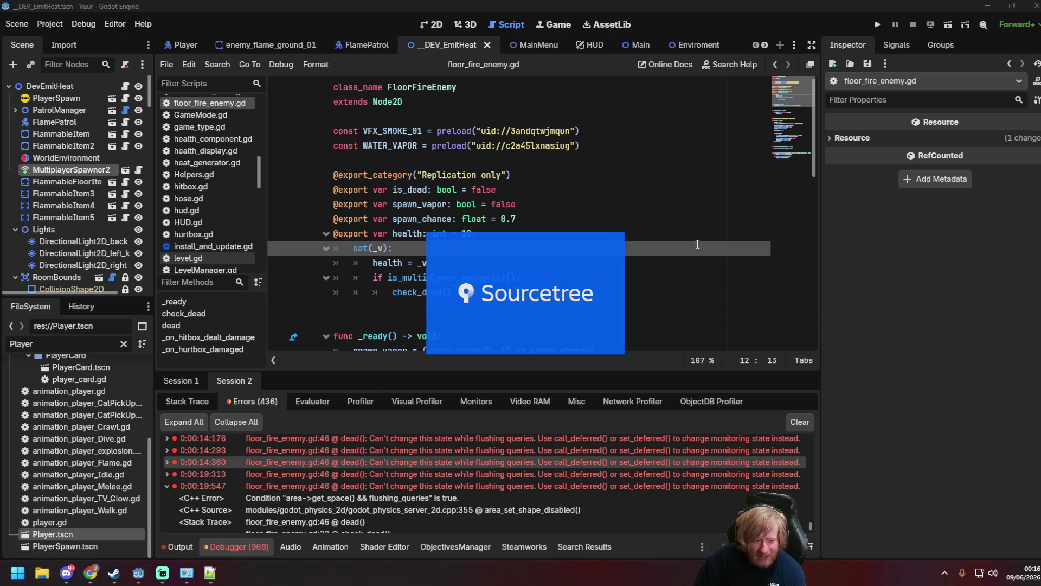
double_click(461, 461)
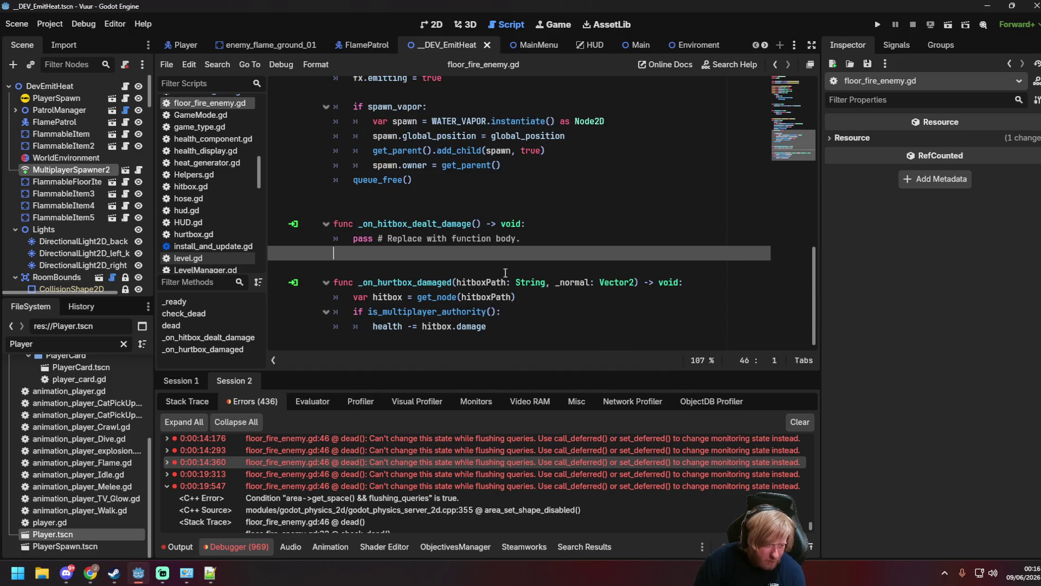
scroll(506, 272, up, 3)
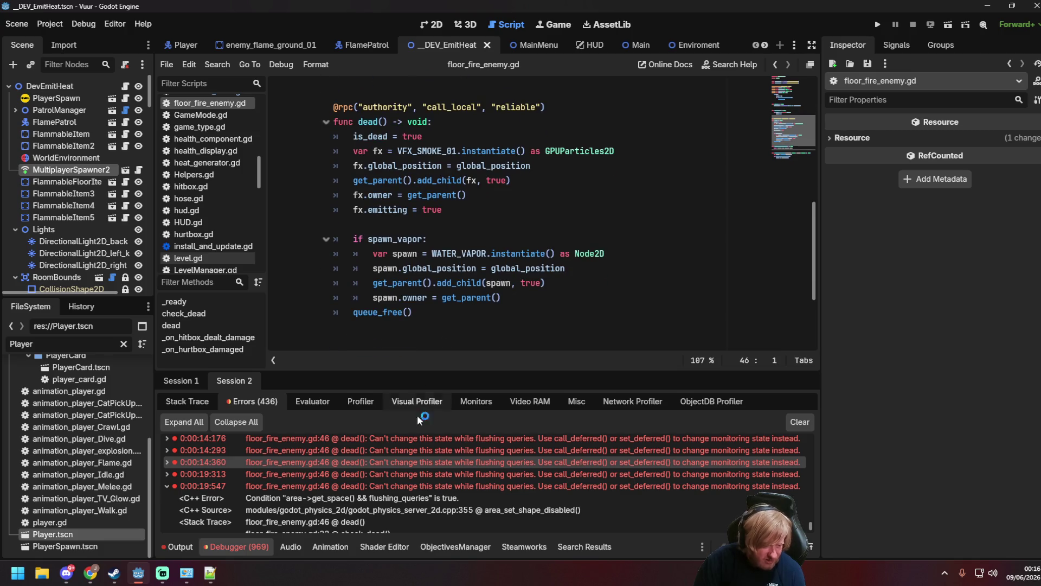
double_click(416, 461)
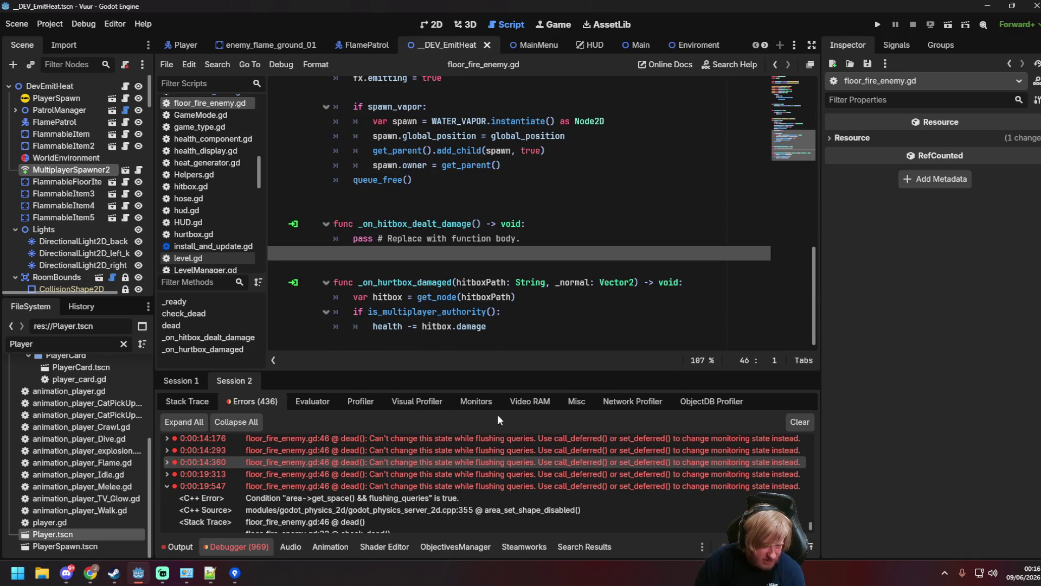
click(520, 350)
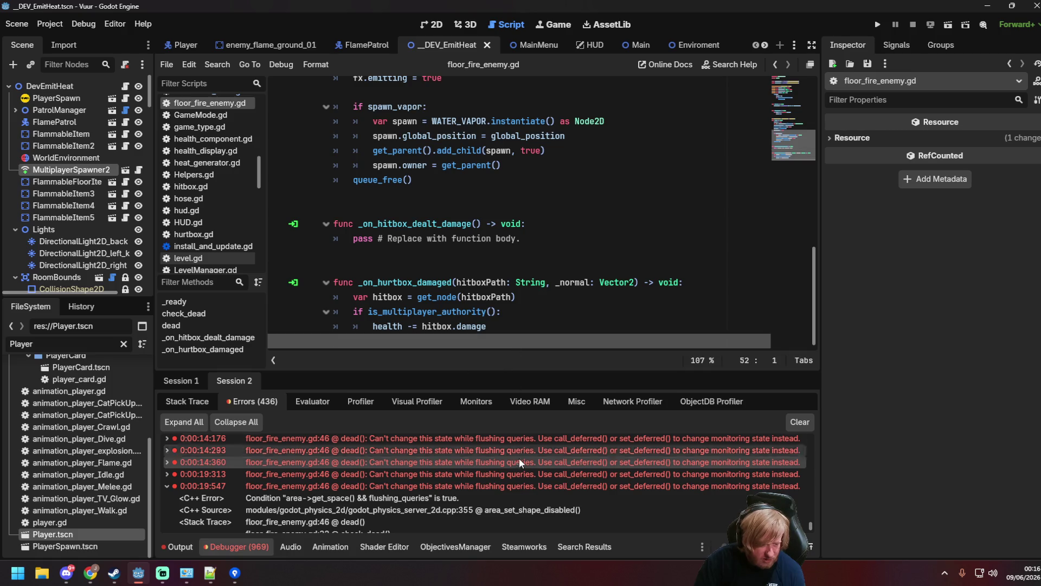
mouse_move(520, 459)
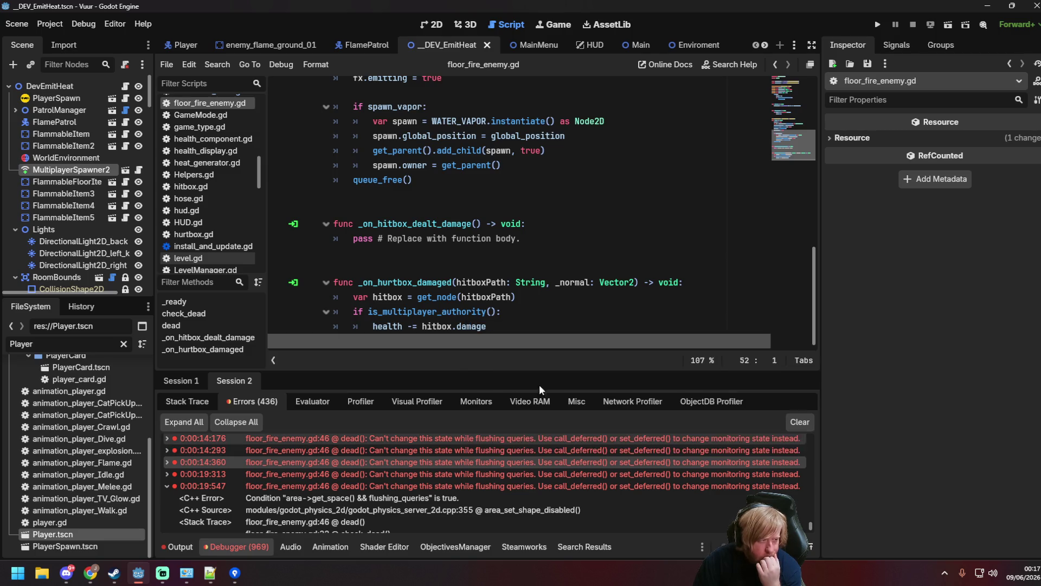
click(459, 181)
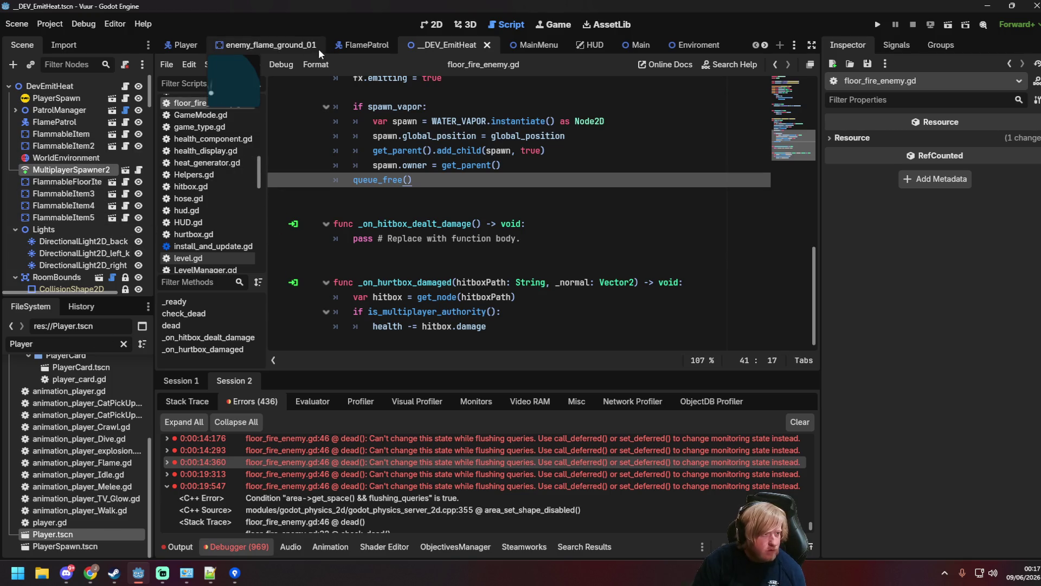
Rename the enemy_flame_ground_01 root Node2D to FloorFireEnemy.
scroll(85, 215, down, 5)
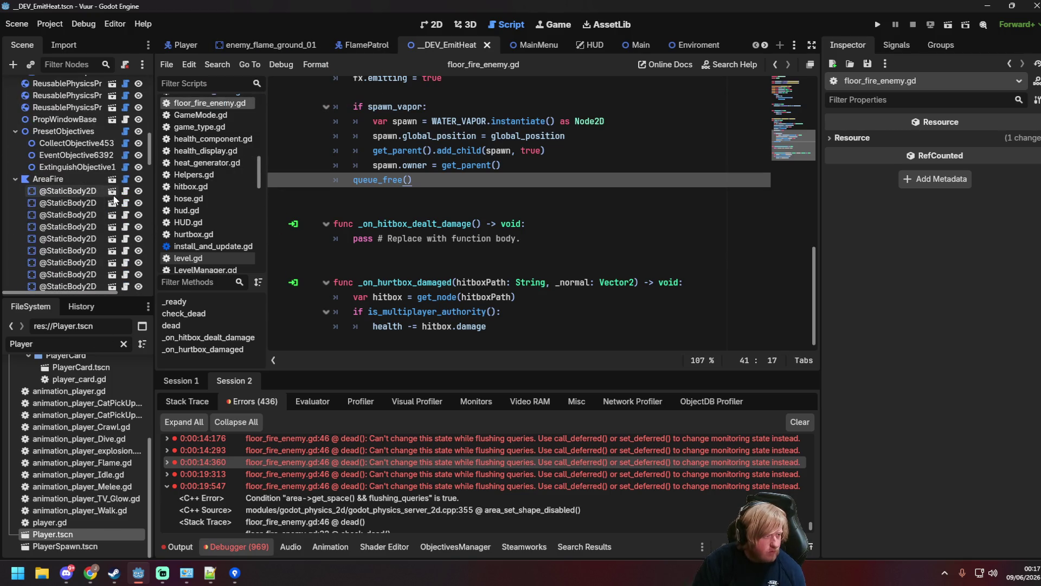
click(111, 192)
click(132, 82)
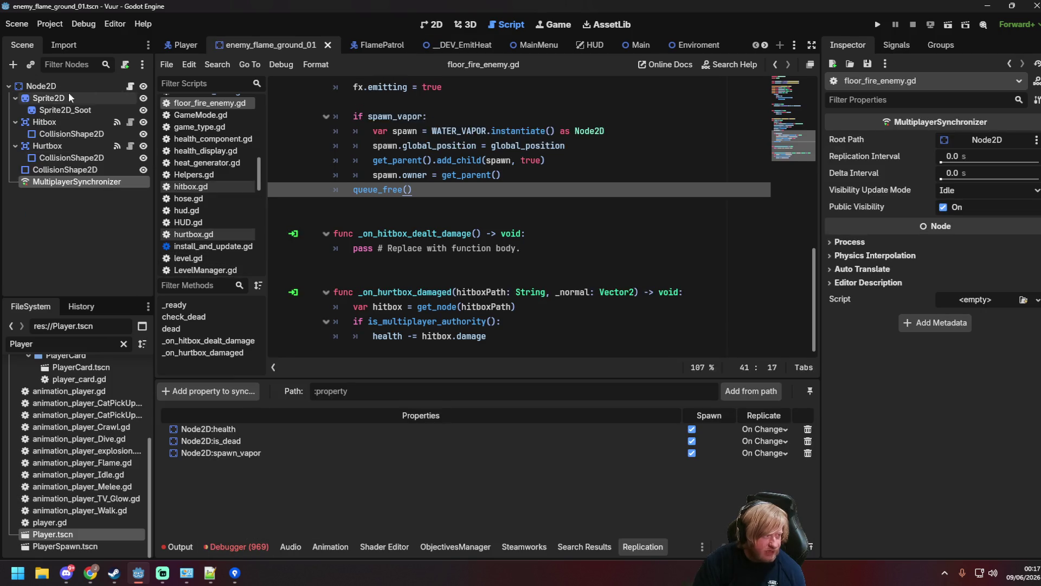
double_click(60, 87)
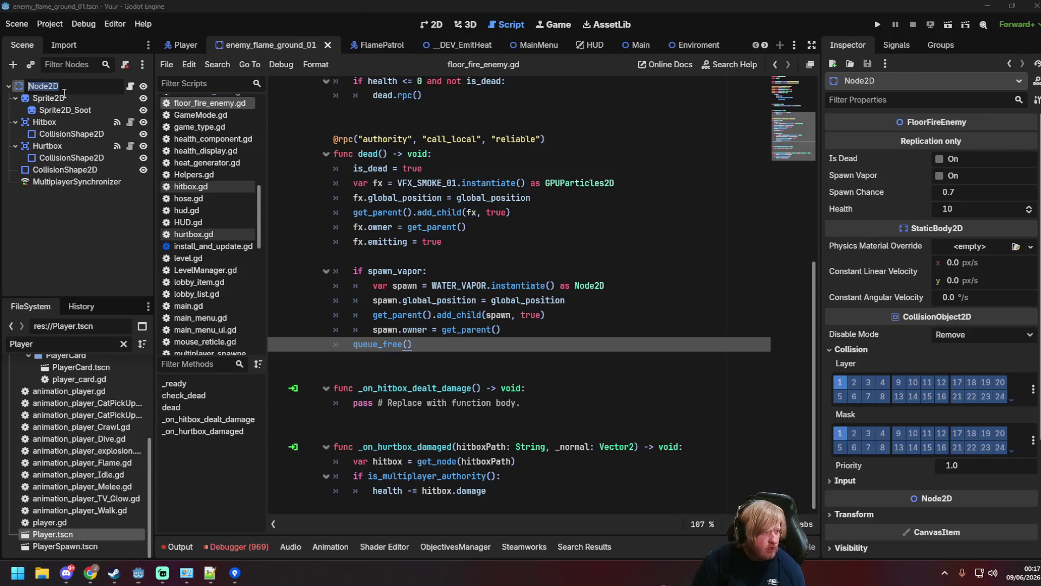
text(FloorFireE)
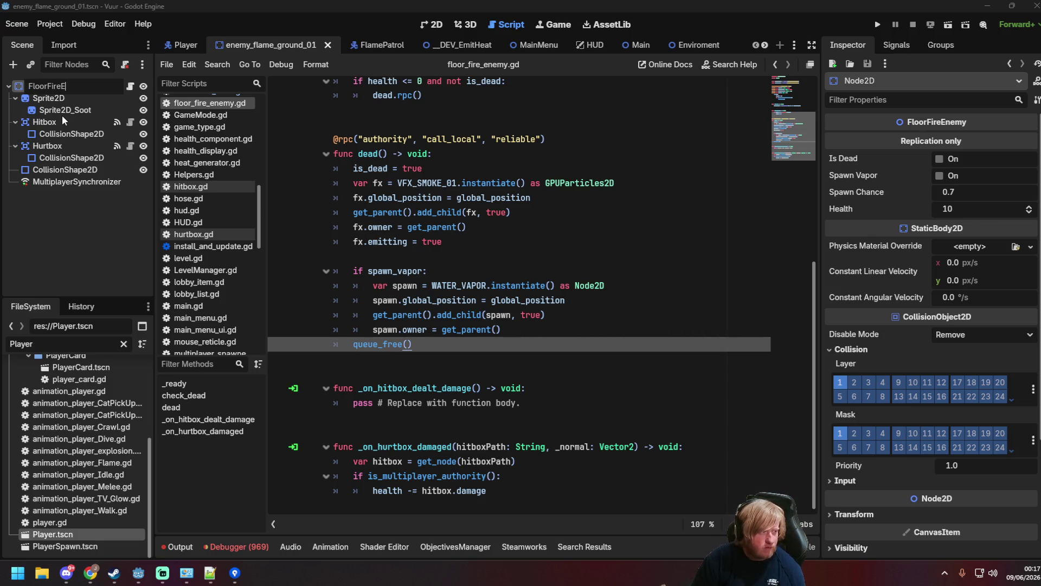
text(nemy)
key(Return)
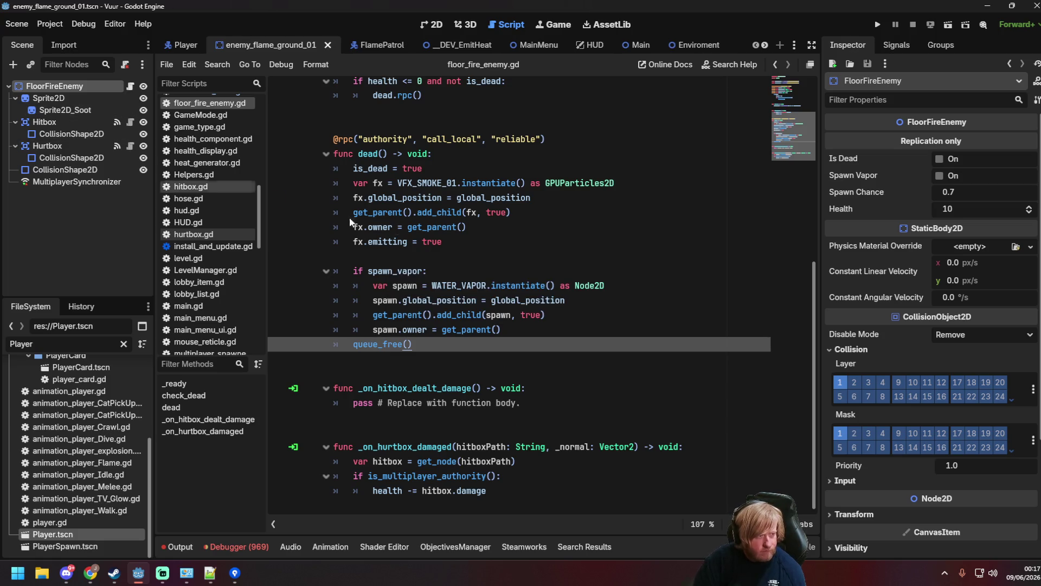
Test-run the DEV_EmitHeat scene with F6, close the game, and save.
scroll(350, 221, up, 8)
click(455, 292)
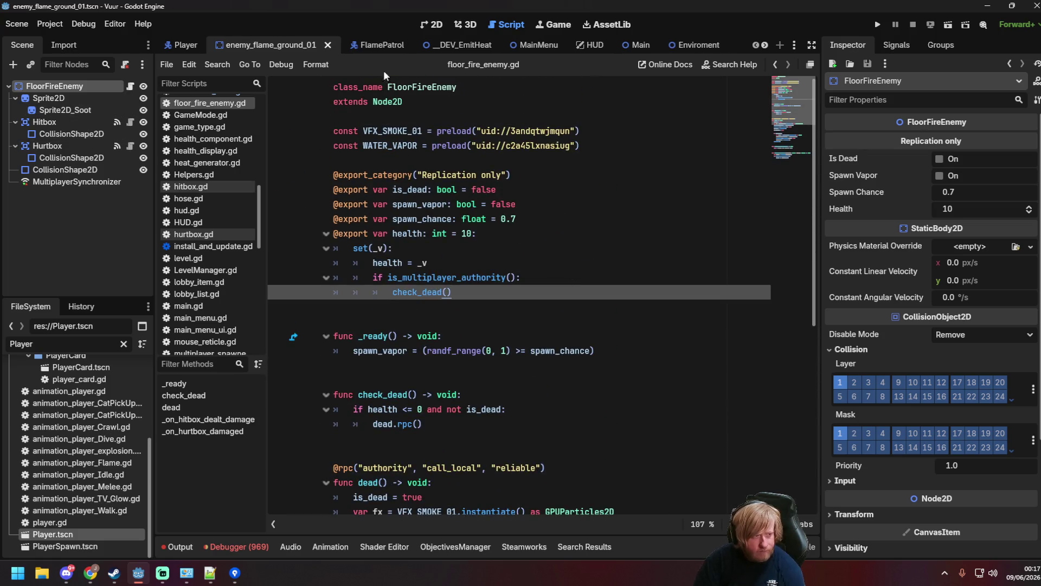
click(458, 45)
key(F6)
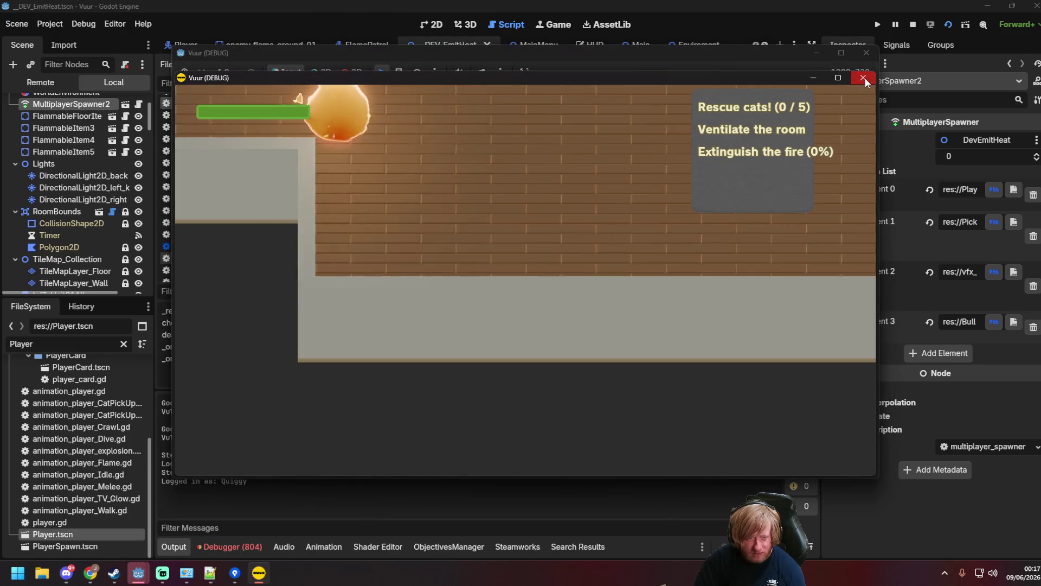
click(864, 78)
click(451, 190)
key(ctrl+s)
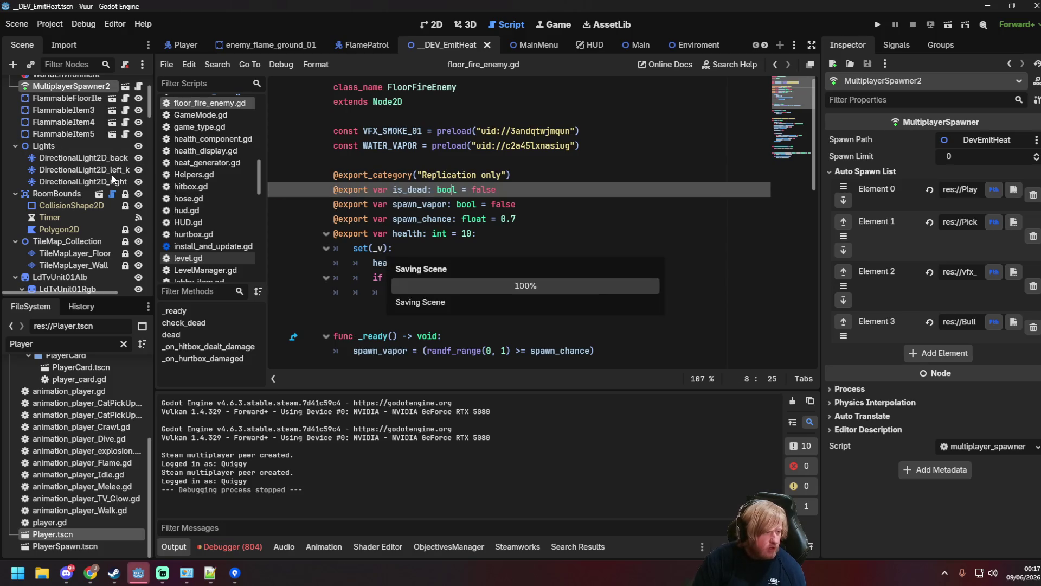
Reopen enemy_flame_ground_01's FloorFireEnemy script and check the debugger's 402 errors.
scroll(112, 238, down, 10)
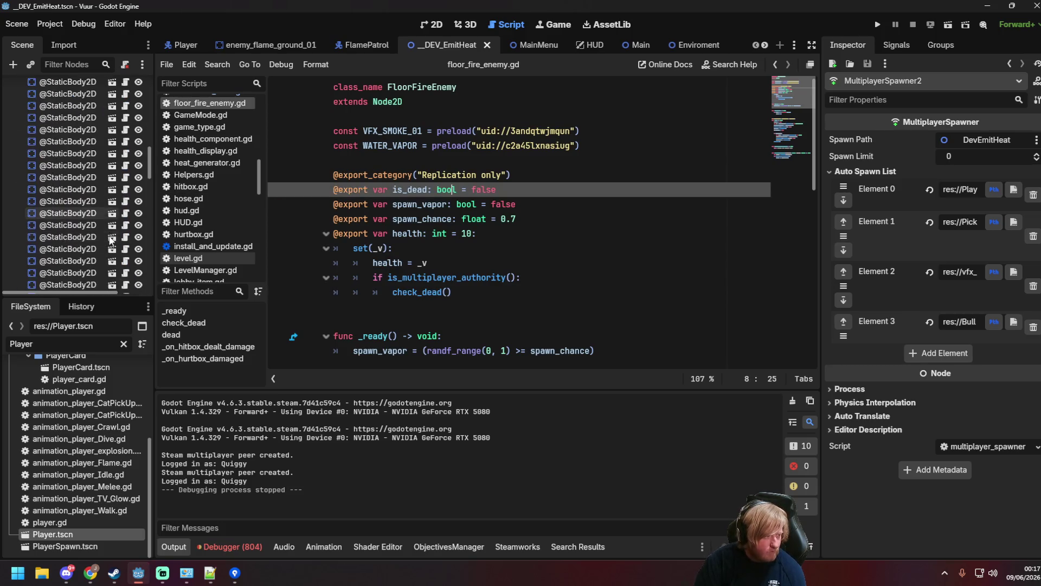
click(112, 129)
click(130, 87)
click(599, 217)
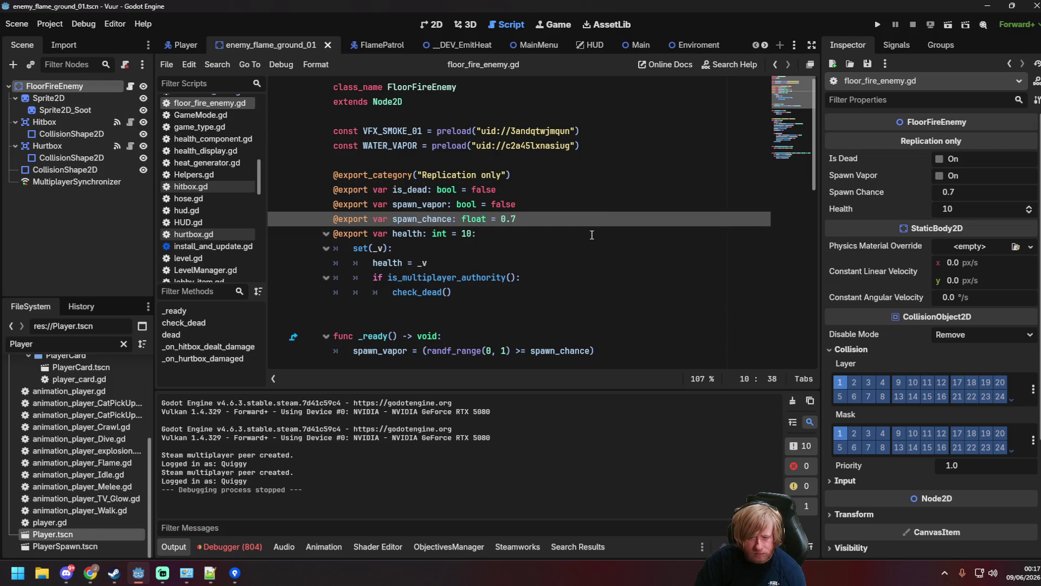
scroll(547, 241, down, 5)
click(236, 538)
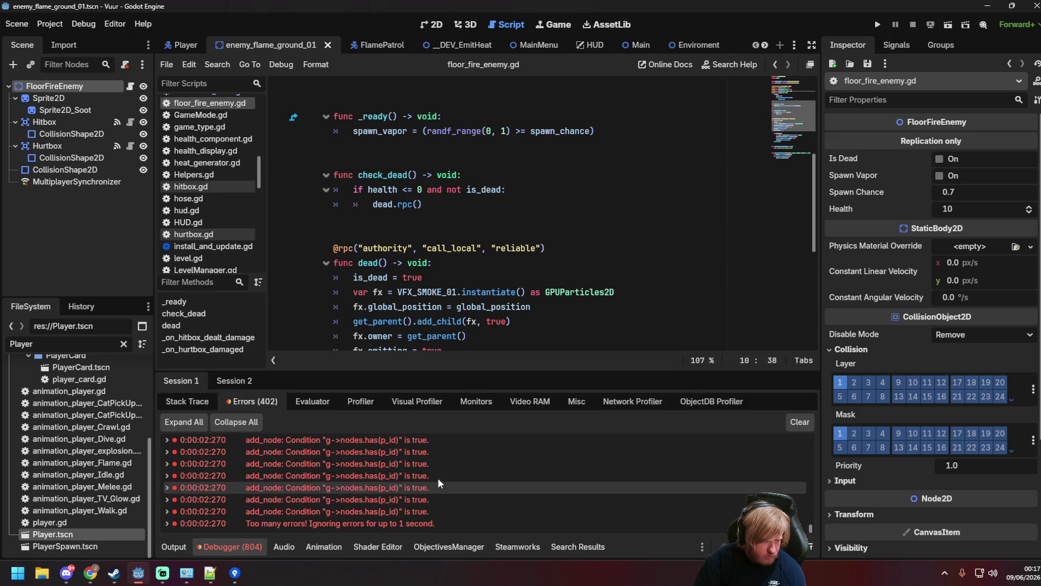
Review the floor_fire_enemy.gd code around fx.emitting = true.
scroll(484, 300, down, 3)
scroll(485, 300, down, 3)
scroll(484, 299, up, 3)
click(498, 223)
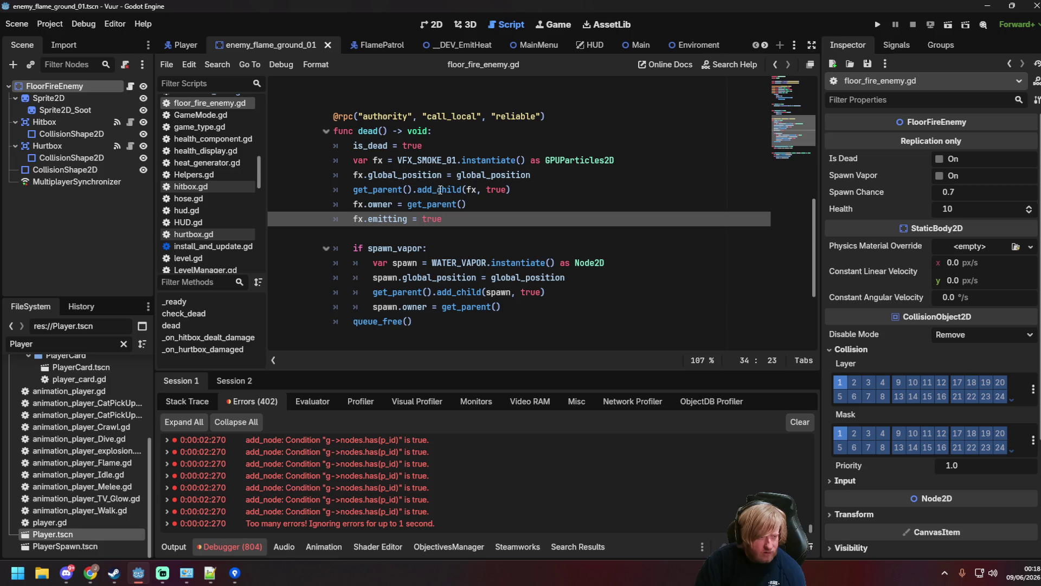
click(498, 230)
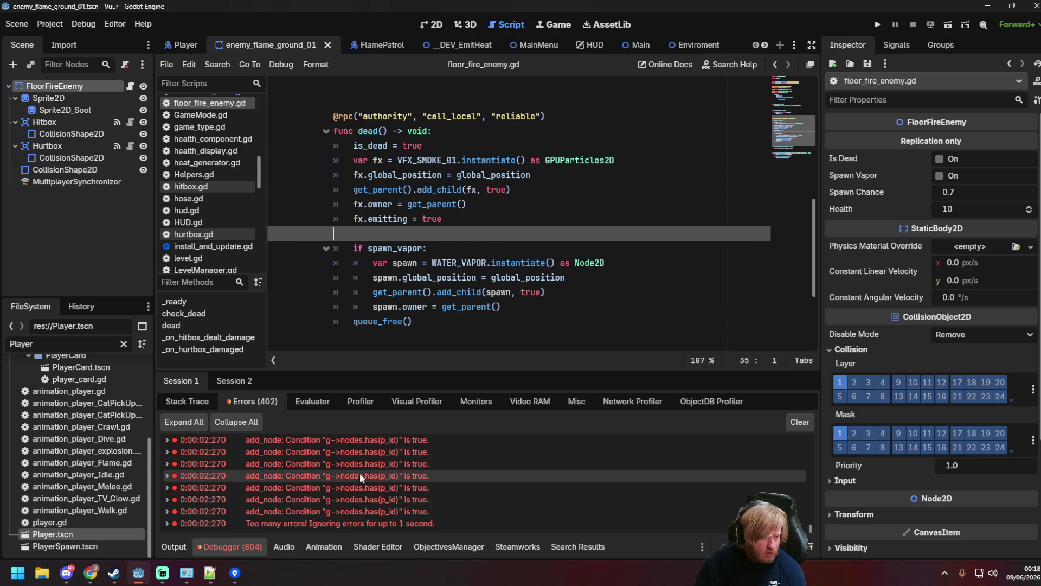
Read through hitbox.gd's area_entered connection, Hurtbox check and dealt_damage.emit() call.
click(130, 123)
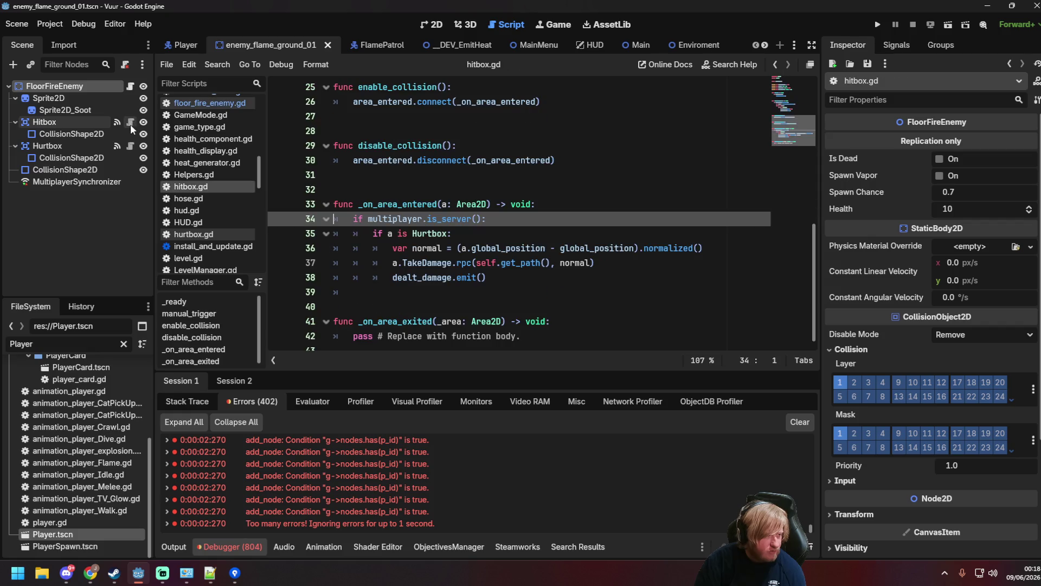
scroll(566, 255, up, 2)
scroll(566, 256, up, 4)
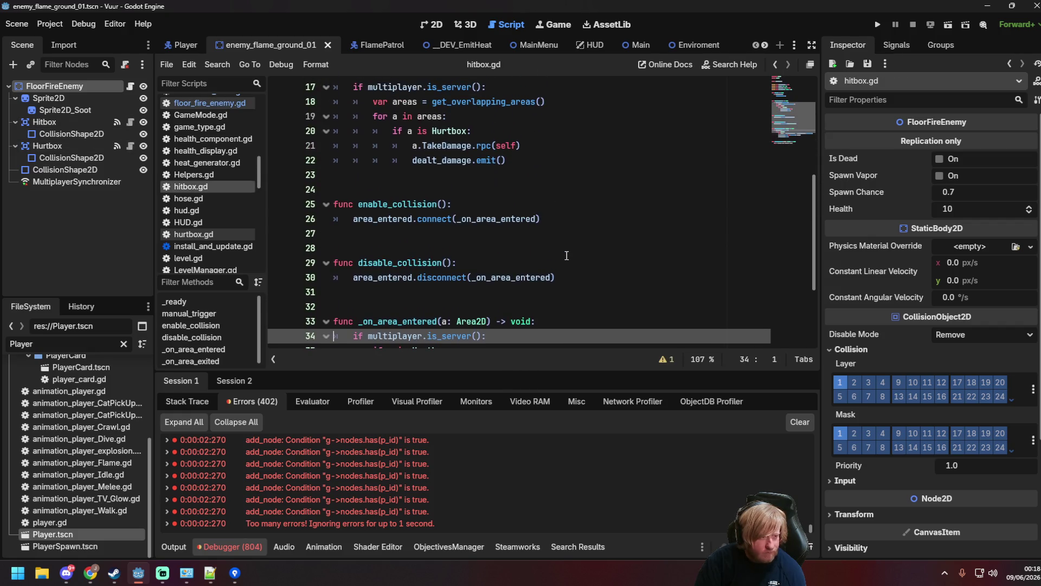
scroll(572, 244, up, 3)
scroll(571, 242, down, 2)
scroll(570, 237, up, 2)
click(393, 259)
scroll(392, 249, down, 5)
click(389, 239)
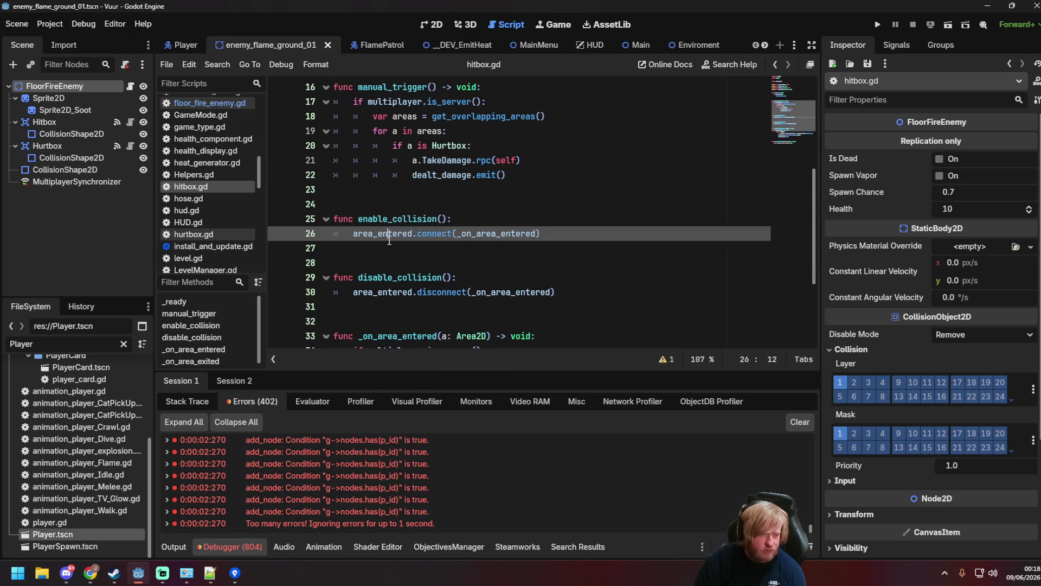
scroll(429, 244, down, 3)
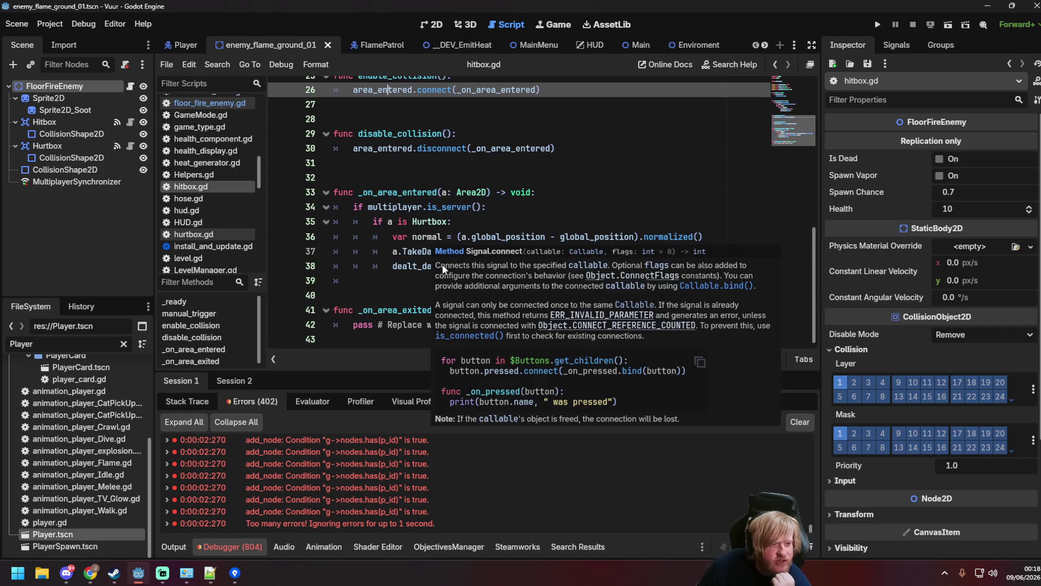
click(557, 222)
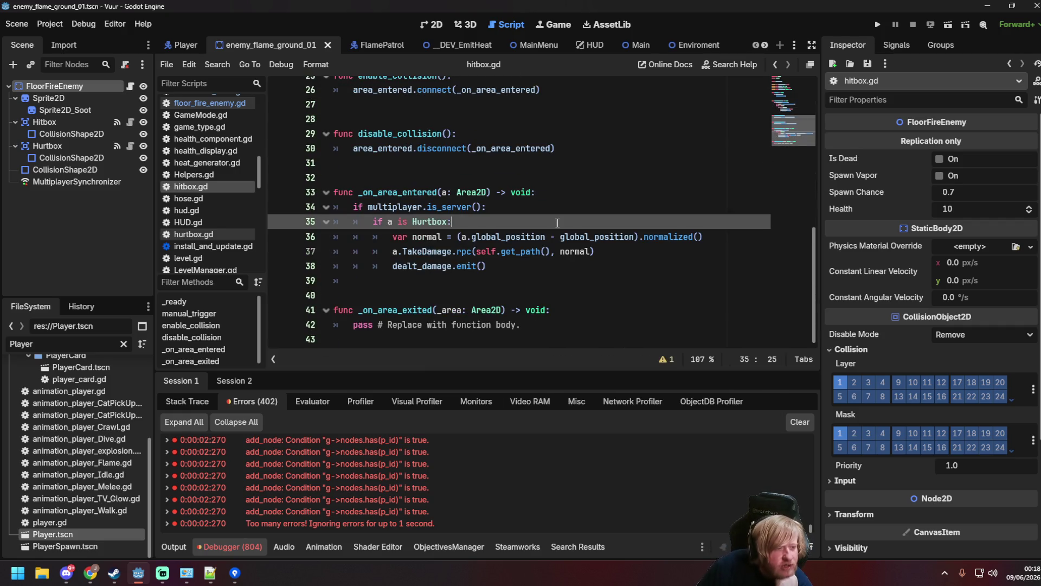
click(515, 271)
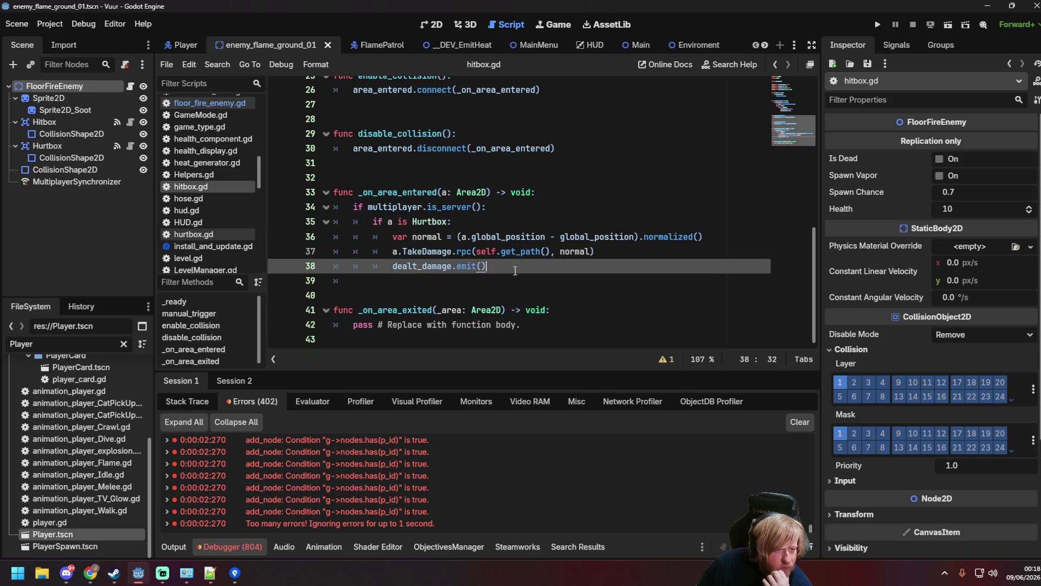
Review hurtbox.gd's Damaged signal and TakeDamage function, then run DEV_EmitHeat to test.
click(117, 147)
click(552, 266)
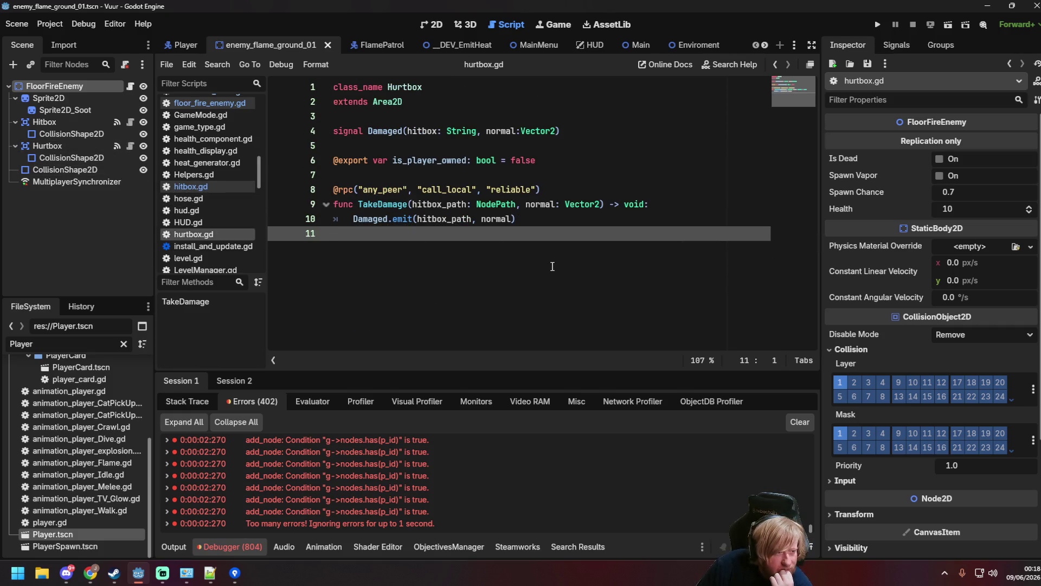
click(414, 131)
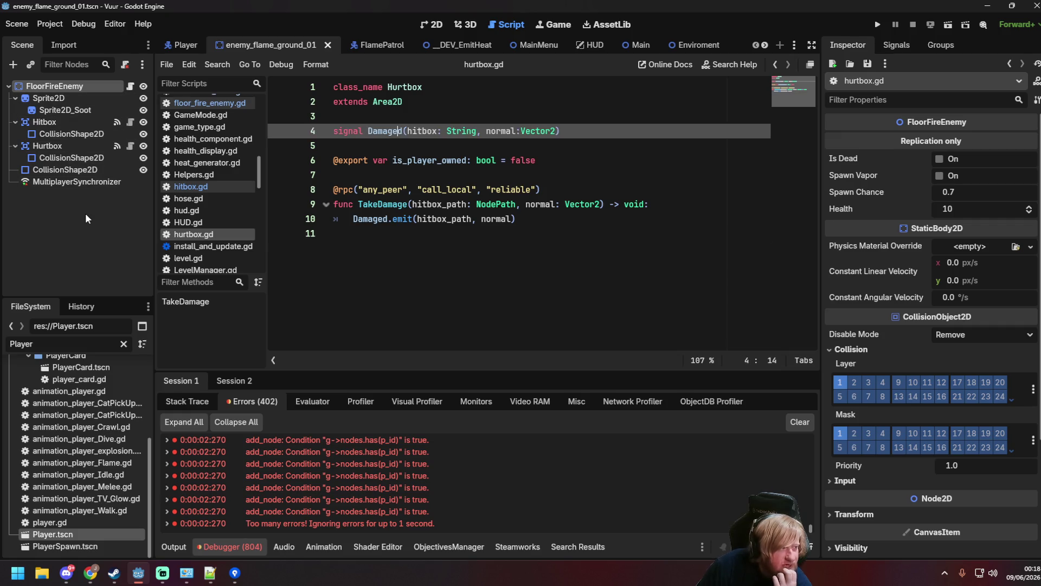
click(86, 214)
click(448, 208)
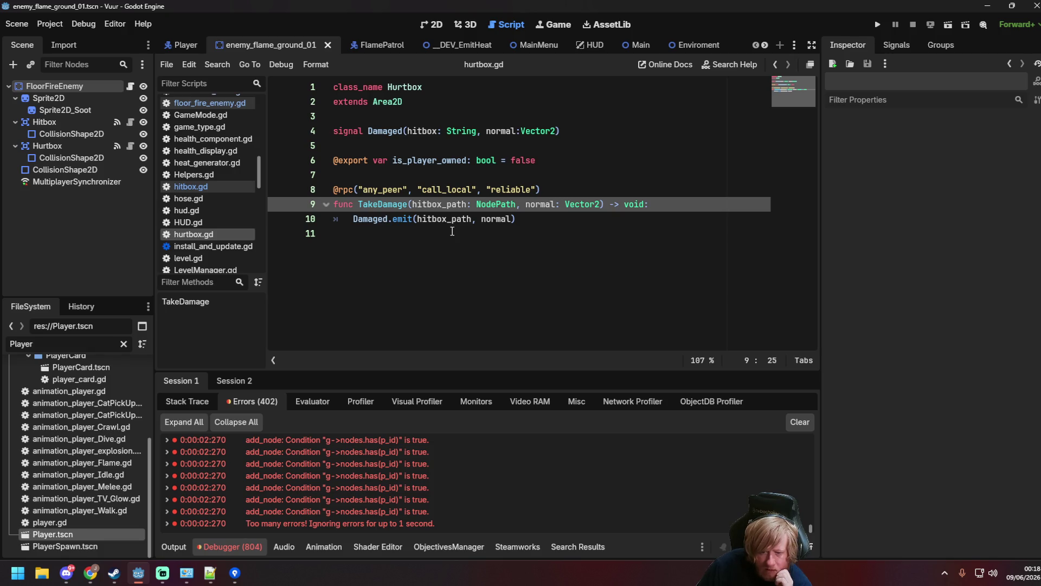
click(452, 232)
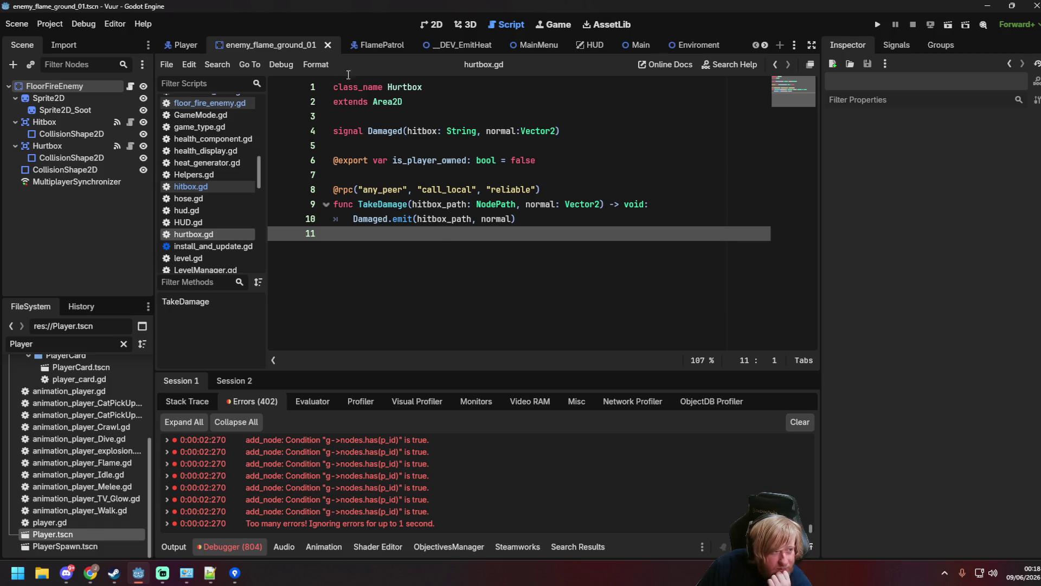
click(392, 145)
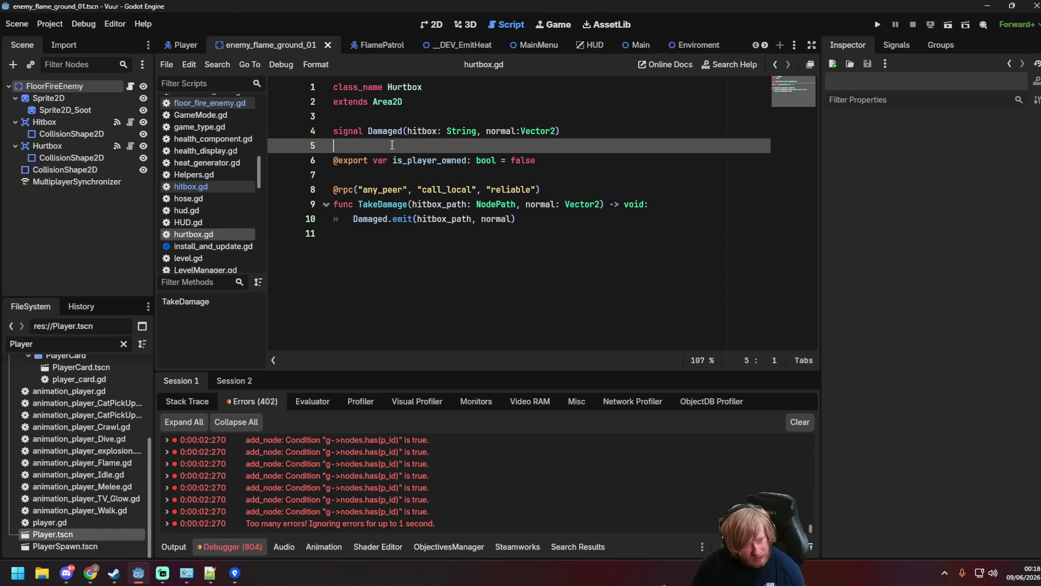
click(452, 46)
key(F6)
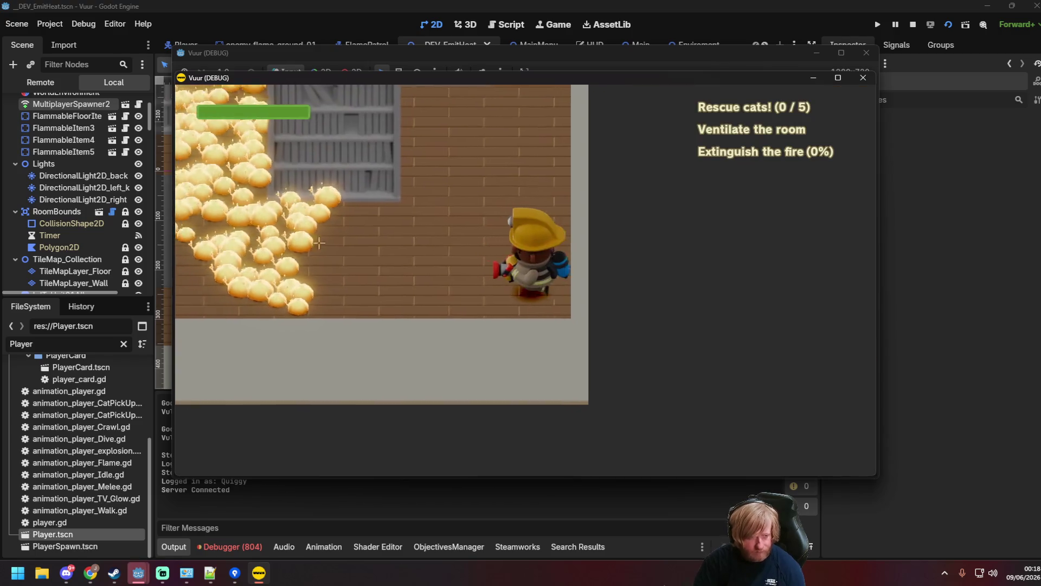
Spray water at the fire, walk the firefighter left, then close the game windows.
drag(319, 243, 306, 228)
key(a)
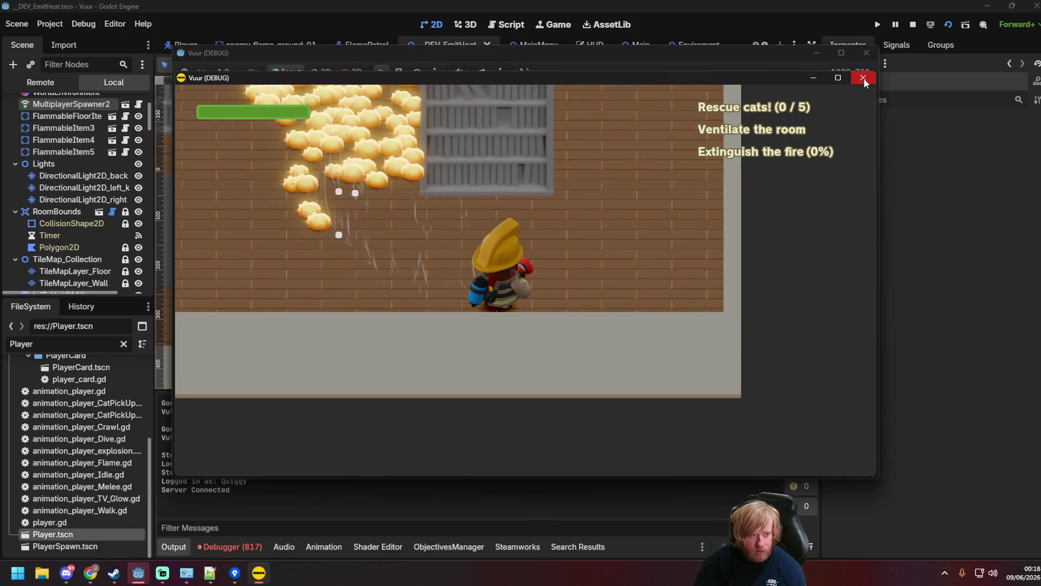
click(868, 74)
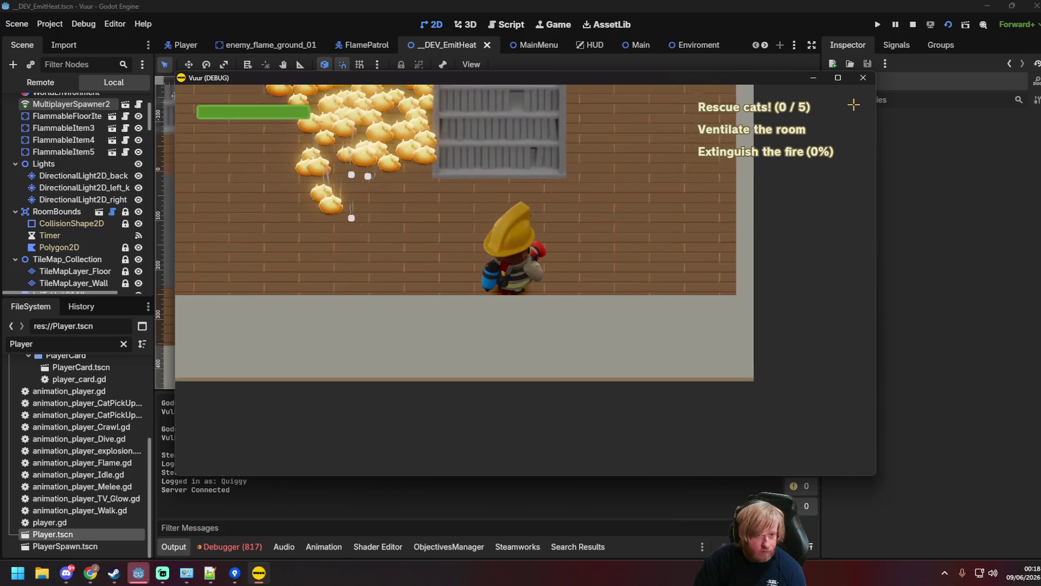
click(863, 77)
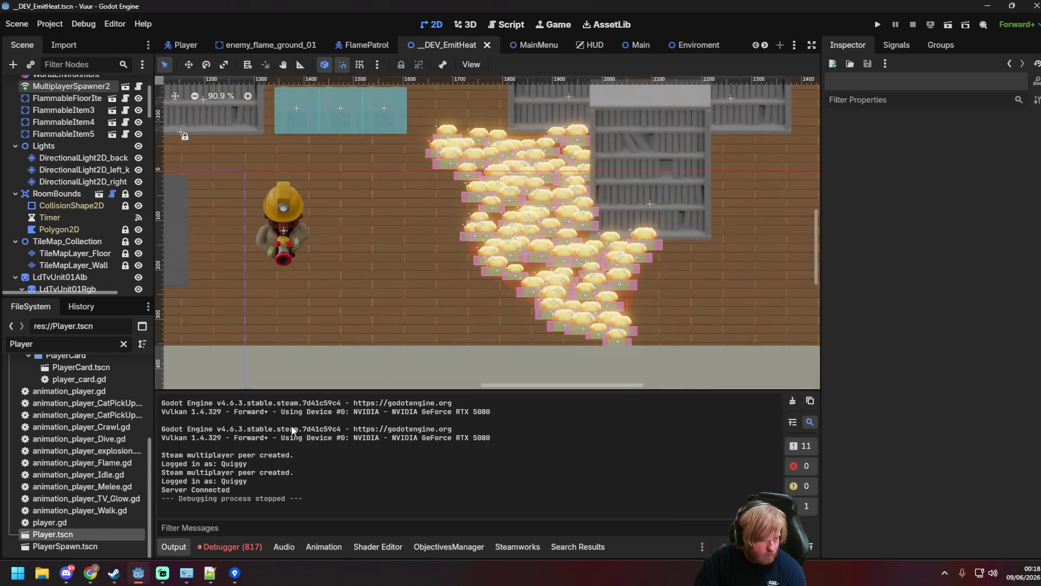
Jump to Session 2's line 39 floor_fire_enemy.gd error and copy it into Notepad++.
click(229, 547)
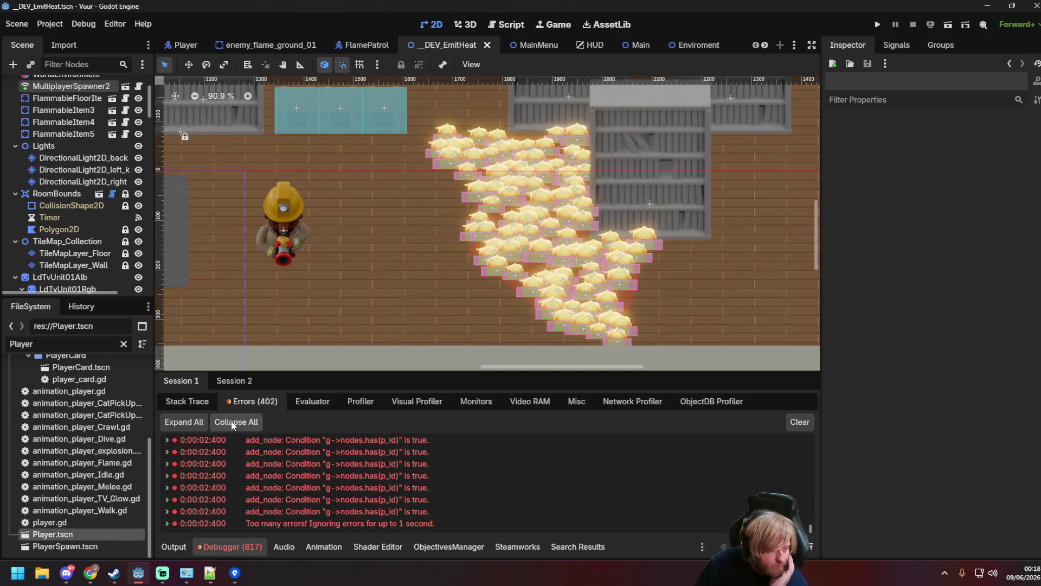
click(234, 380)
scroll(434, 490, down, 10)
scroll(478, 502, up, 1)
double_click(326, 465)
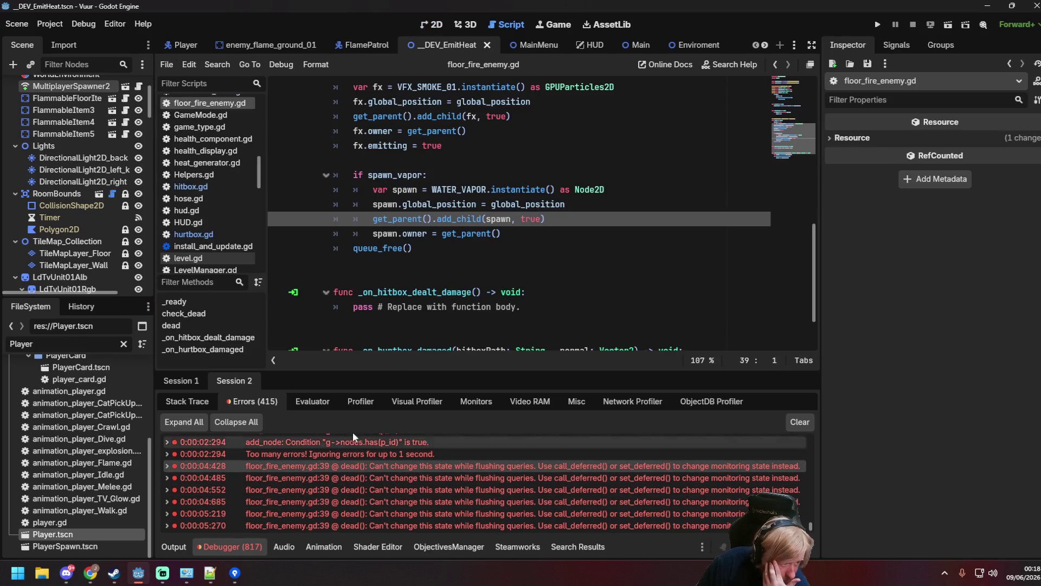
right_click(380, 467)
click(420, 473)
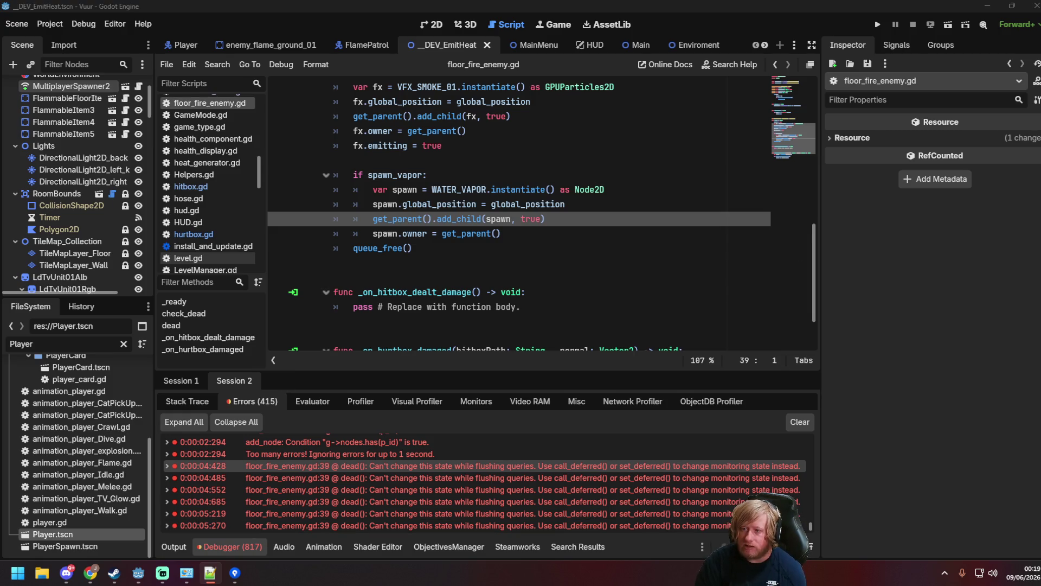
key(alt+Tab)
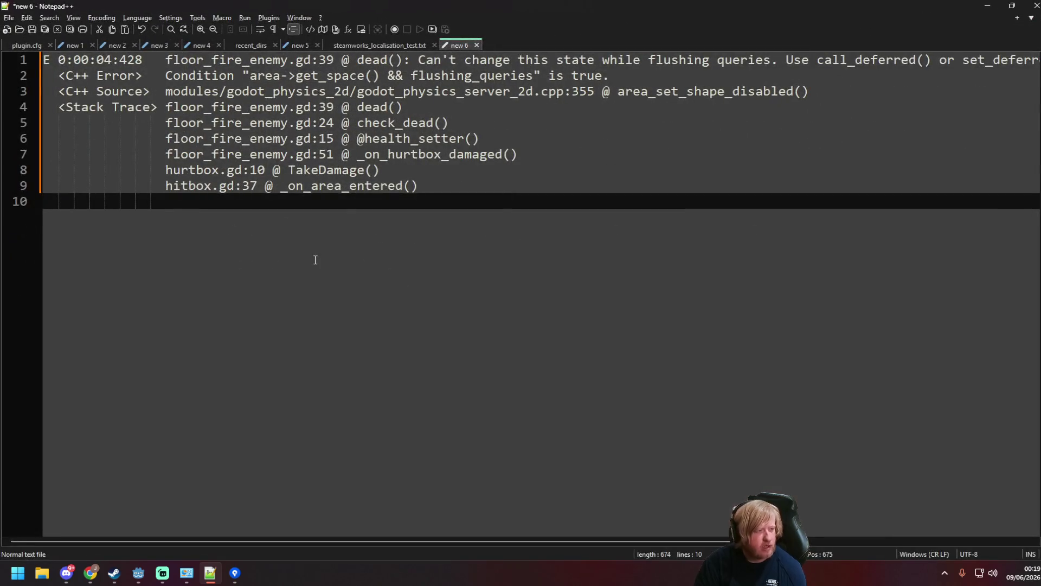
Zoom out the pasted error in Notepad++ and trace its stack from dead() to _on_area_entered.
key(ctrl+minus)
key(ctrl+minus)
key(ctrl+minus)
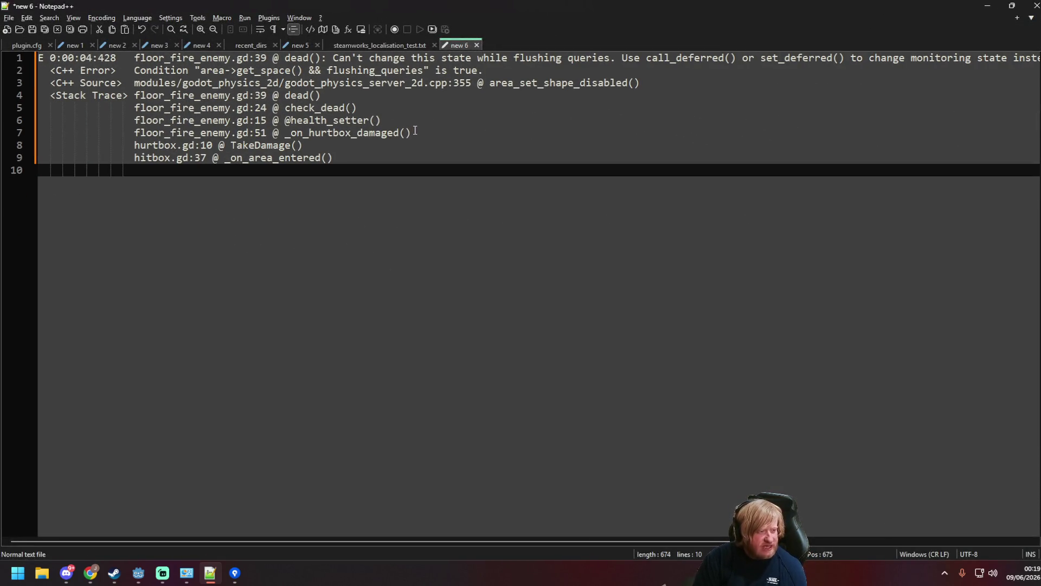
click(229, 71)
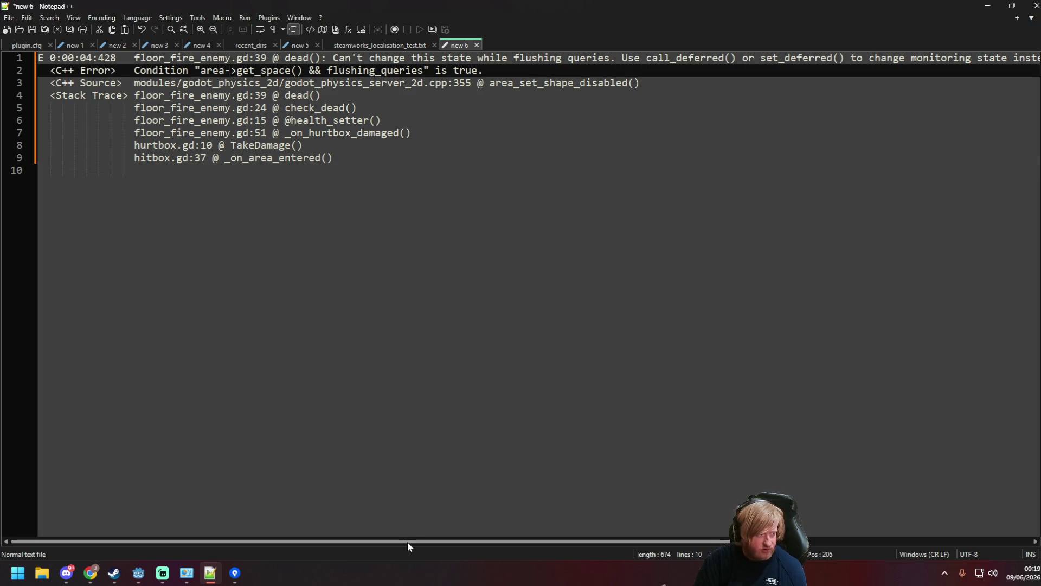
mouse_move(408, 542)
mouse_down()
mouse_move(704, 526)
mouse_move(561, 520)
mouse_move(385, 548)
mouse_up()
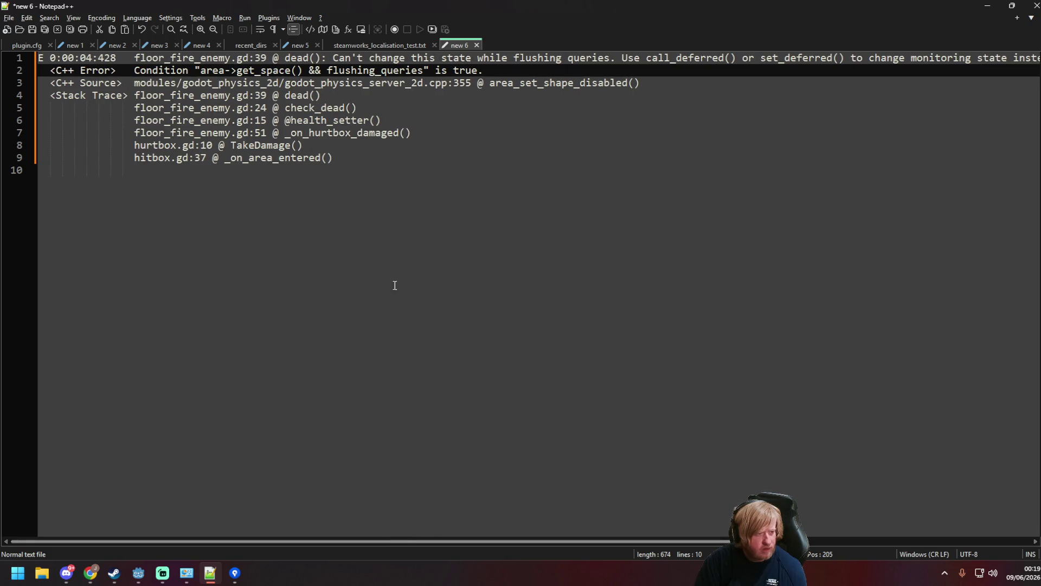
drag(285, 133, 401, 131)
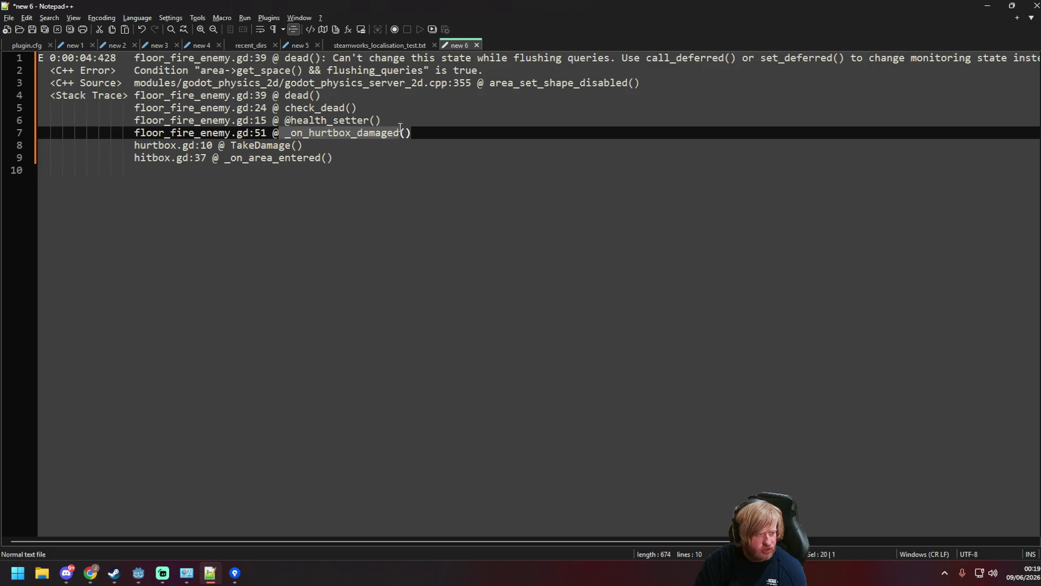
mouse_move(219, 158)
mouse_down()
mouse_move(244, 145)
mouse_move(270, 174)
mouse_move(328, 163)
mouse_up()
click(272, 172)
click(212, 157)
click(230, 177)
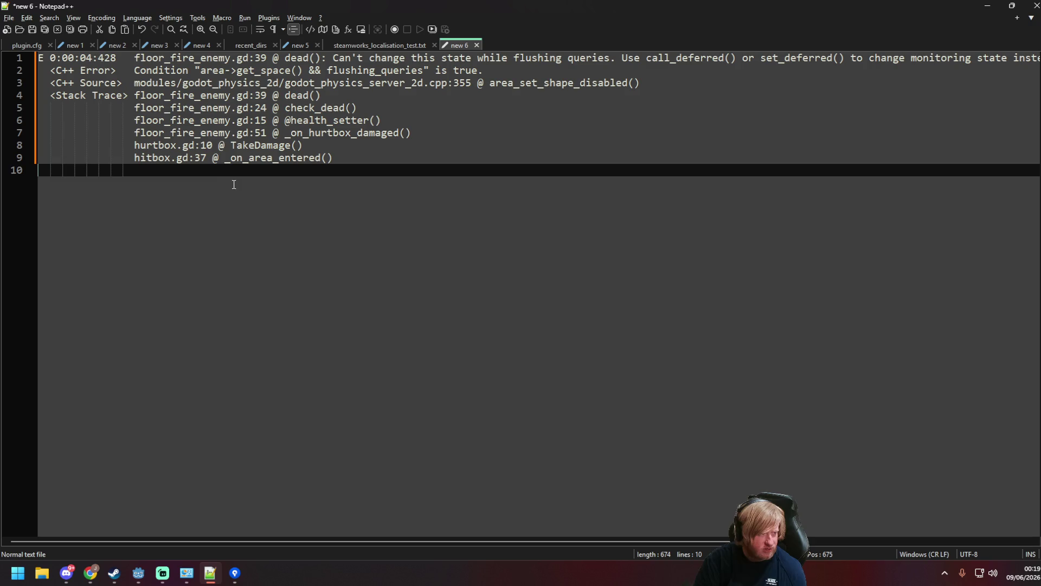
key(alt+Tab)
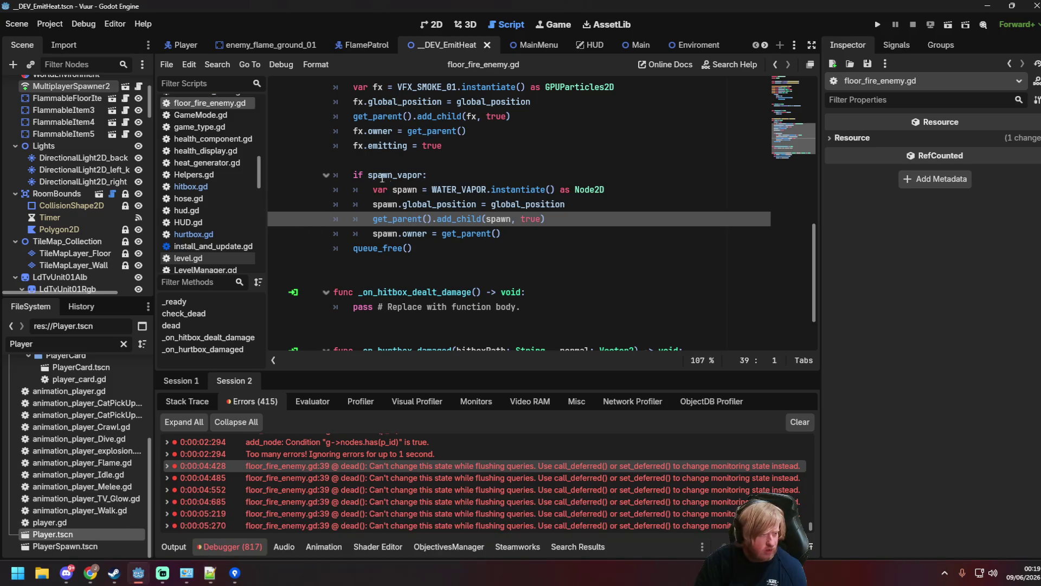
Inspect hitbox.gd's _on_area_entered: is_server check, normal calculation, TakeDamage rpc and dealt_damage emit.
click(194, 185)
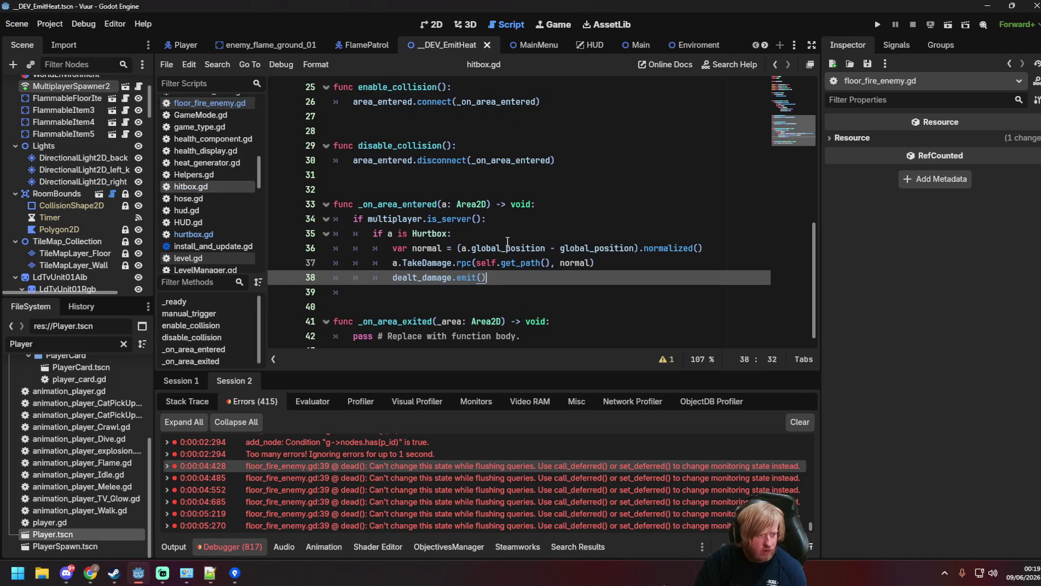
click(571, 265)
click(622, 264)
click(457, 225)
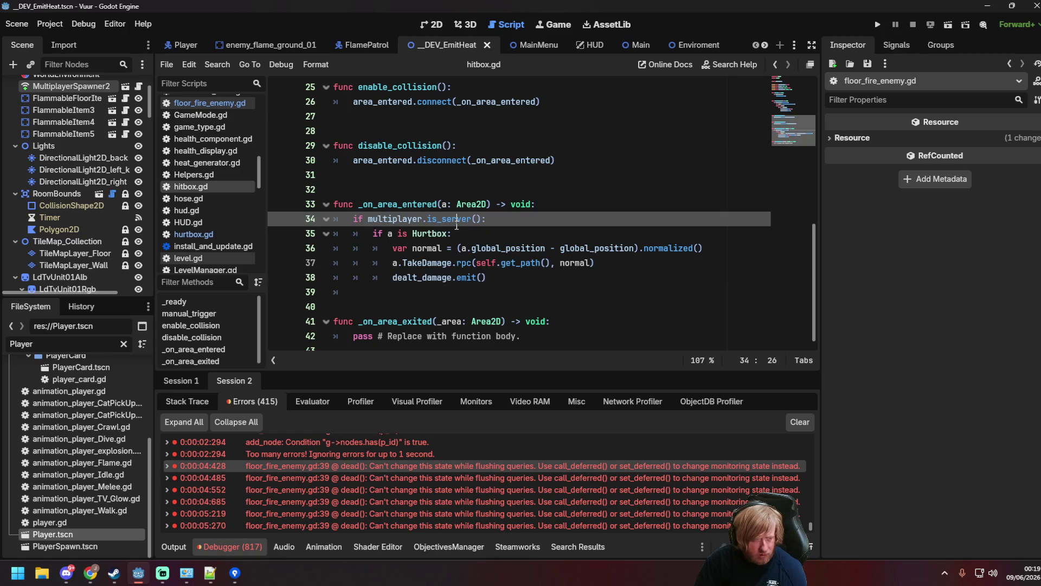
scroll(458, 226, up, 4)
scroll(503, 246, up, 3)
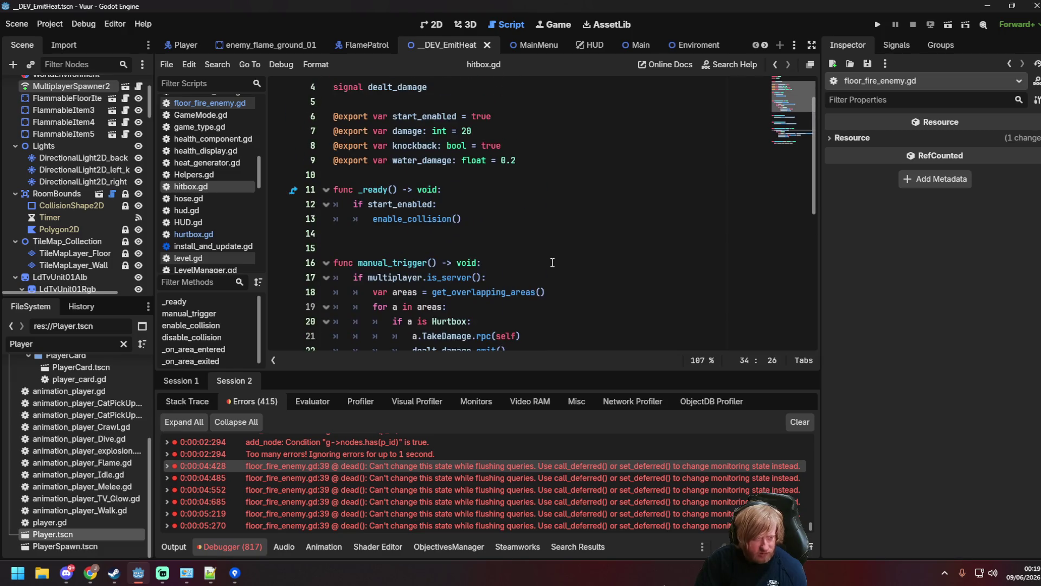
scroll(554, 265, down, 7)
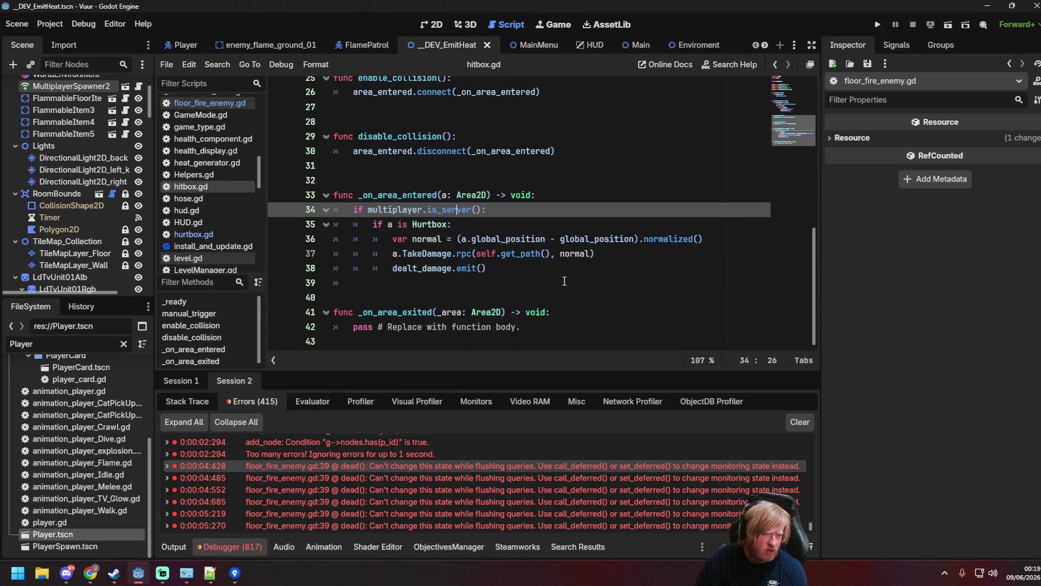
click(563, 279)
scroll(559, 277, up, 1)
click(560, 282)
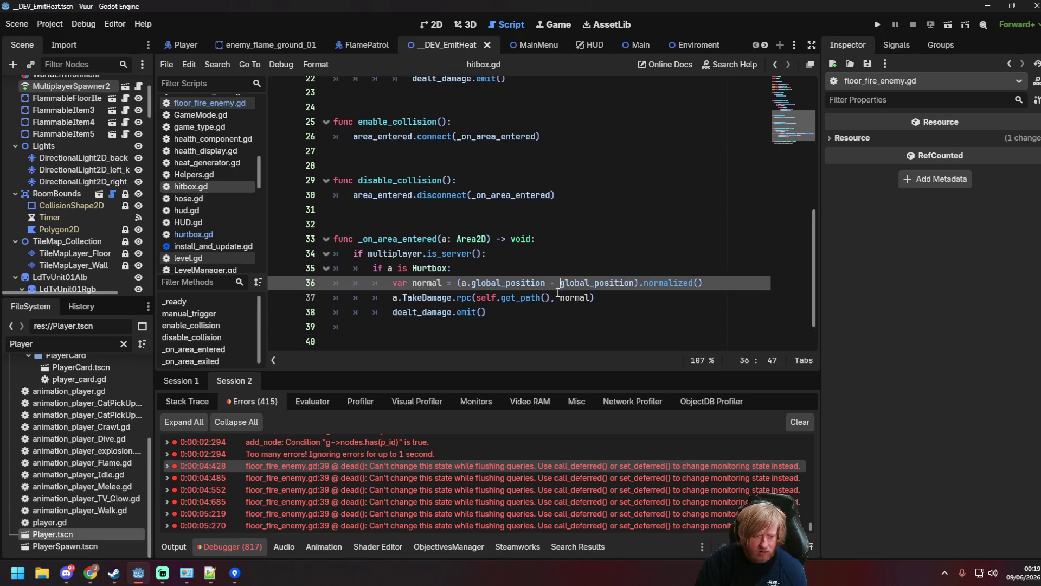
click(537, 310)
scroll(536, 308, down, 1)
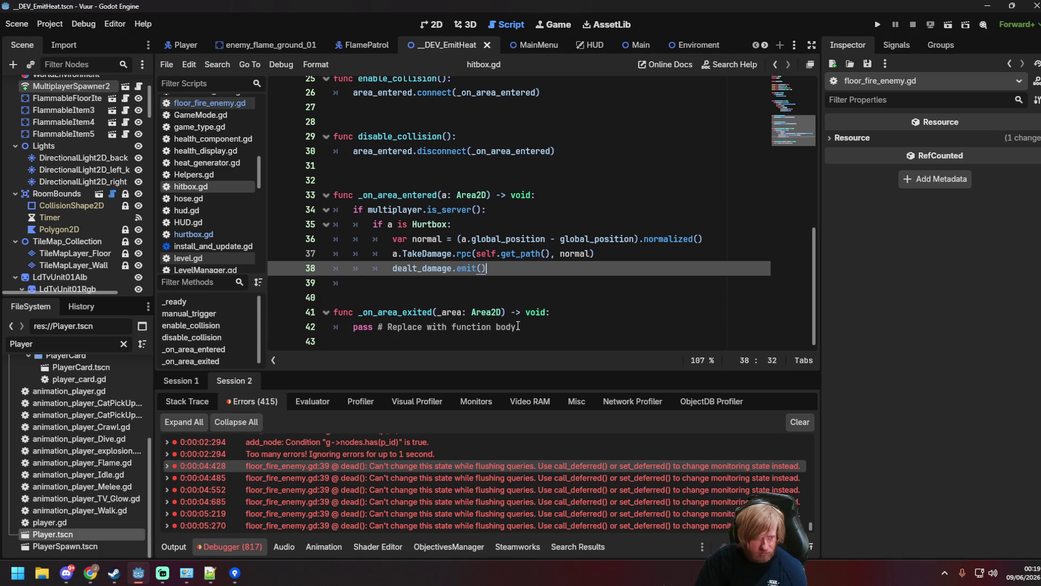
scroll(518, 326, up, 5)
scroll(518, 326, down, 5)
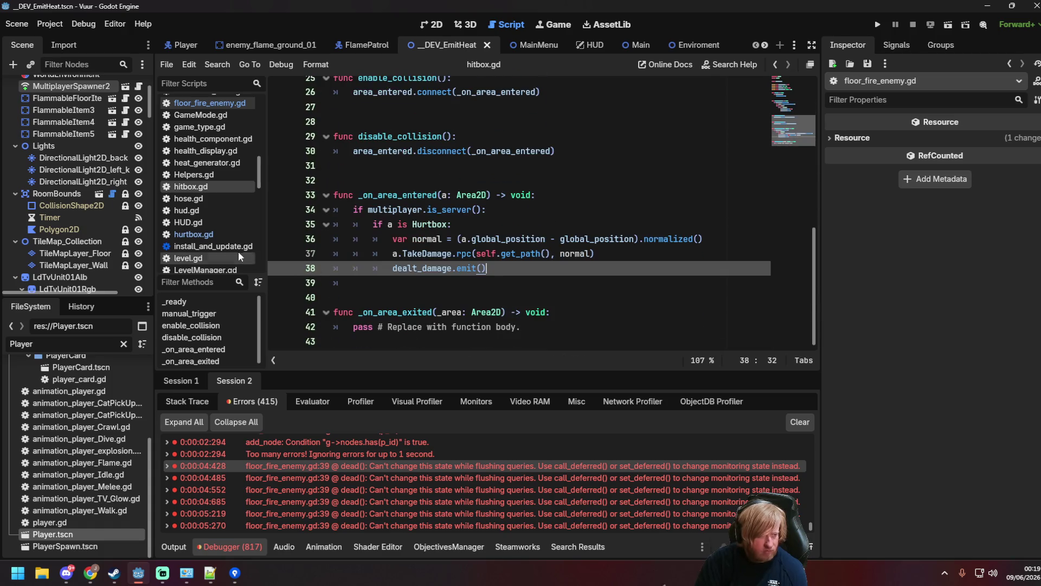
scroll(217, 151, up, 2)
Return to the spawn.owner line in floor_fire_enemy.gd's dead(), then show the desktop.
click(214, 146)
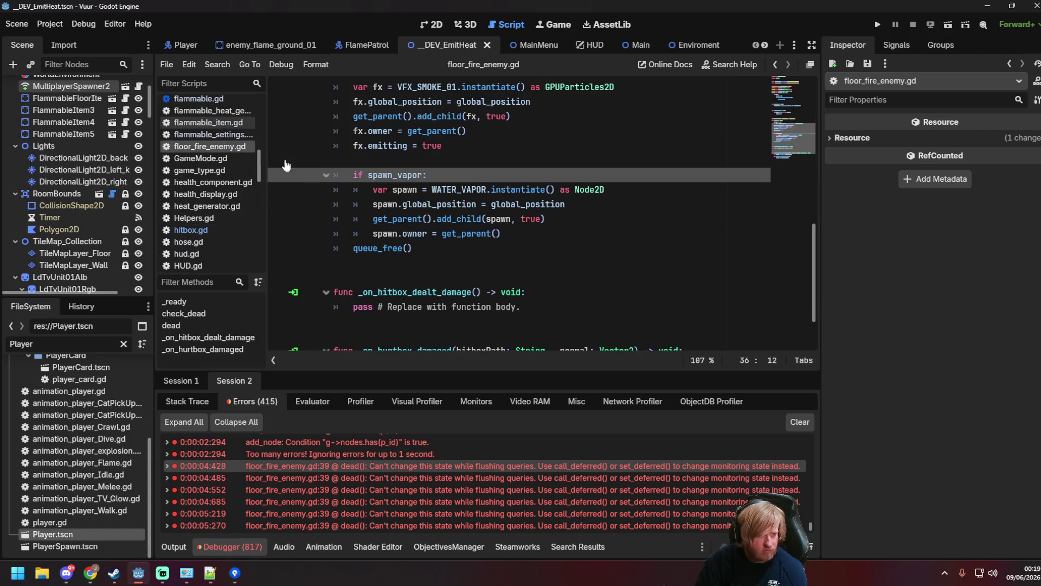
click(607, 230)
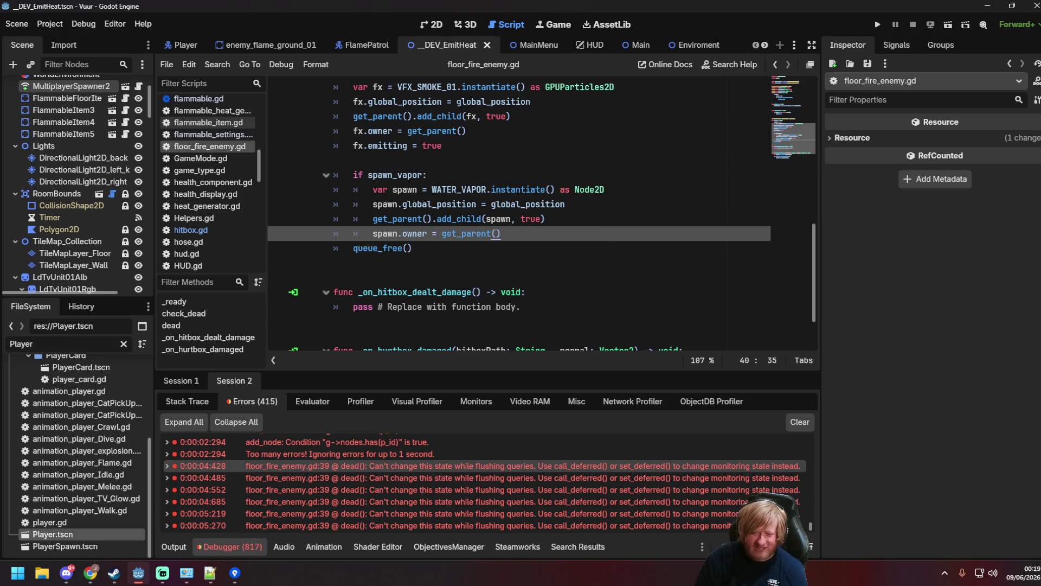
key(super+d)
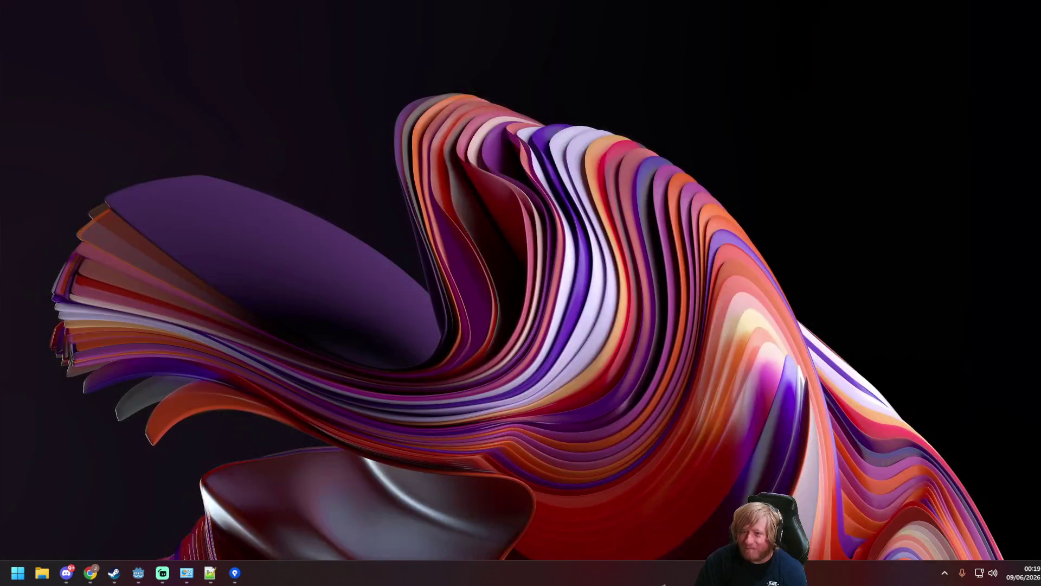
Restore the Godot editor from the desktop with Win+D.
key(super+d)
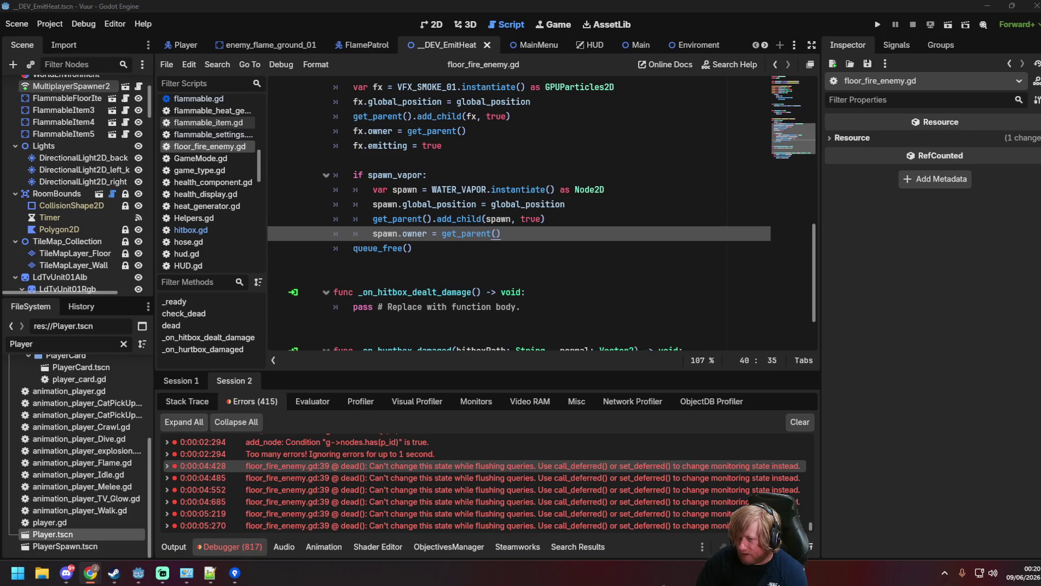
Back in Godot, look over _on_hitbox_dealt_damage's placeholder pass and dead()'s spawn.owner line.
key(alt+Tab)
key(alt+Tab)
key(alt+Tab)
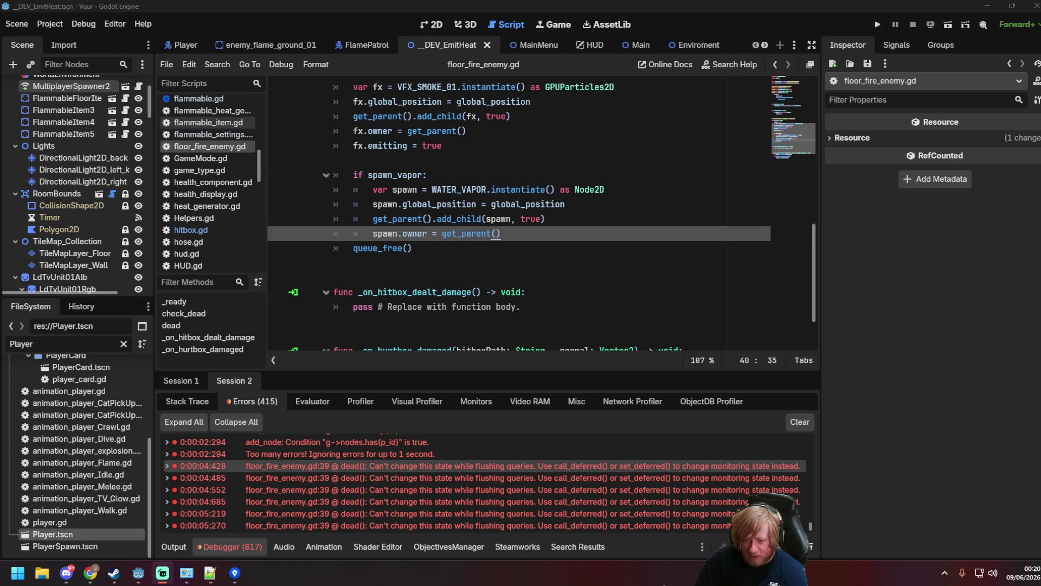
click(596, 323)
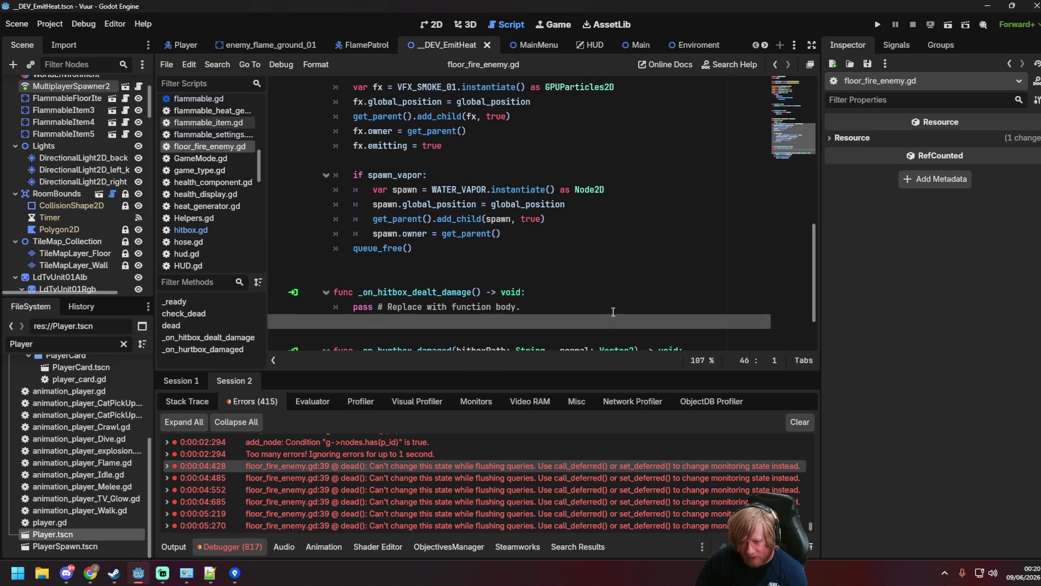
click(613, 311)
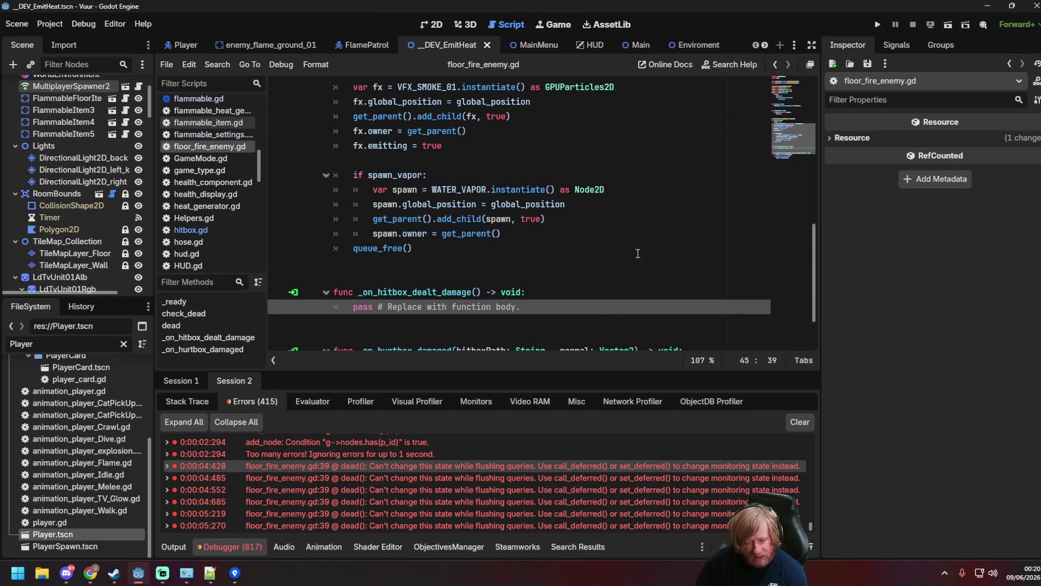
click(585, 232)
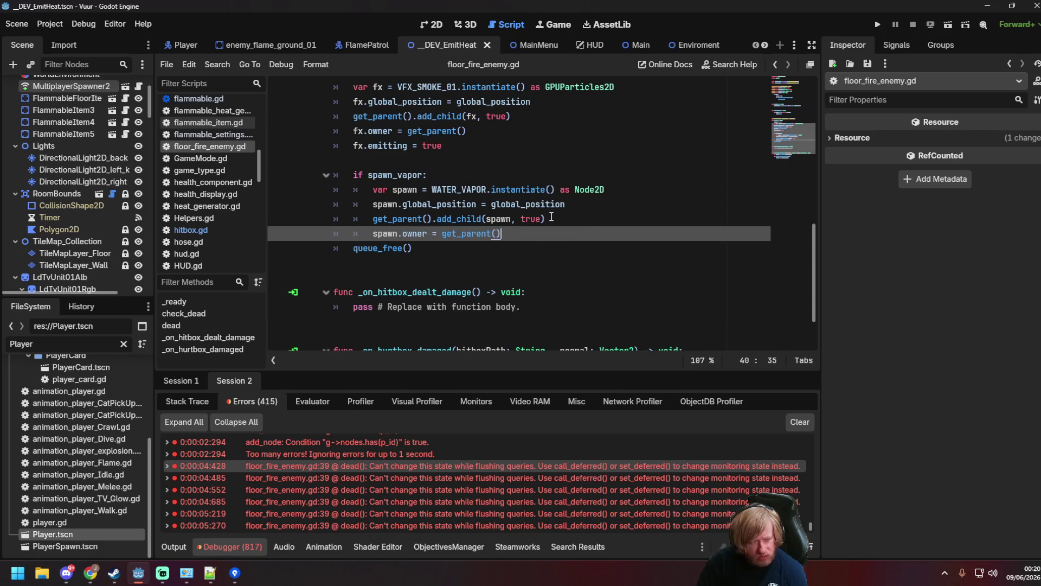
Review the health setter's is_multiplayer_authority check and its check_dead() call.
scroll(550, 217, up, 8)
scroll(540, 225, up, 3)
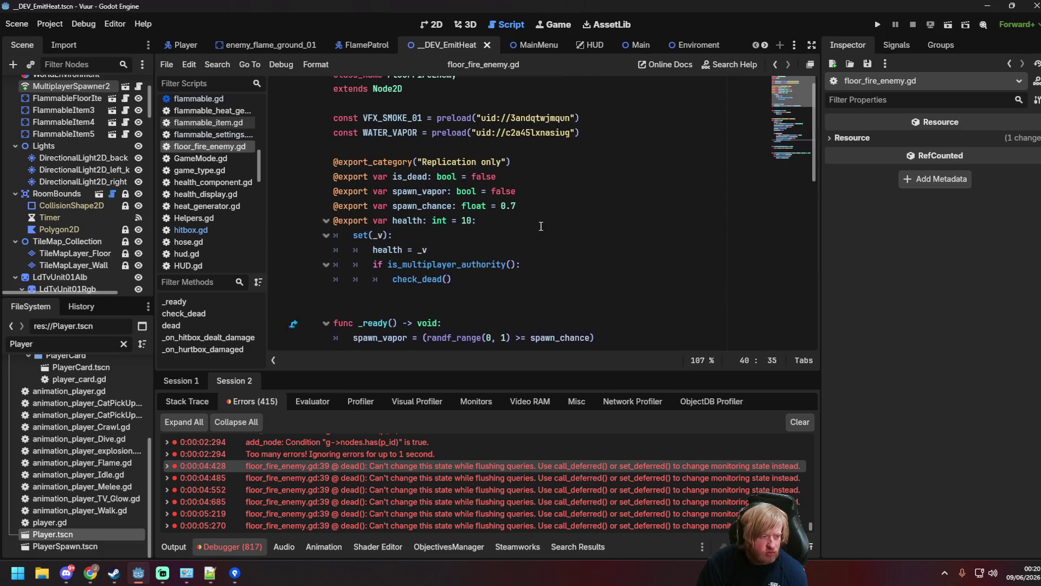
scroll(521, 158, down, 1)
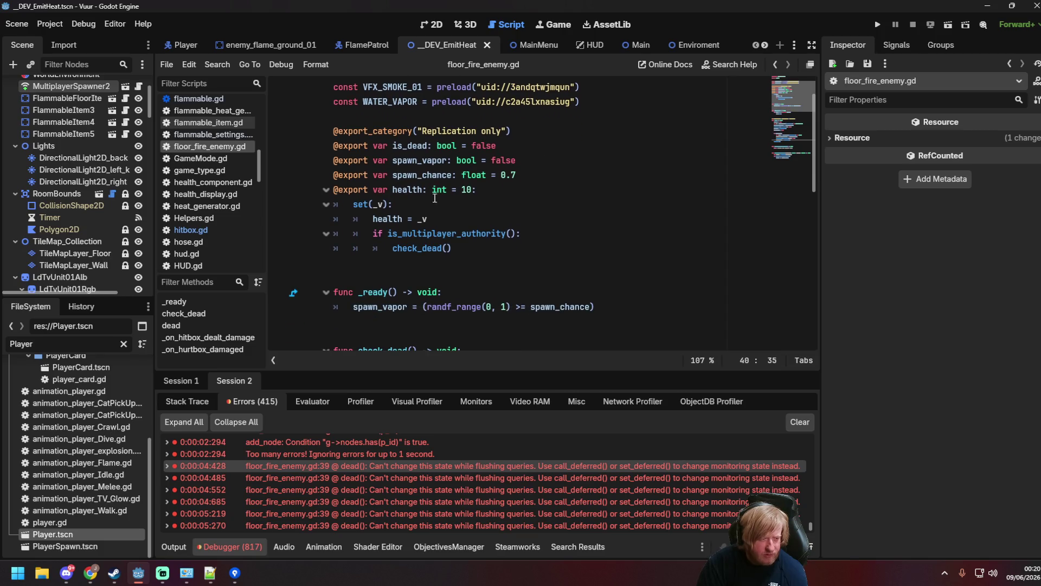
mouse_move(394, 196)
mouse_down()
mouse_move(529, 237)
mouse_move(380, 233)
mouse_up()
click(530, 237)
click(392, 230)
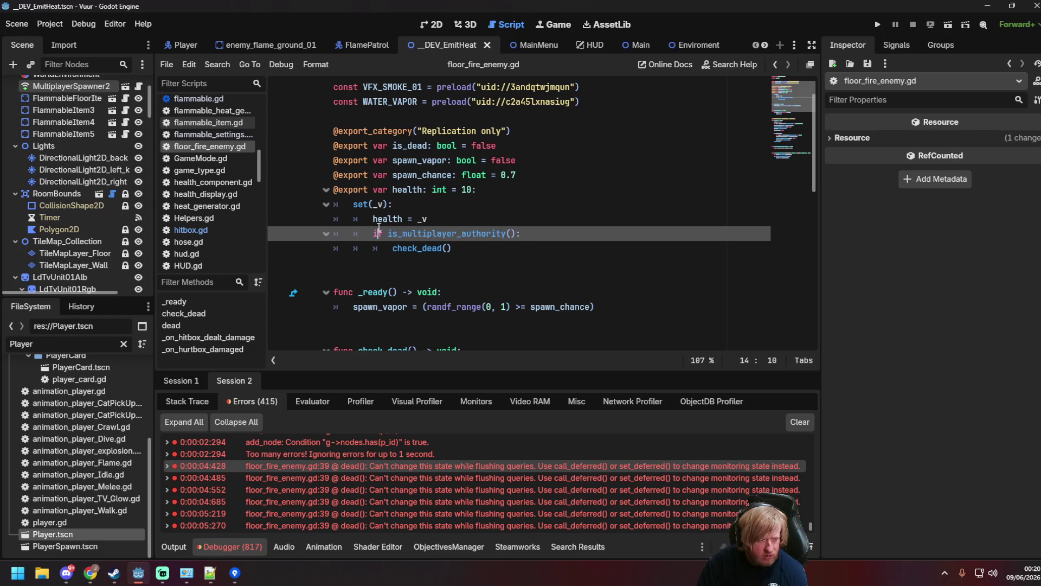
click(479, 248)
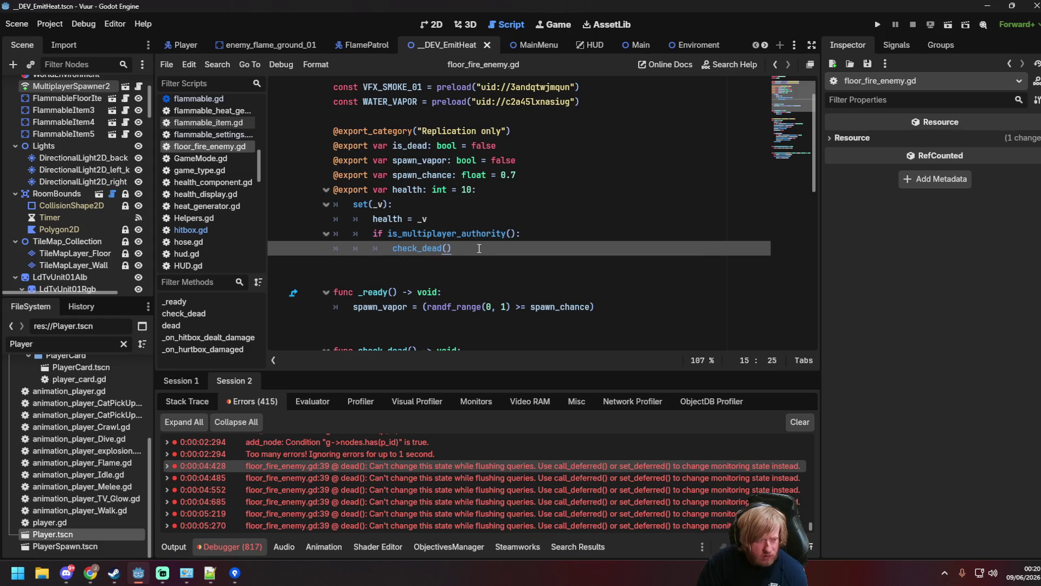
Jump to check_dead's dead.rpc() call and open the Callable rpc() reference documentation.
ctrl+click(401, 248)
scroll(451, 137, down, 1)
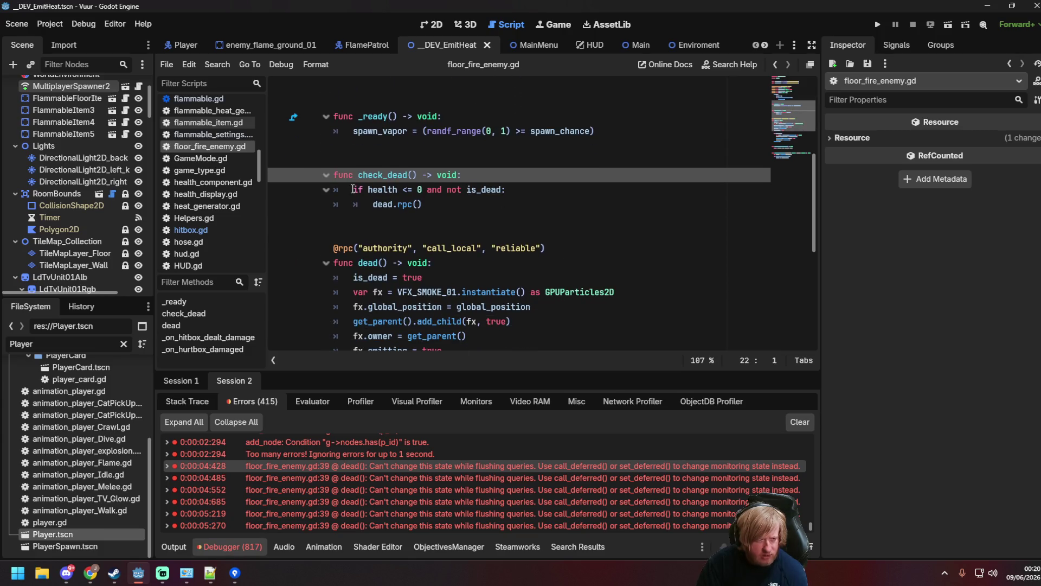
click(567, 185)
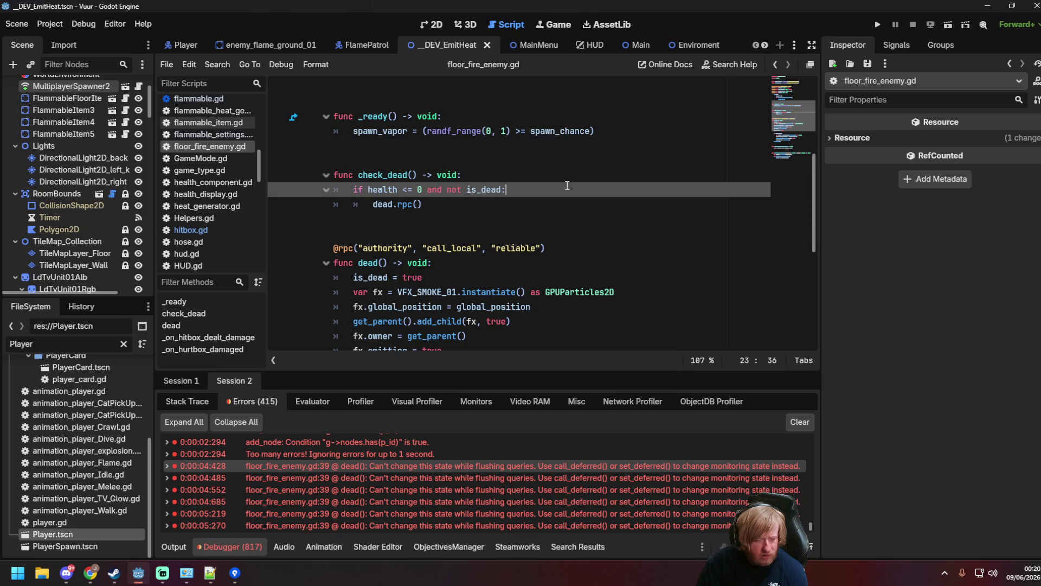
click(451, 204)
ctrl+click(411, 204)
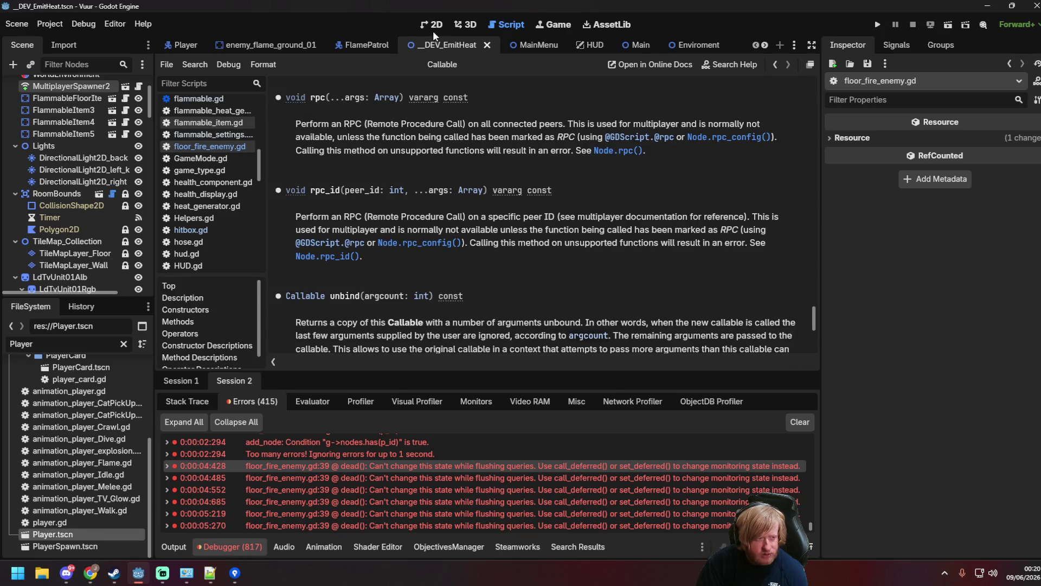
Close the rpc documentation and return to the dead() function in floor_fire_enemy.gd.
click(775, 64)
click(483, 189)
scroll(488, 187, down, 2)
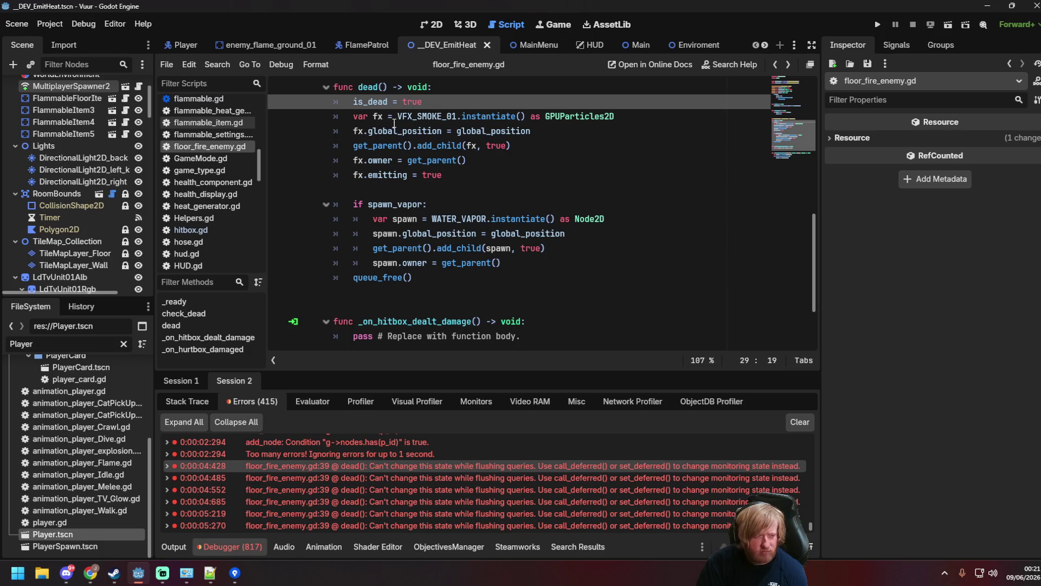
click(474, 173)
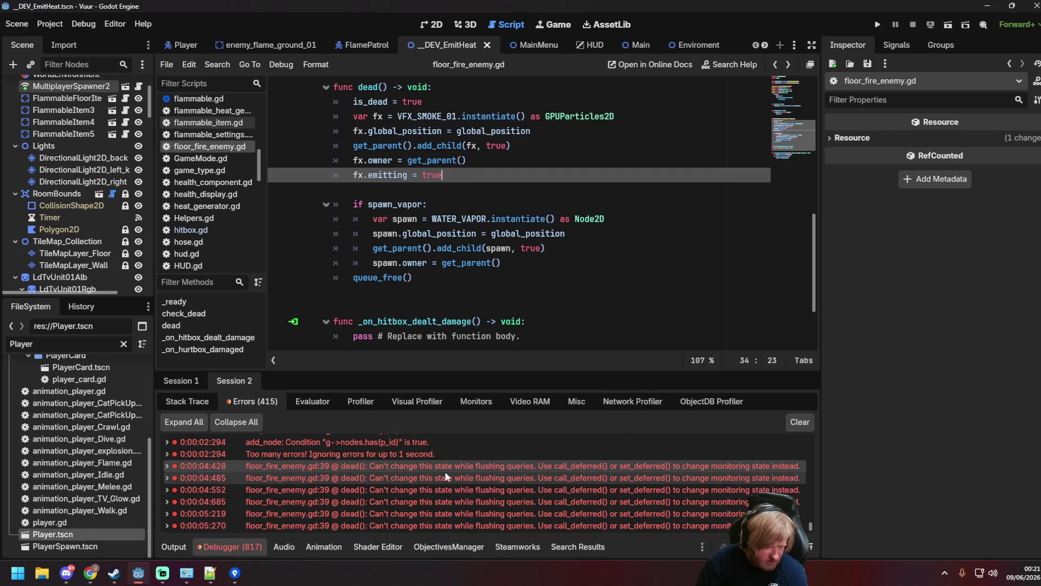
Copy the 'Can't change this state while flushing queries' error from Debugger > Errors and switch to the browser.
right_click(428, 475)
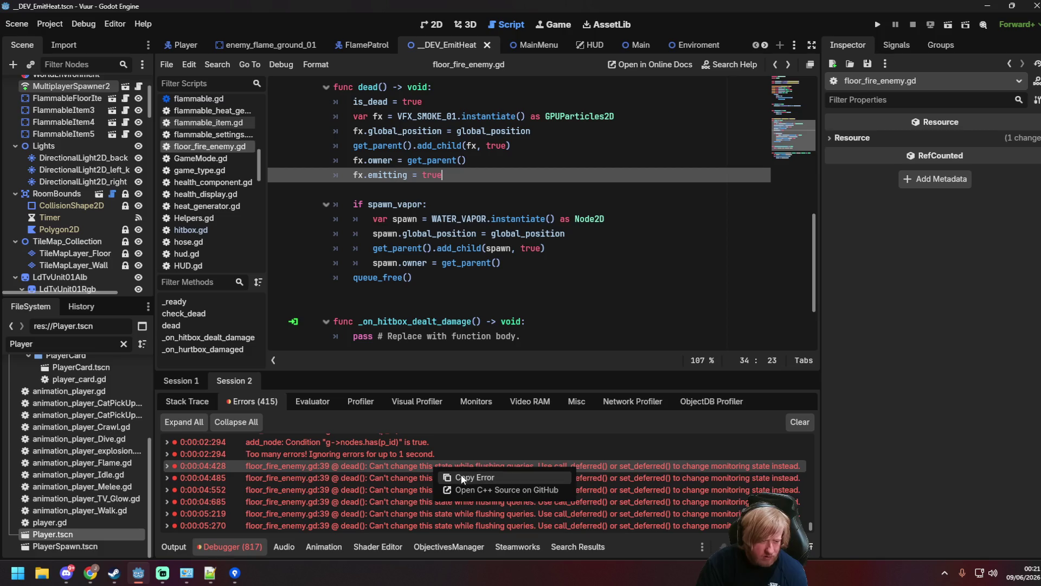
click(477, 477)
key(alt+Tab)
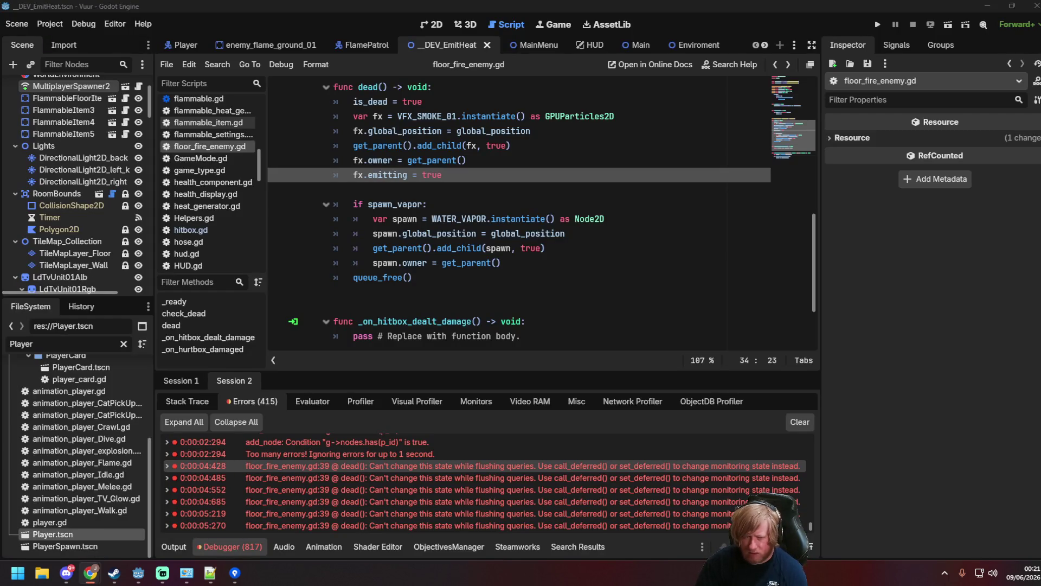
click(625, 263)
key(ctrl+a)
click(646, 264)
key(alt+Tab)
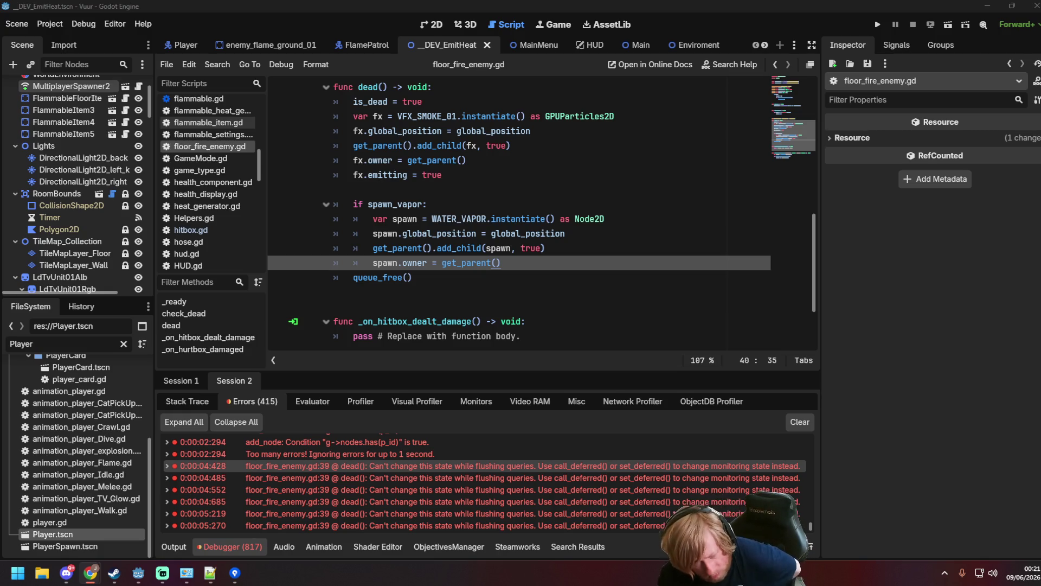
key(alt+Tab)
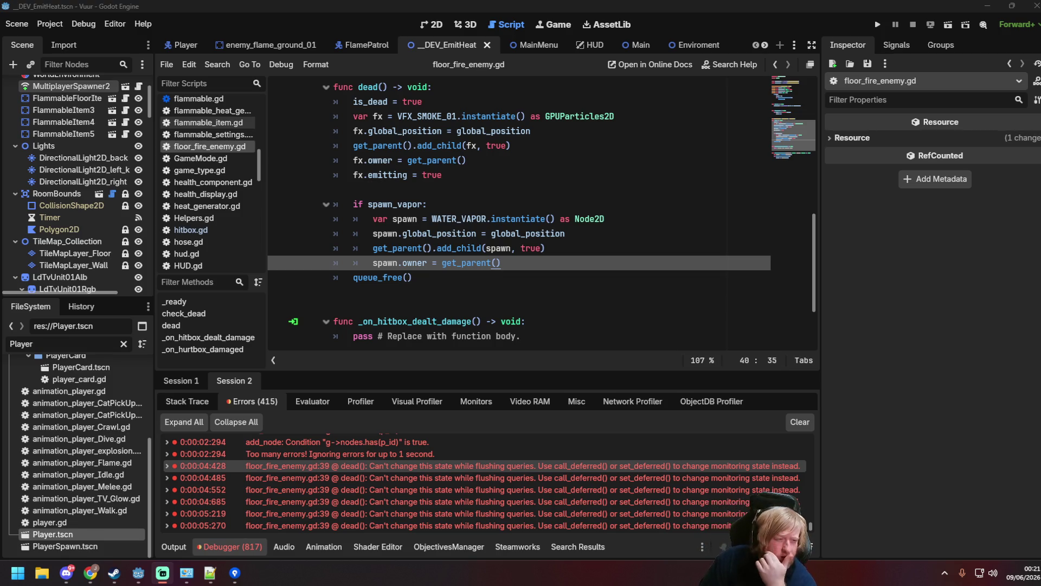
click(662, 274)
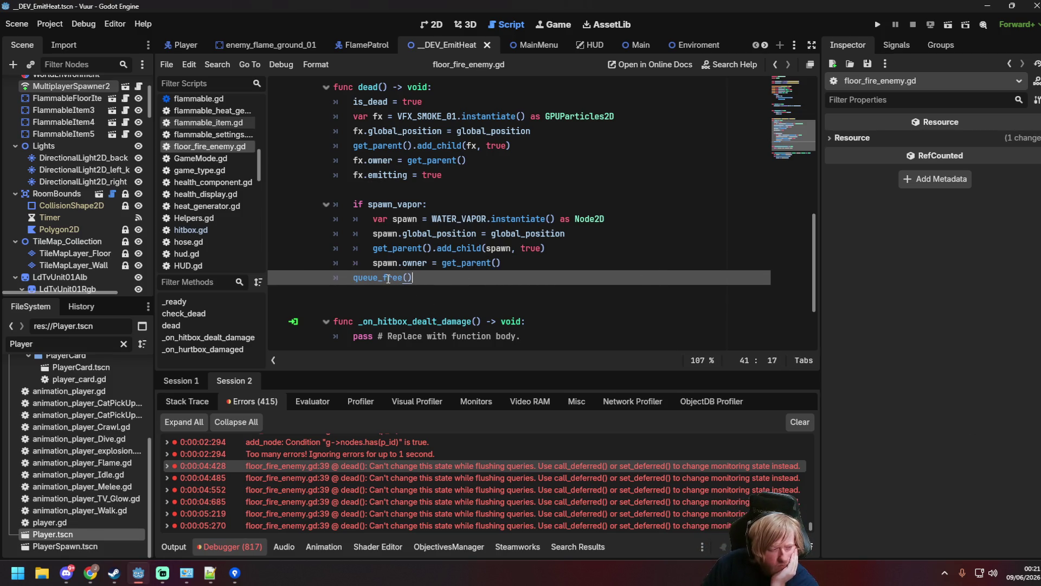
mouse_move(388, 278)
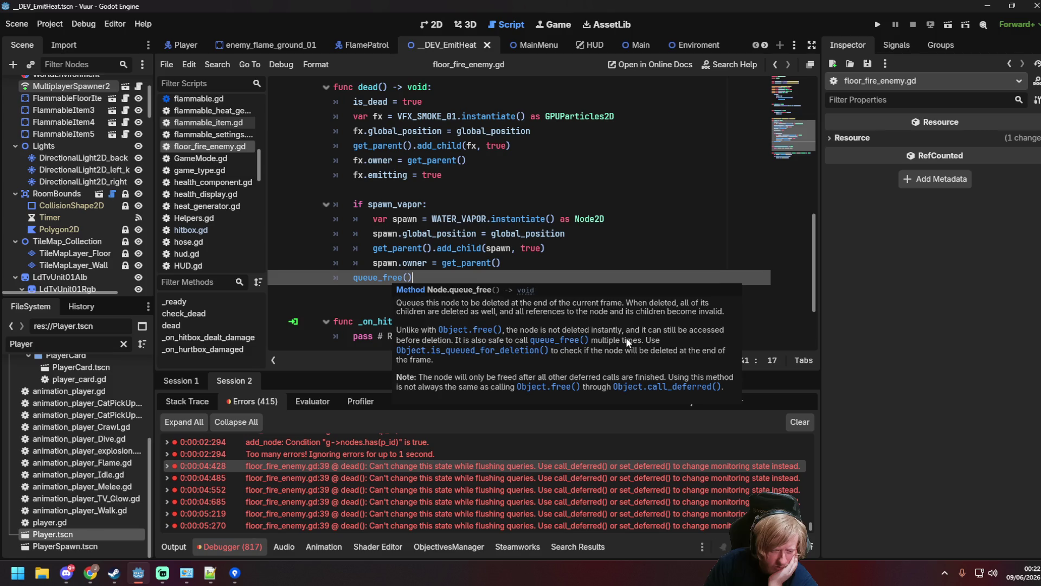
click(518, 215)
key(Down)
key(Down)
key(Down)
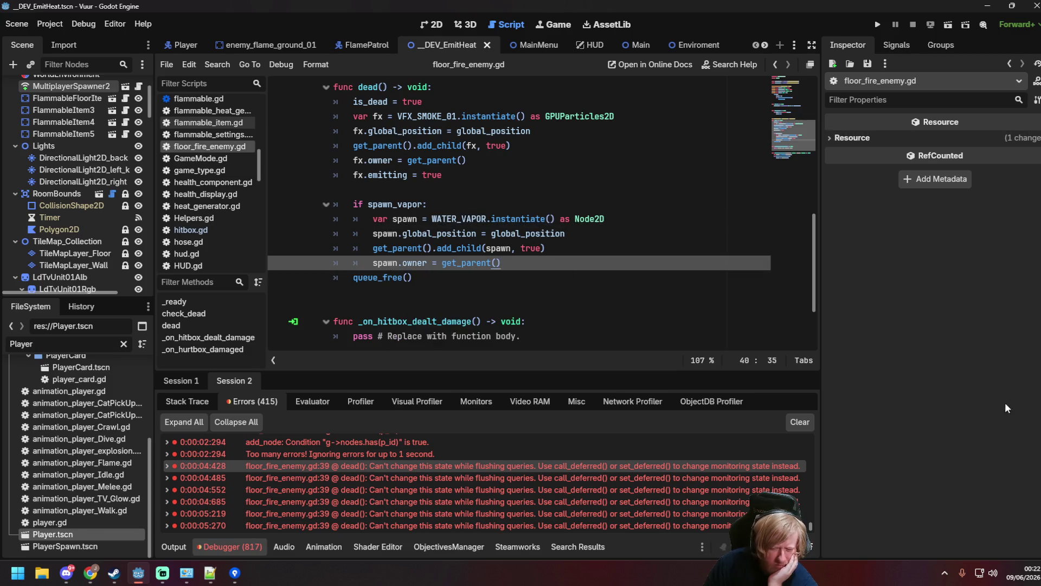
key(alt+Tab)
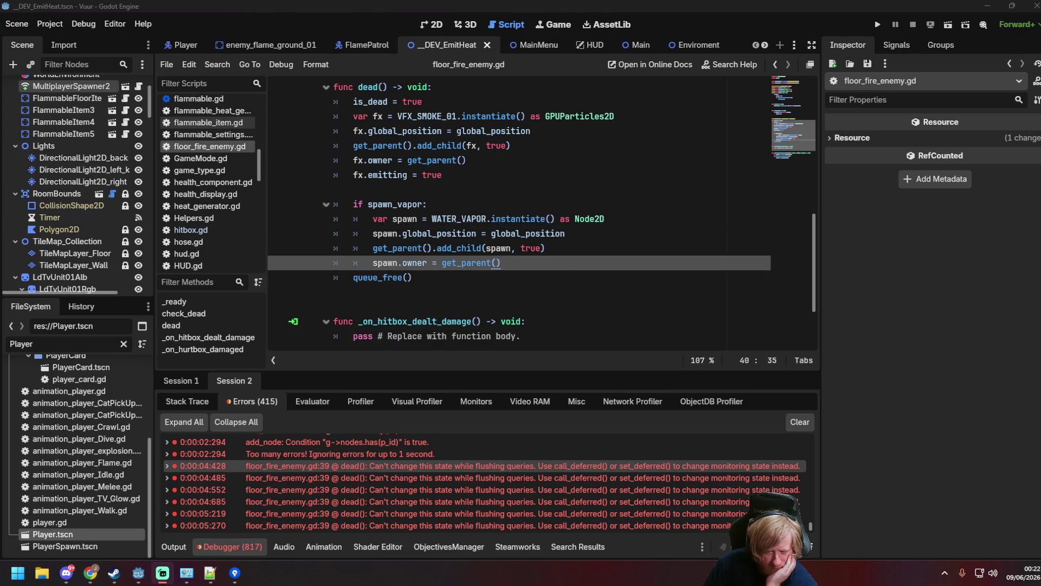
click(533, 265)
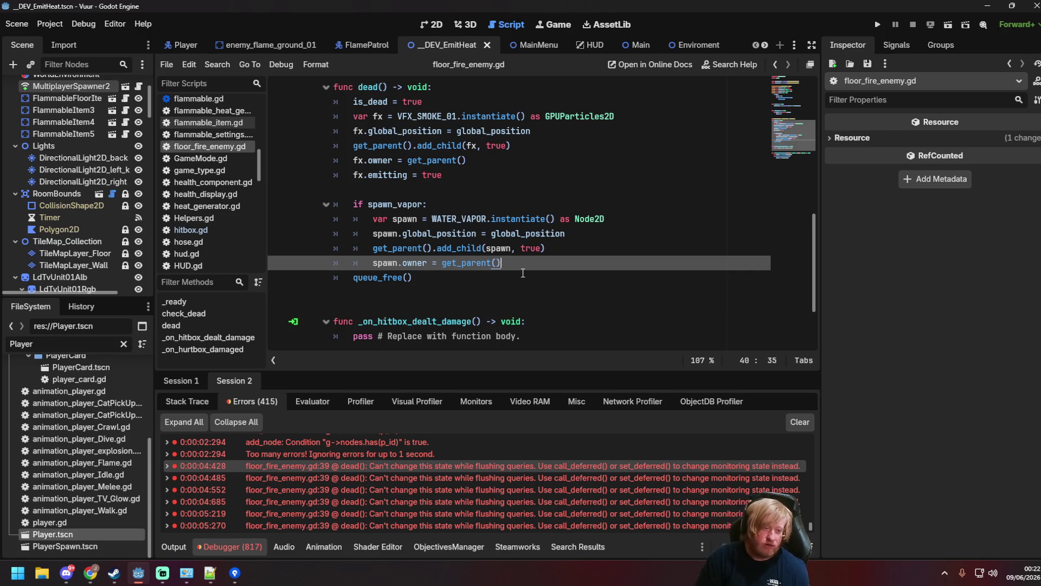
Insert 'await get_tree().process_frame' before queue_free() in dead(), save, and run the FlamePatrol scene.
key(Return)
text(get_tree().proce)
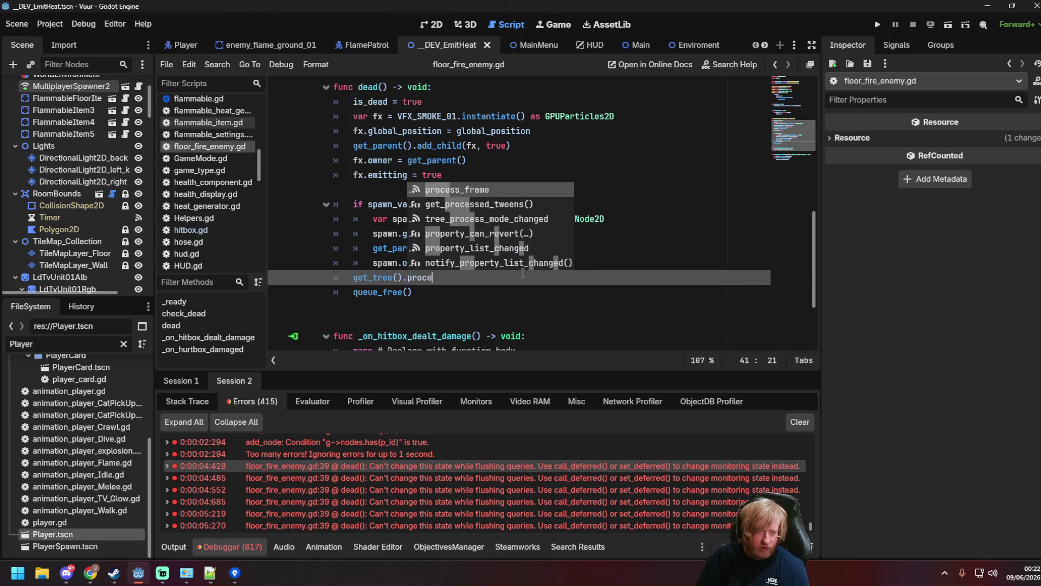
key(Return)
key(Left)
key(Left)
key(Left)
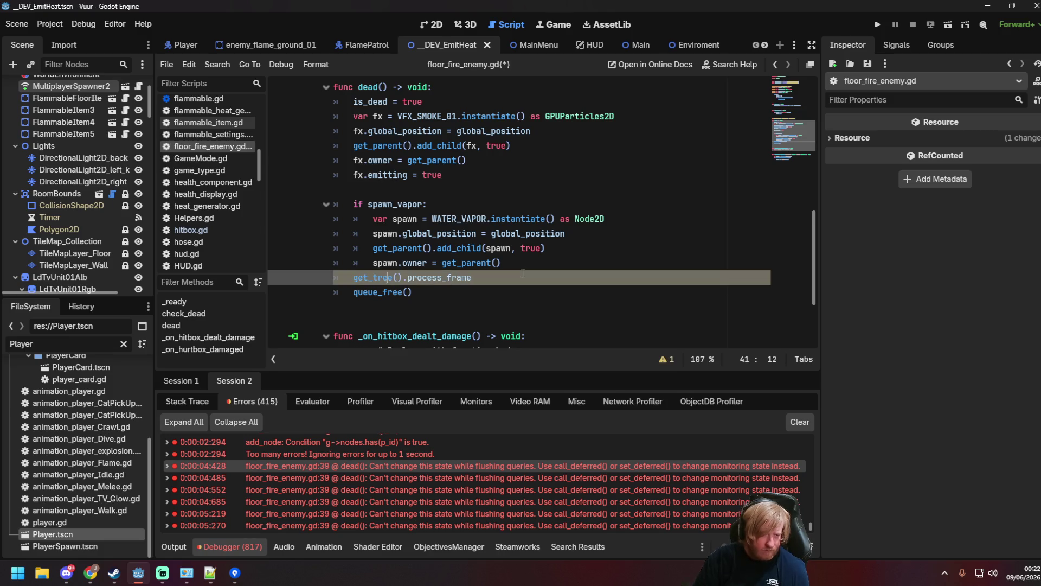
text(await)
key(Right)
key(ctrl+s)
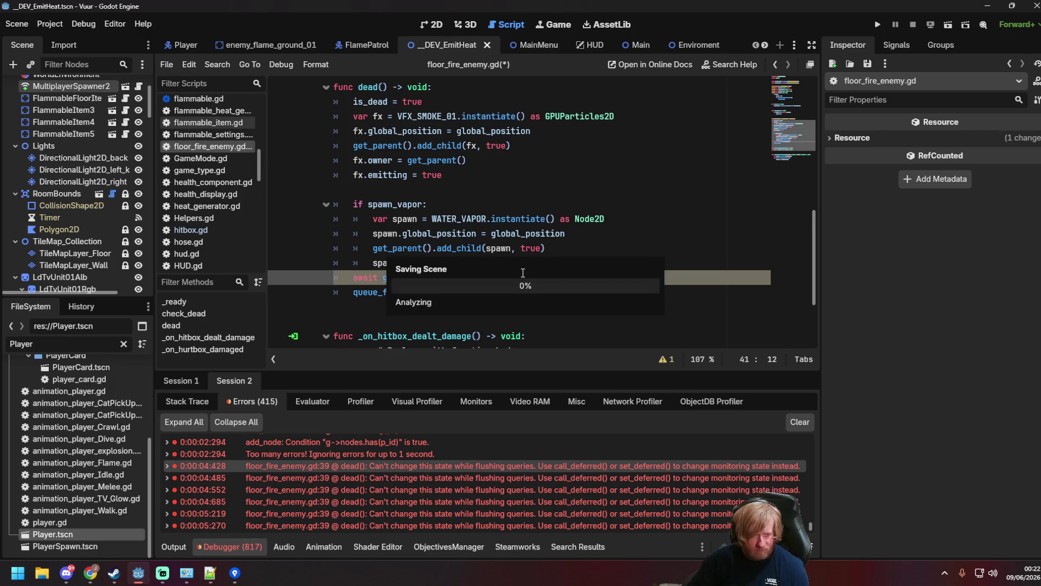
click(523, 272)
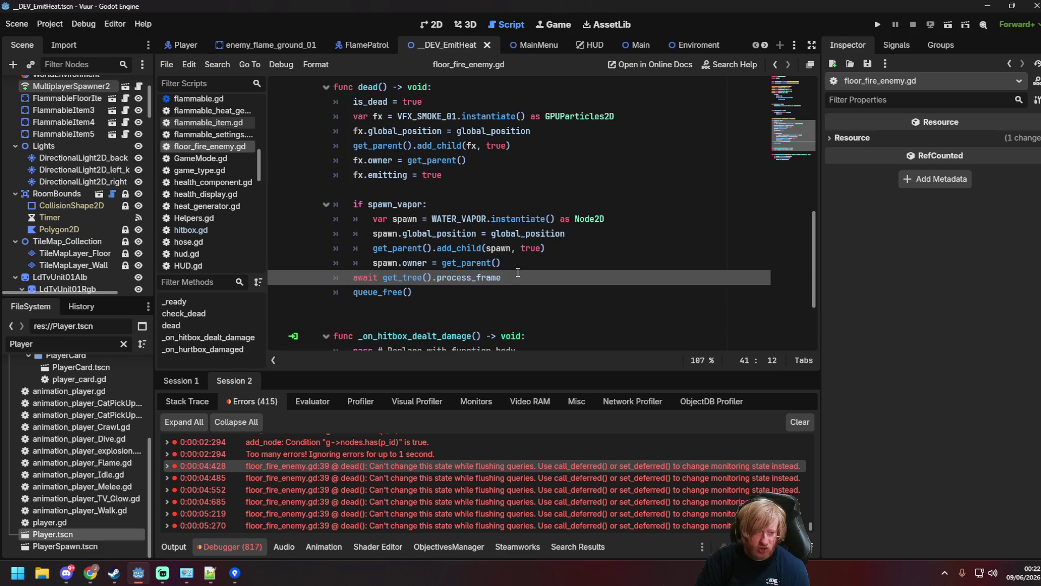
click(361, 45)
key(F6)
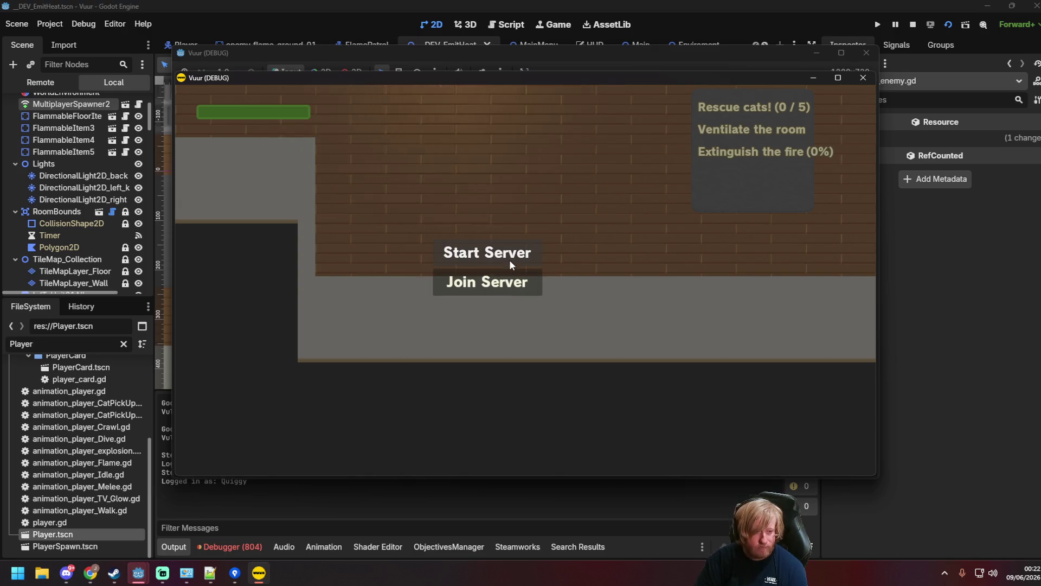
Host via Start Server, move the firefighter and spray water at the floor fires, then close both game windows.
click(511, 262)
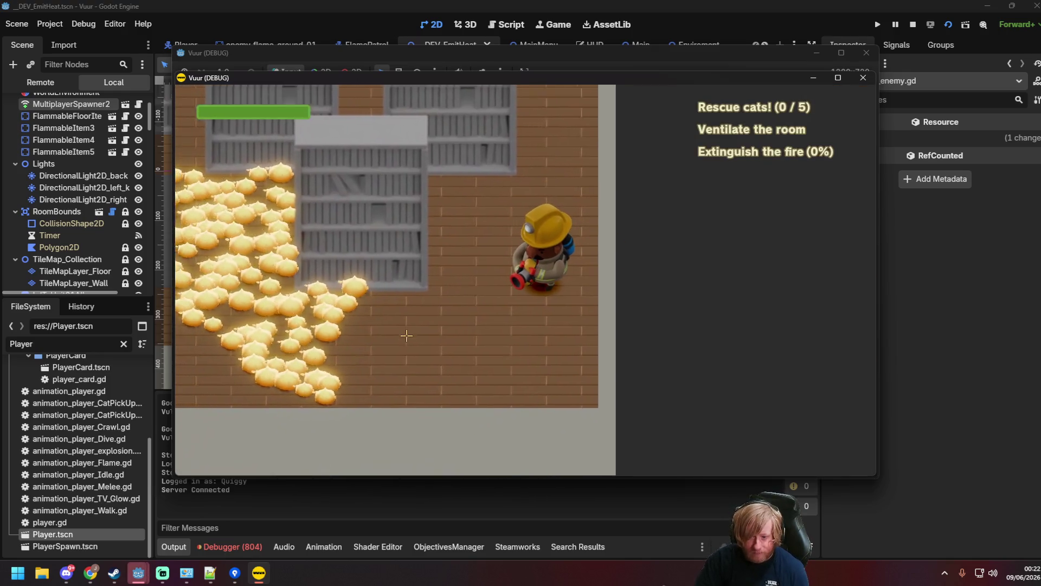
key(s)
mouse_move(326, 238)
mouse_down()
mouse_move(315, 228)
mouse_move(412, 245)
mouse_up()
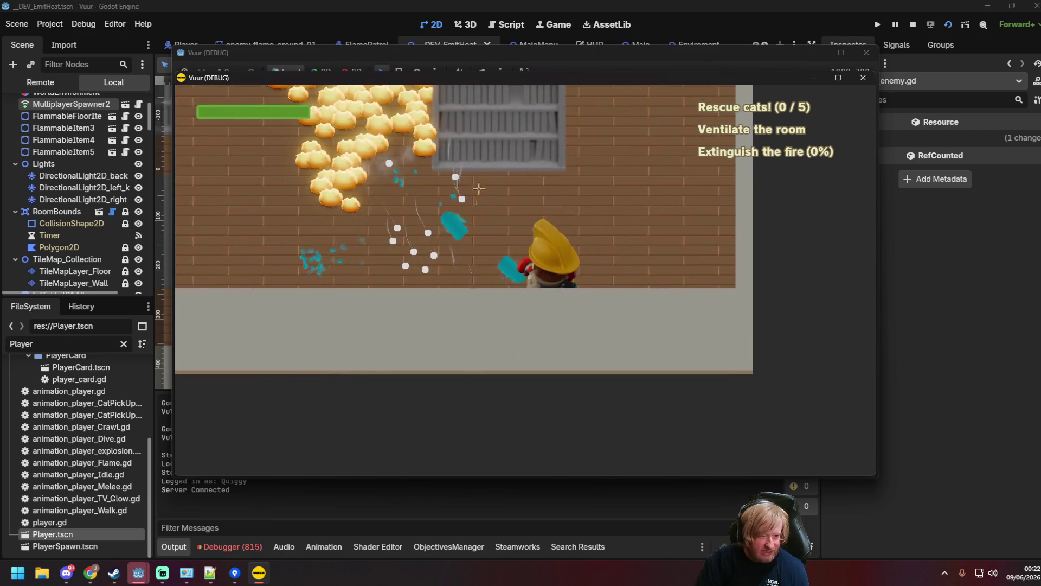
key(w)
key(d)
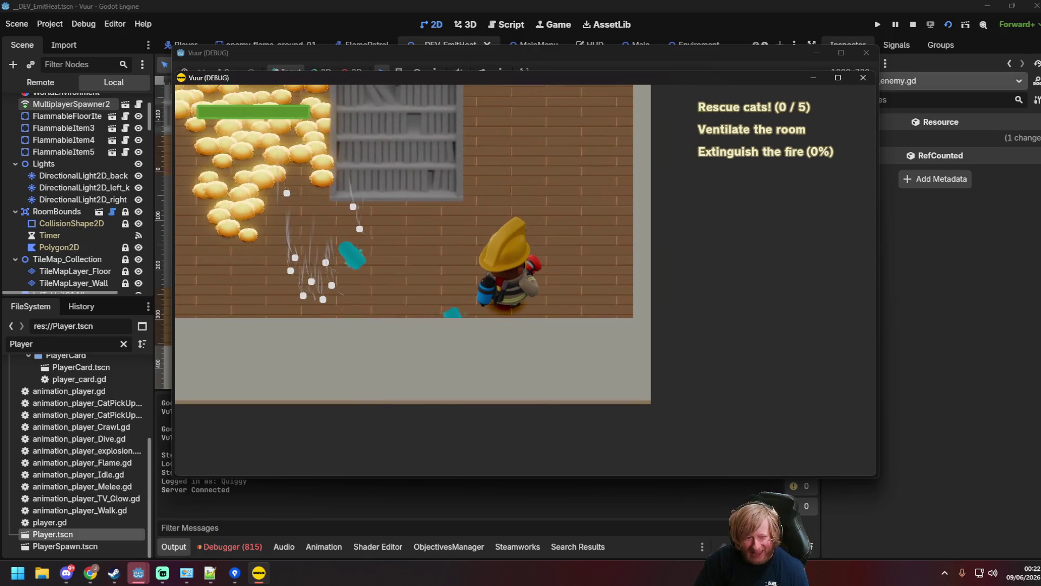
click(863, 78)
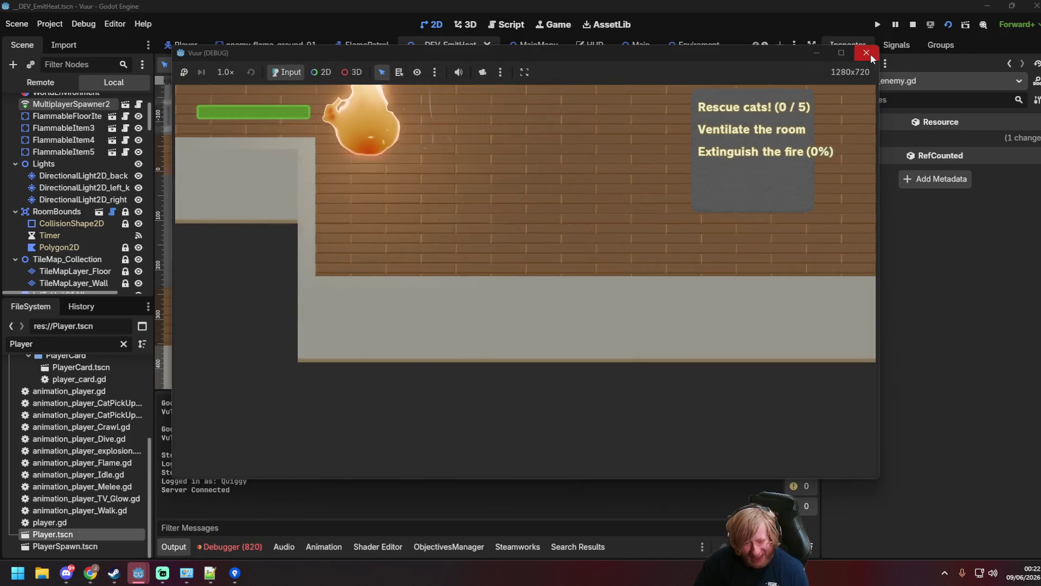
click(866, 53)
click(502, 204)
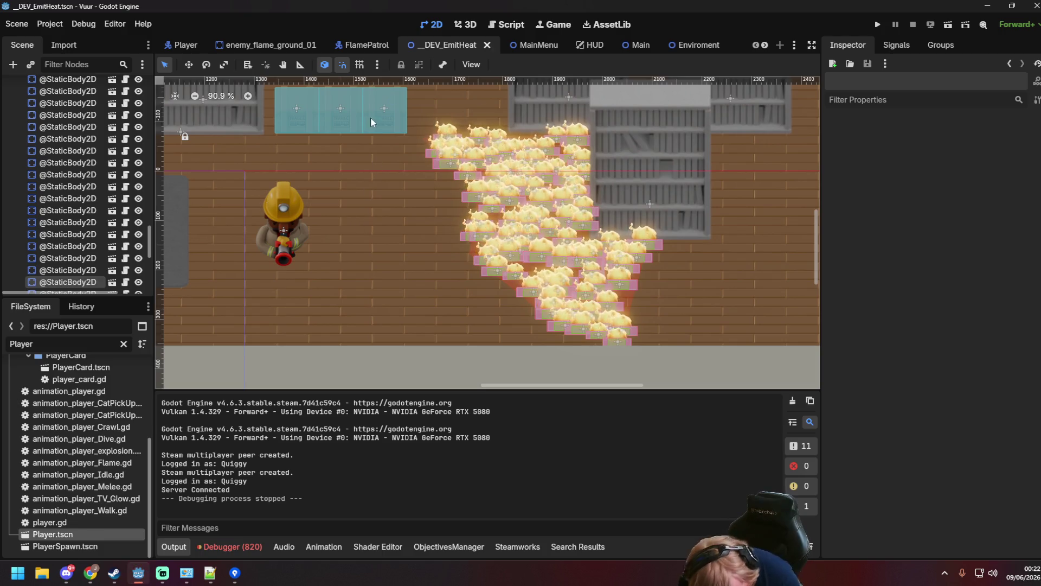
Return to floor_fire_enemy.gd and clear the Player filter so all files are listed.
click(506, 24)
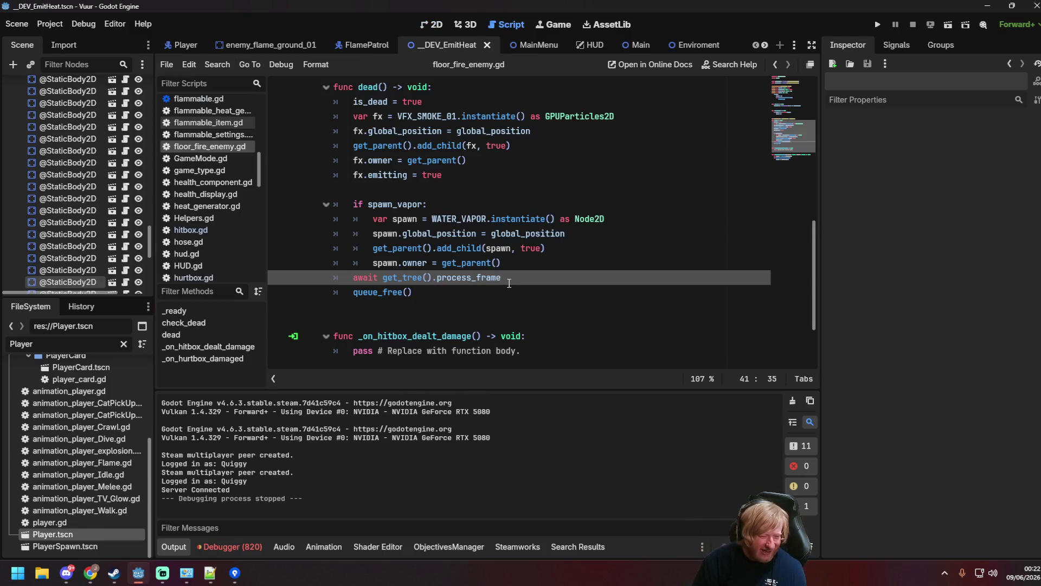
click(520, 265)
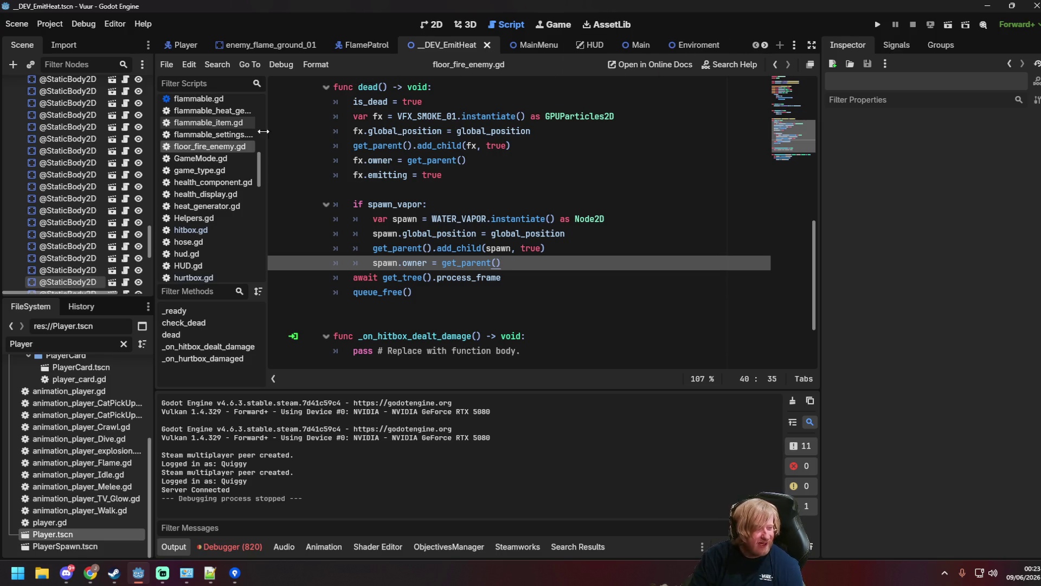
click(124, 343)
scroll(103, 420, up, 8)
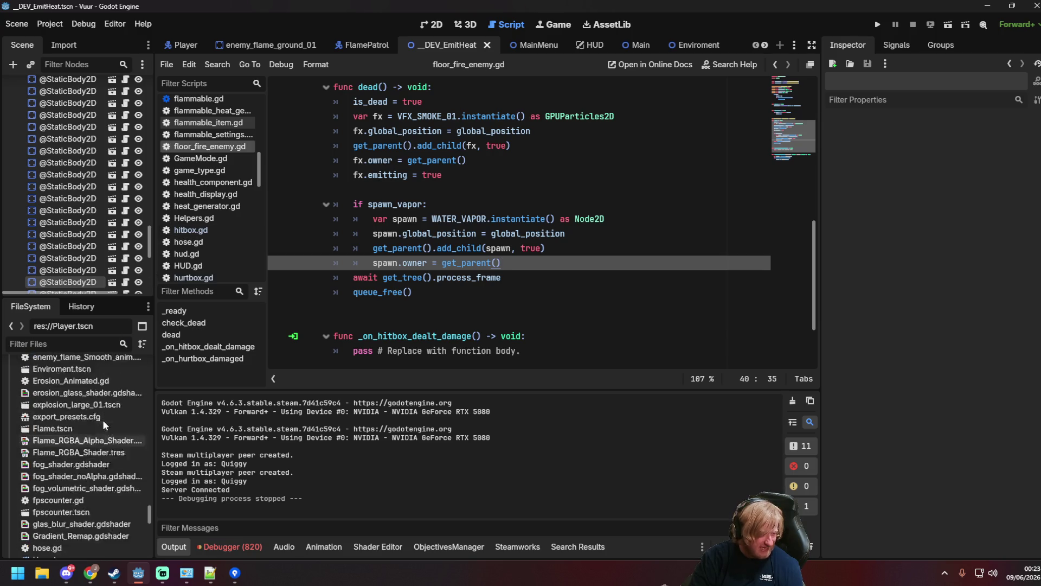
scroll(148, 409, up, 10)
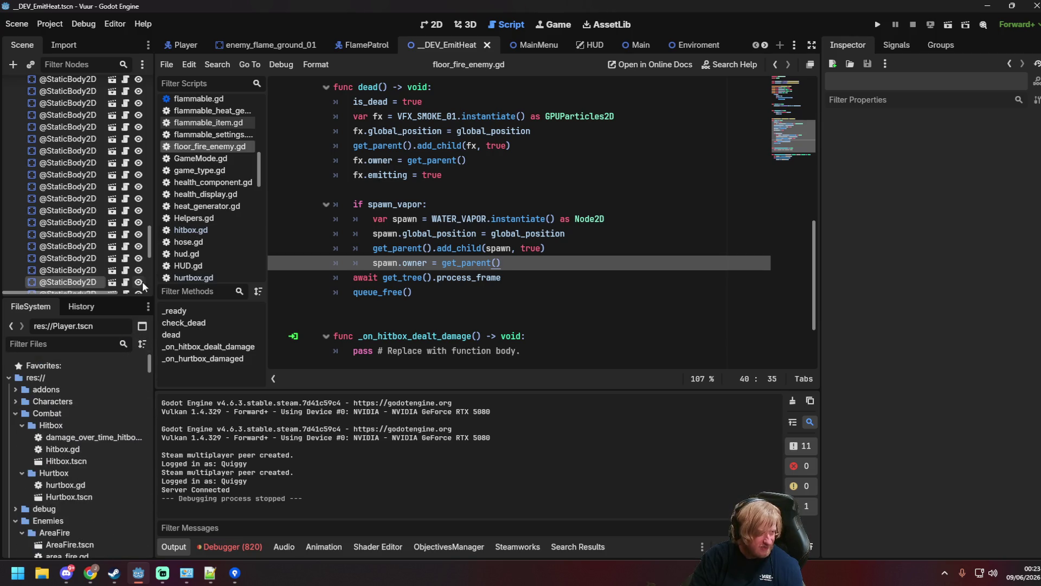
scroll(123, 251, up, 1)
scroll(124, 228, up, 15)
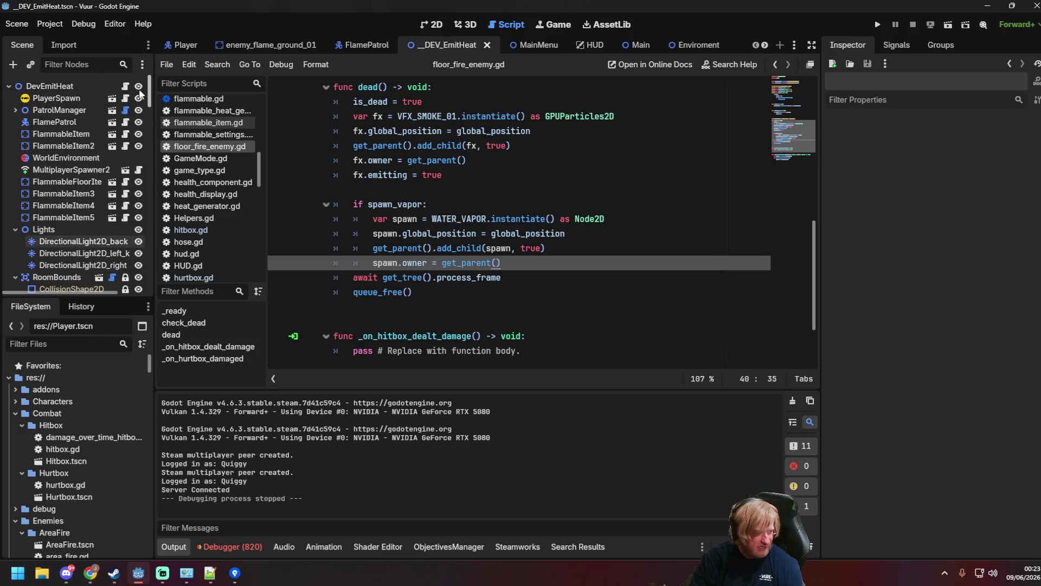
scroll(109, 178, down, 5)
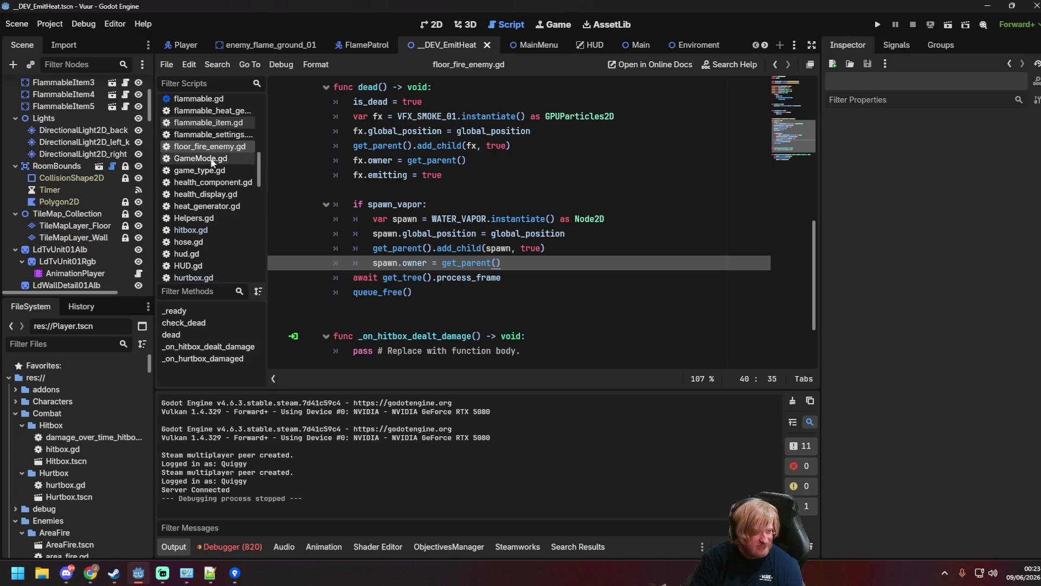
Scroll the dock and open the enemy_flame_ground_01 scene.
click(467, 160)
scroll(466, 163, up, 10)
scroll(466, 163, down, 8)
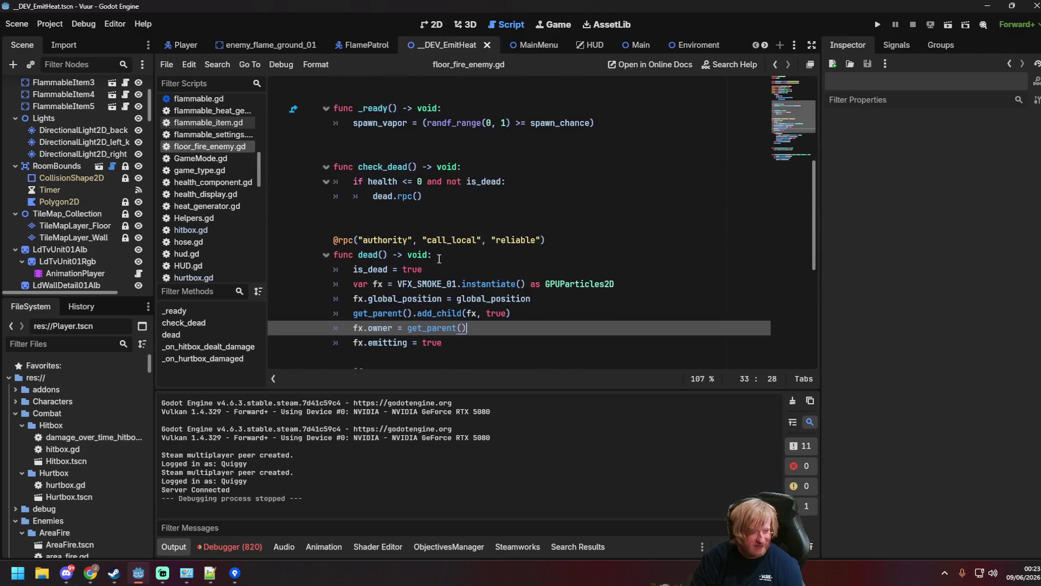
scroll(179, 142, up, 3)
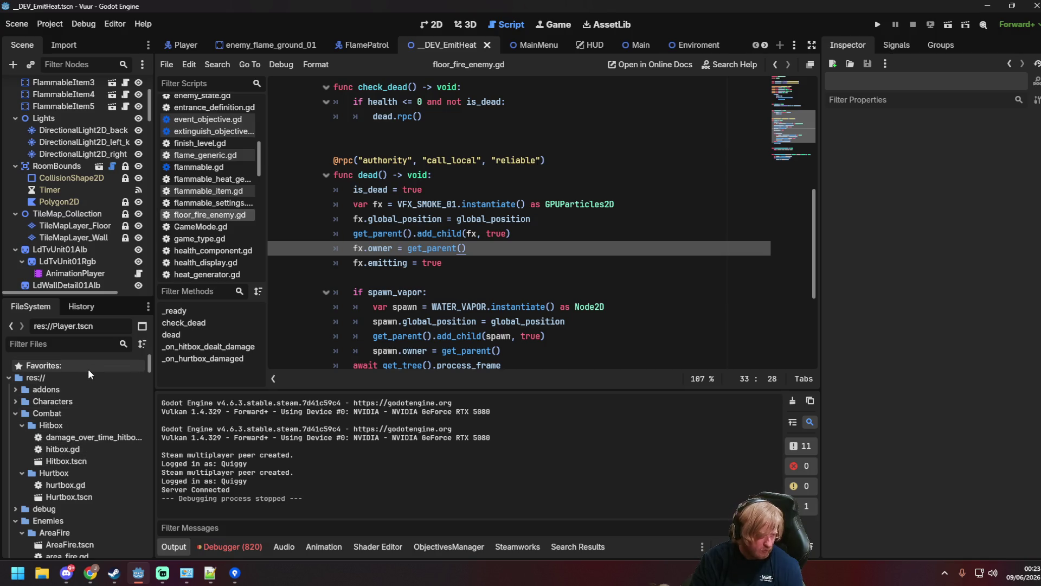
scroll(109, 149, down, 10)
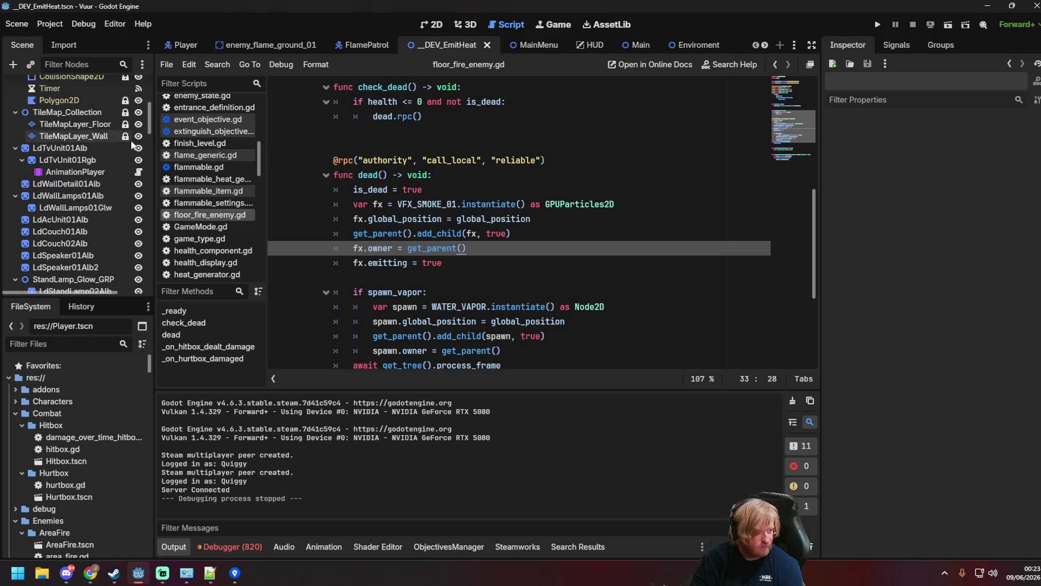
scroll(109, 149, down, 5)
scroll(112, 162, up, 4)
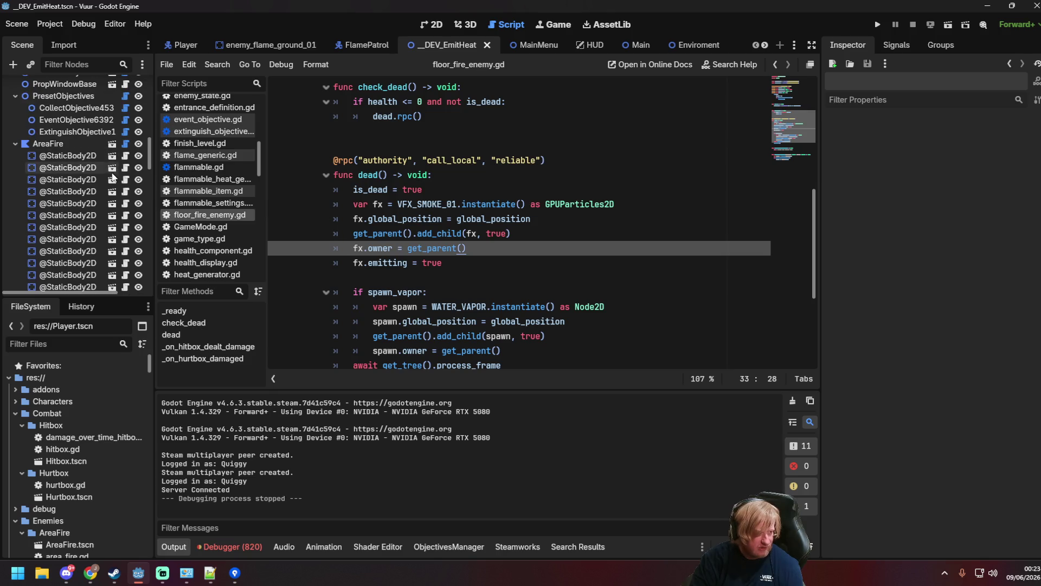
click(113, 160)
Add onready references to the Hitbox and Hurtbox nodes below the script's constants.
click(130, 86)
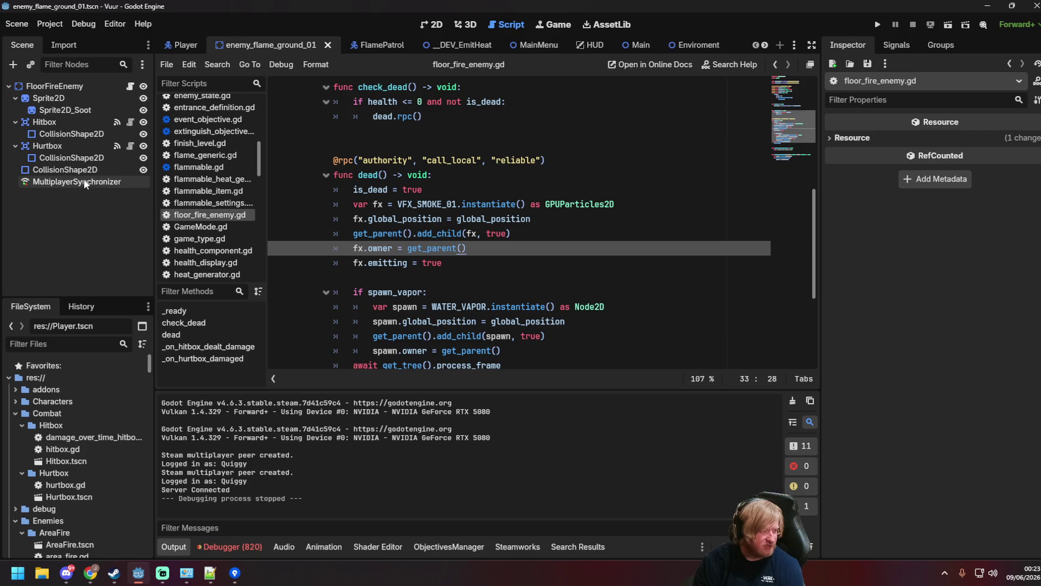
click(58, 122)
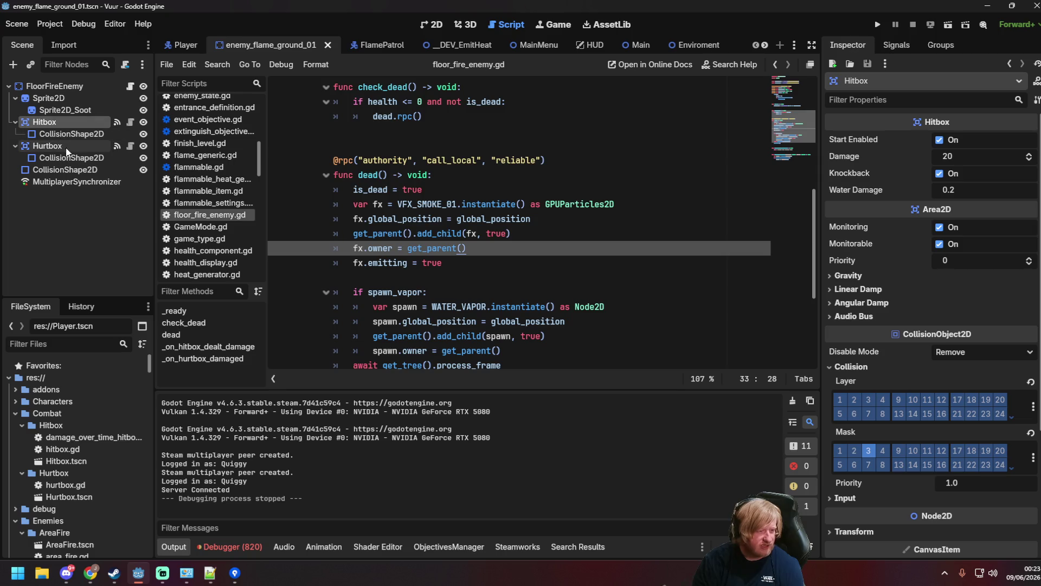
scroll(516, 274, down, 4)
scroll(503, 276, up, 9)
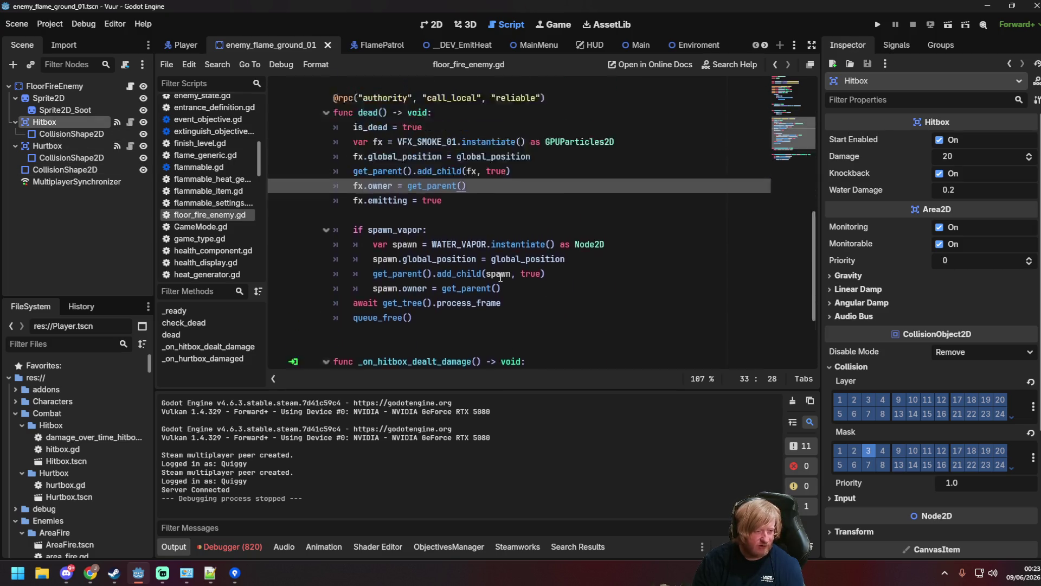
scroll(466, 253, up, 1)
scroll(458, 251, down, 2)
scroll(448, 249, up, 2)
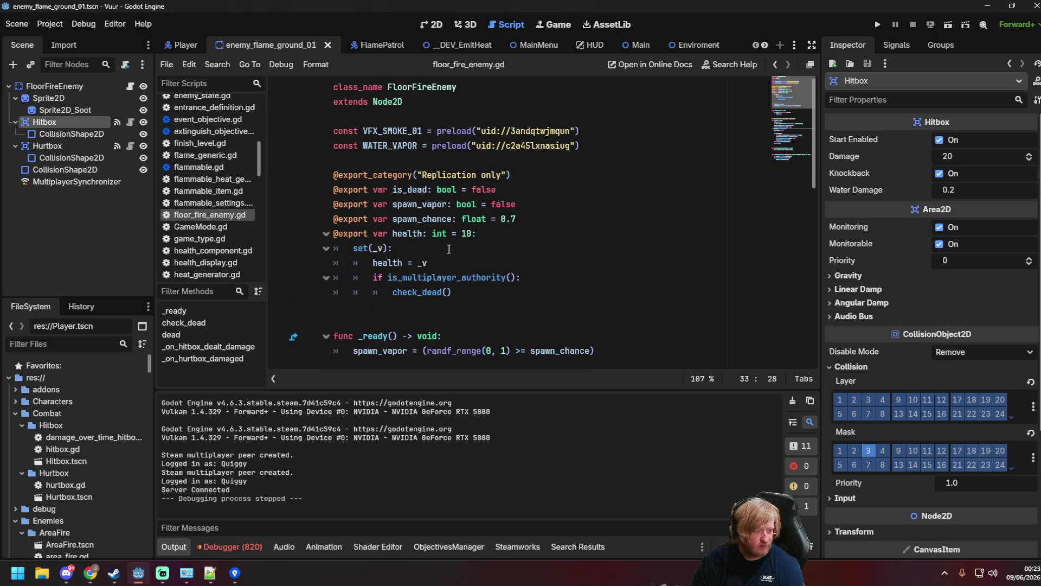
click(374, 164)
key(Return)
key(Return)
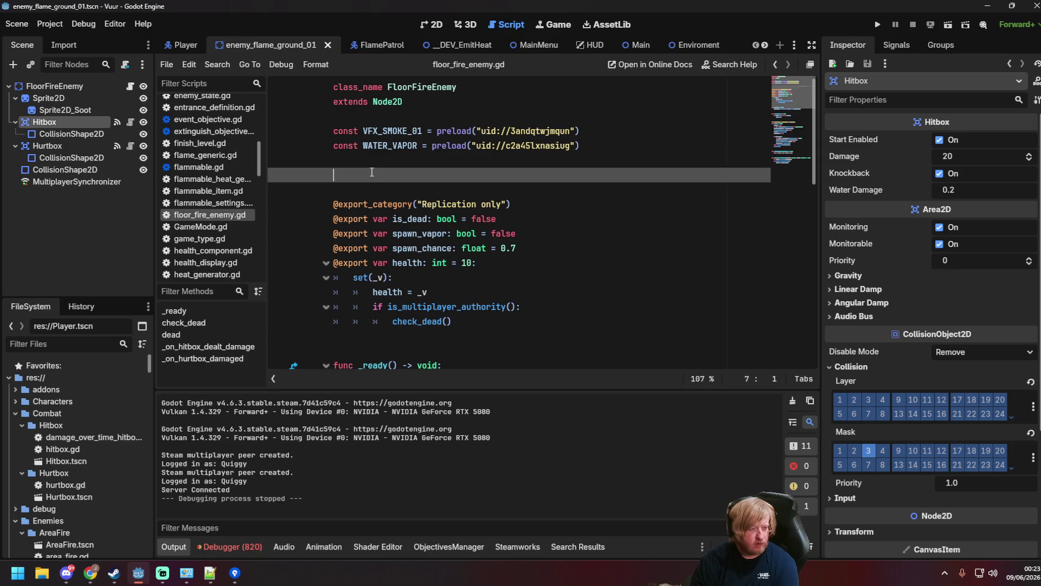
key(Up)
ctrl+click(32, 145)
mouse_move(57, 140)
mouse_down()
mouse_move(373, 162)
mouse_move(374, 174)
mouse_up()
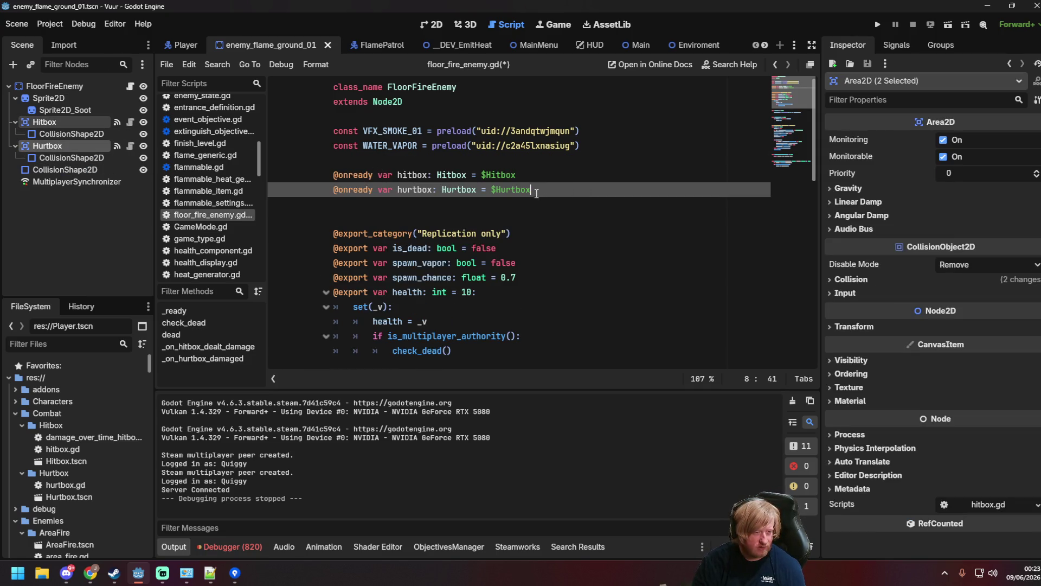
Rename the shadowing local hitbox variable in _on_hurtbox_damaged to h and save the script.
scroll(554, 225, down, 6)
scroll(554, 225, down, 6)
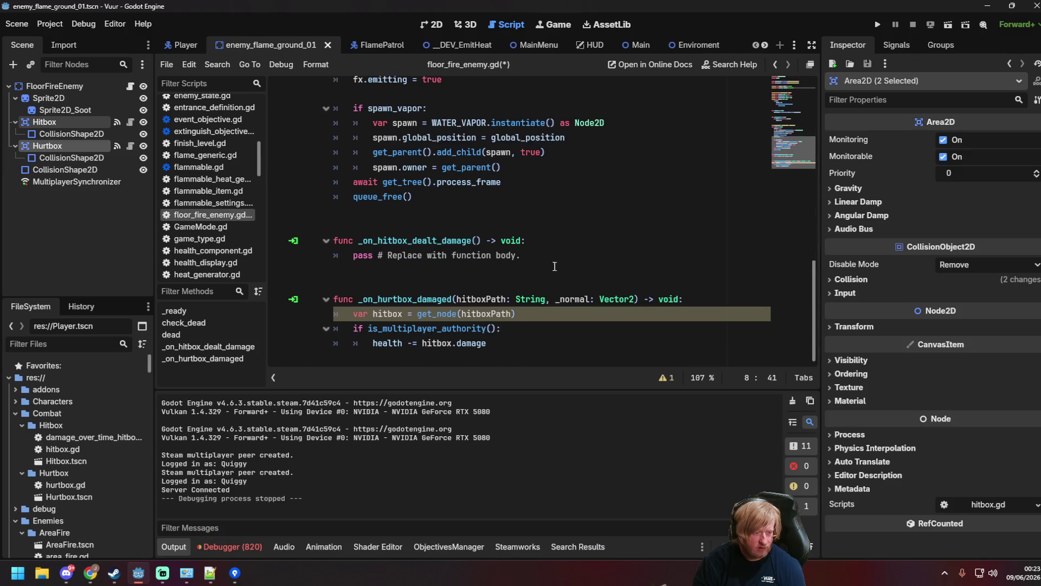
click(529, 315)
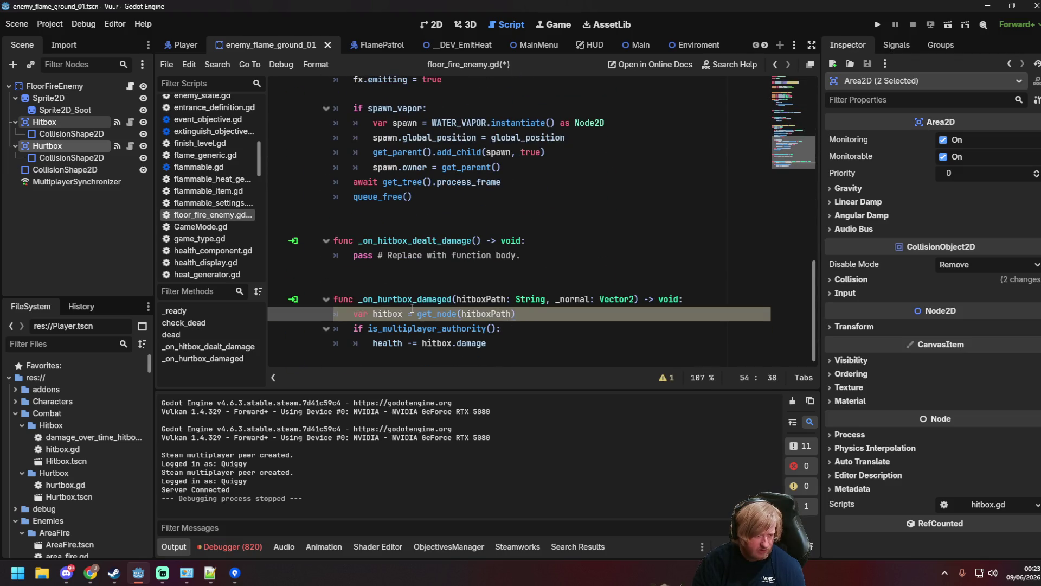
click(666, 378)
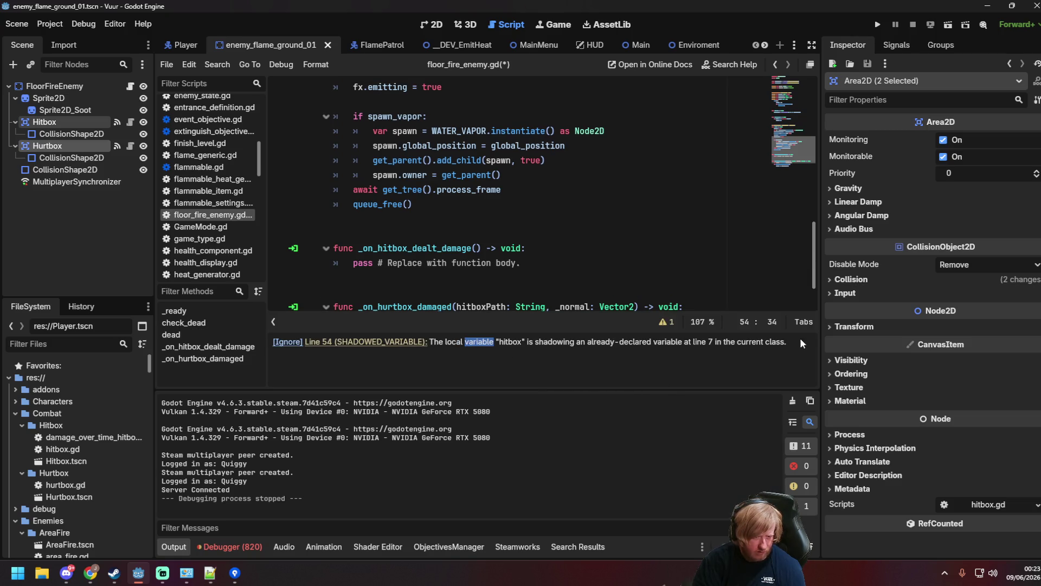
click(396, 278)
scroll(396, 289, down, 2)
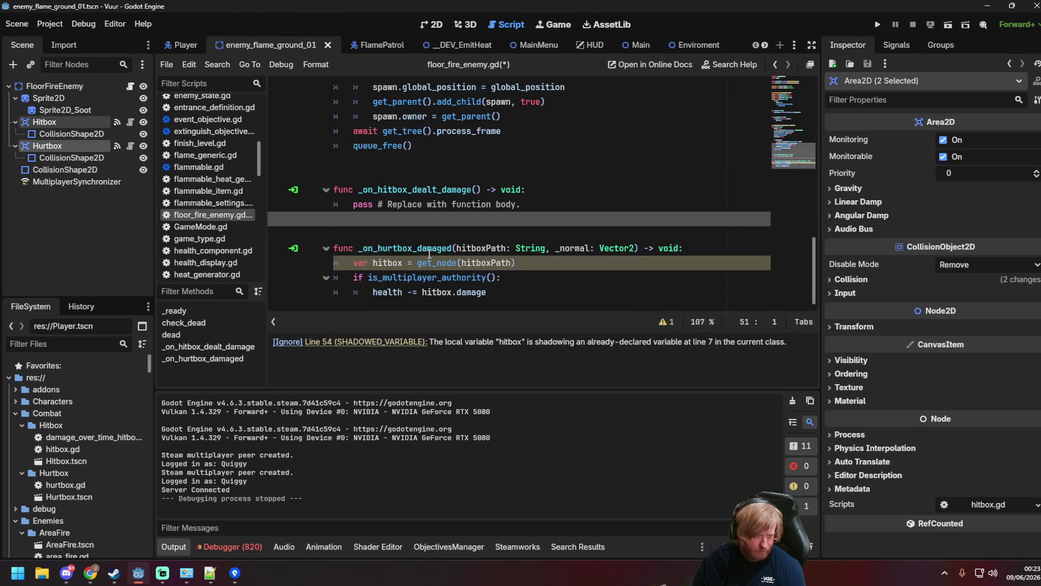
mouse_move(373, 262)
mouse_down()
mouse_move(403, 263)
mouse_move(425, 292)
mouse_move(452, 293)
mouse_up()
text(health)
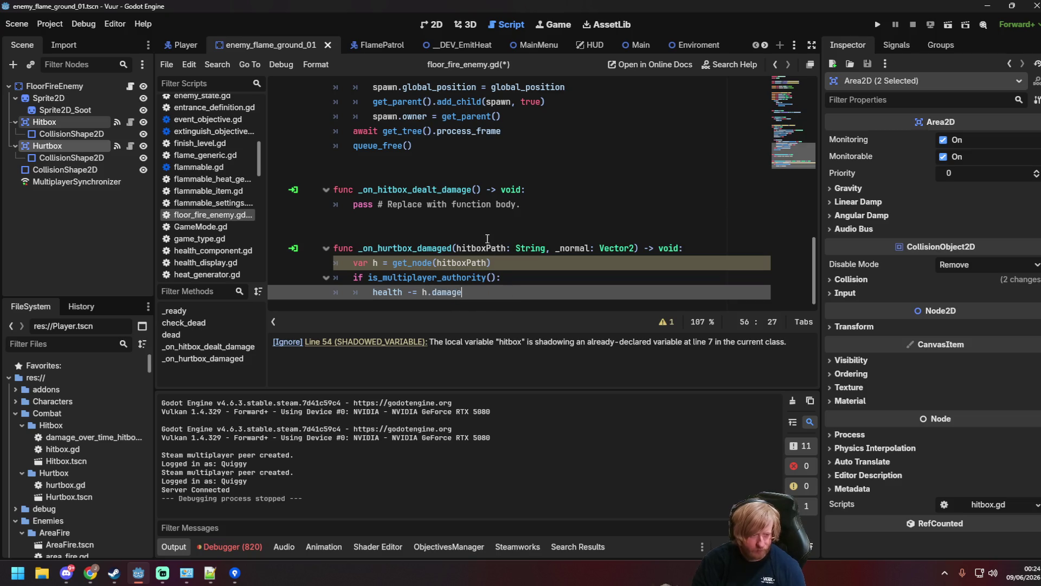
click(507, 204)
click(469, 274)
key(ctrl+s)
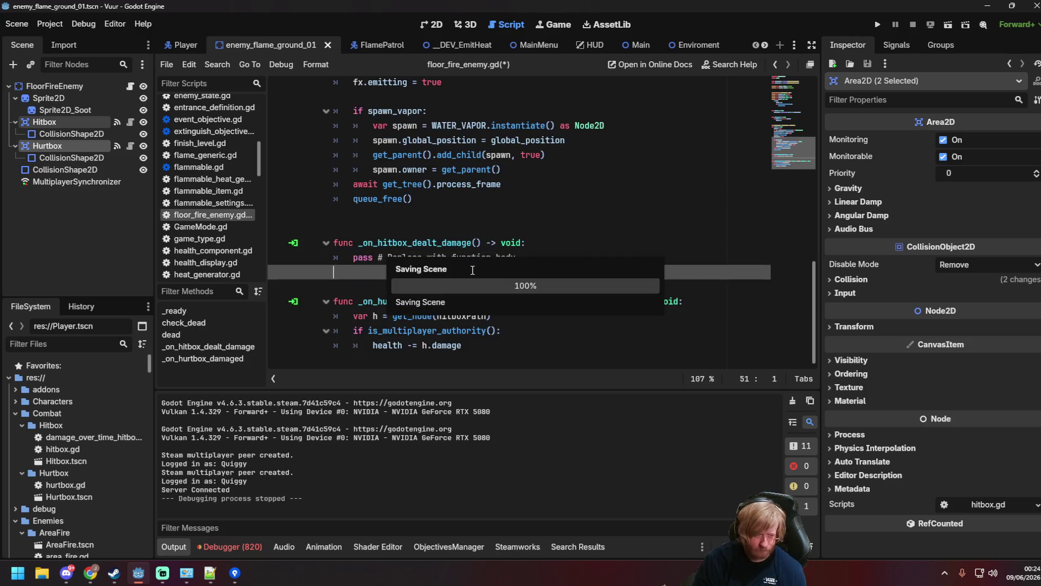
scroll(471, 304, up, 3)
click(547, 314)
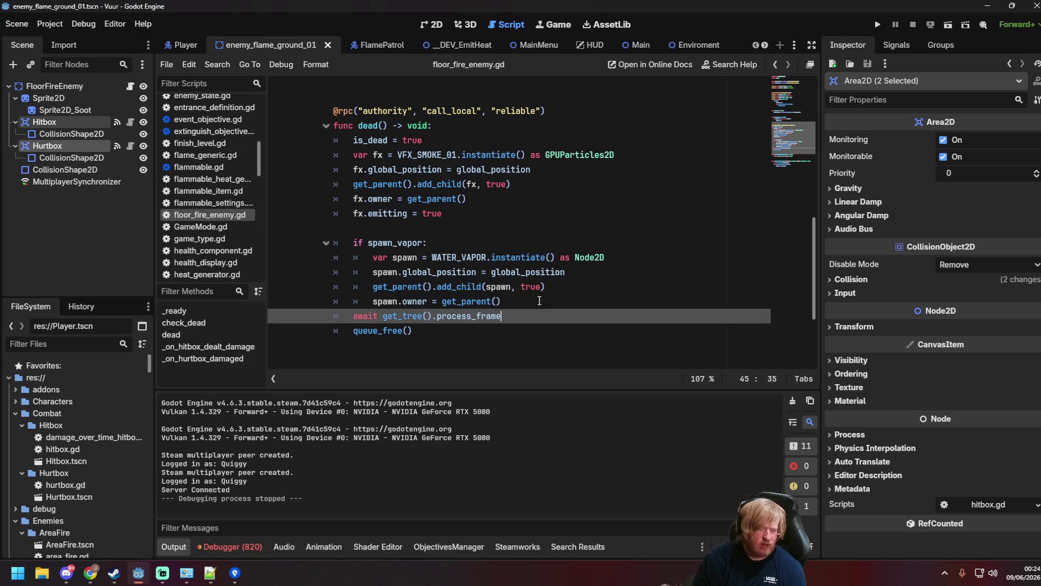
Add a hitbox.monitorable = false line above the await in dead().
click(538, 298)
key(Return)
text(itbox.monit)
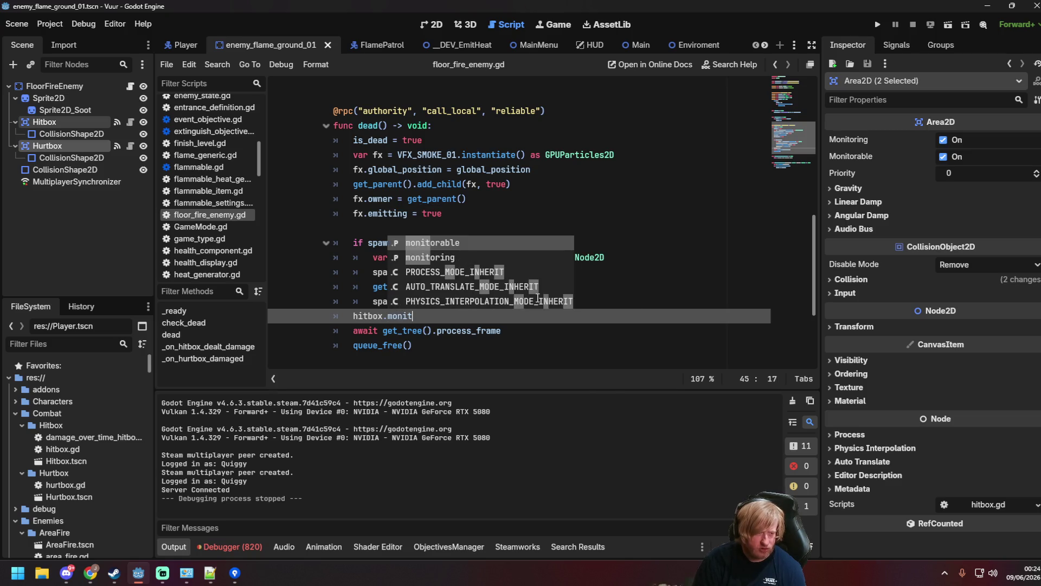
key(Return)
text(= false)
key(Return)
text(hitbox.)
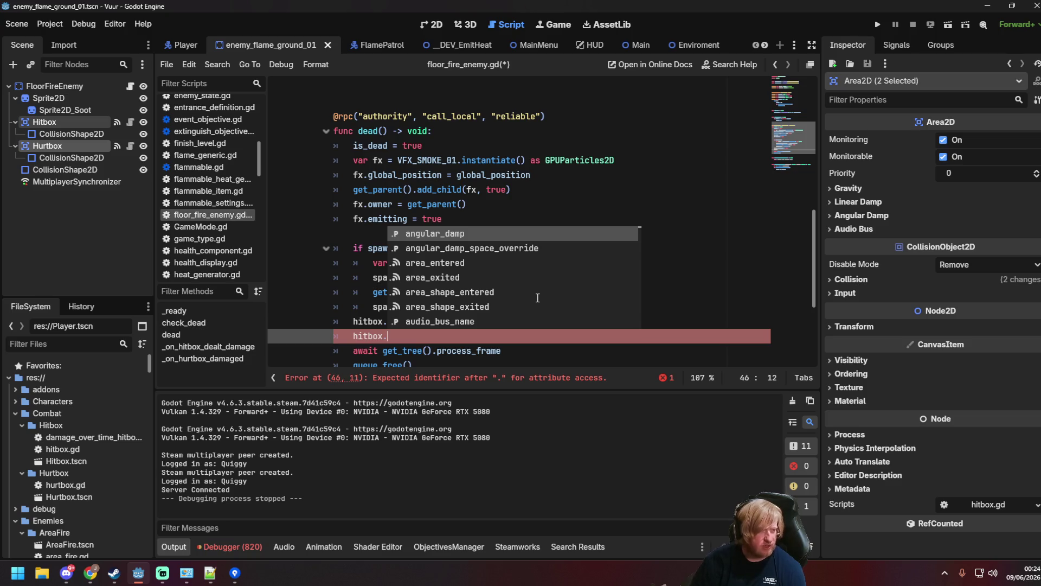
Replace the hitbox lines with monitorable = false and monitoring = false, then save.
click(59, 86)
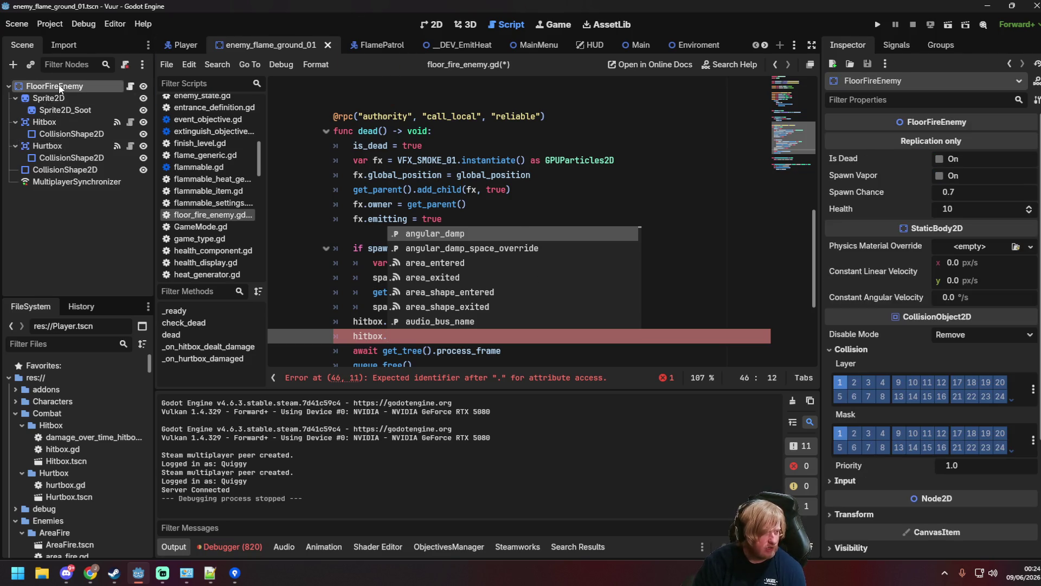
drag(402, 340, 353, 321)
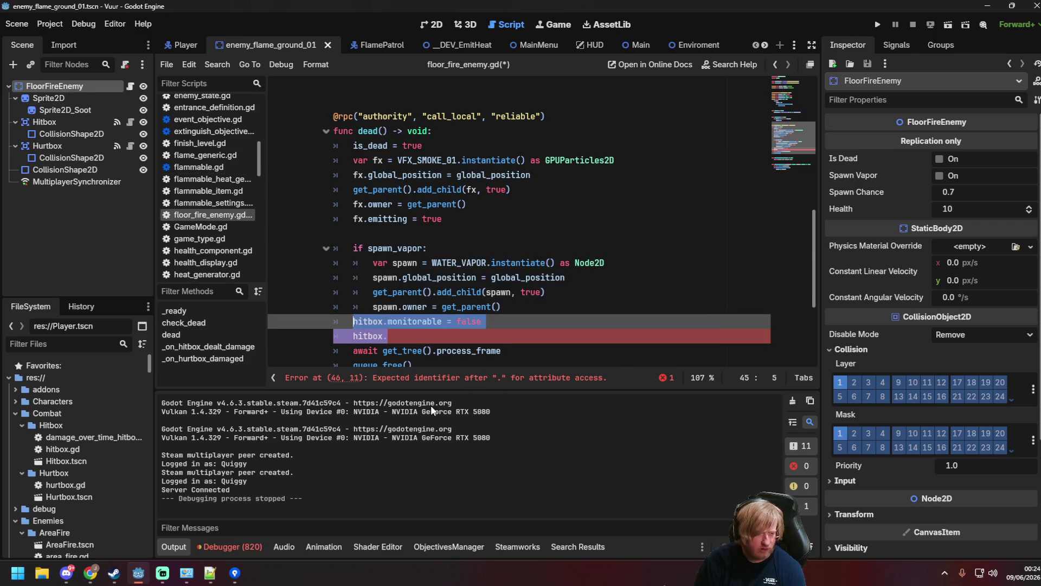
text(monitorable =)
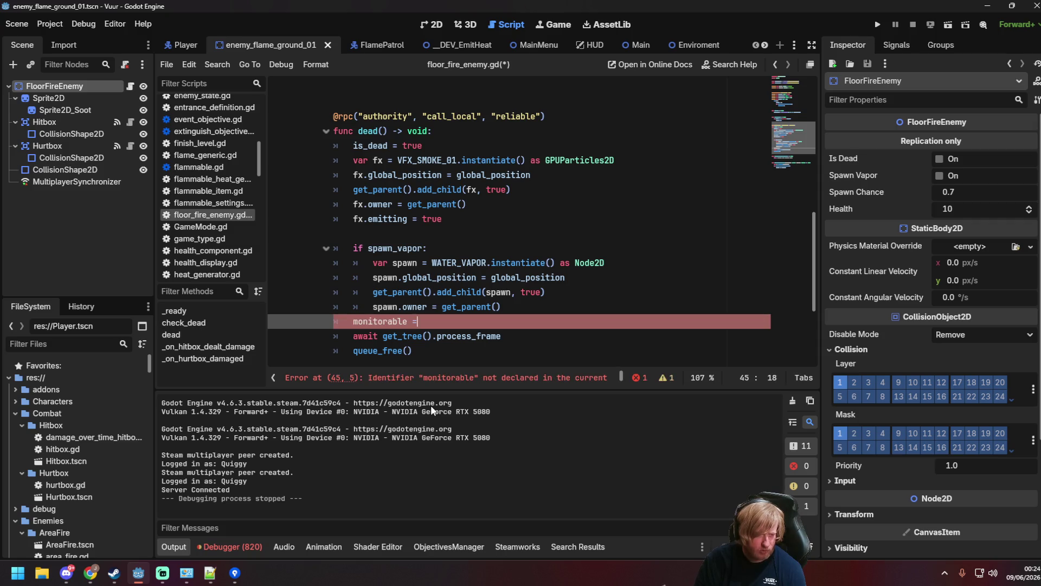
text( fa)
key(Return)
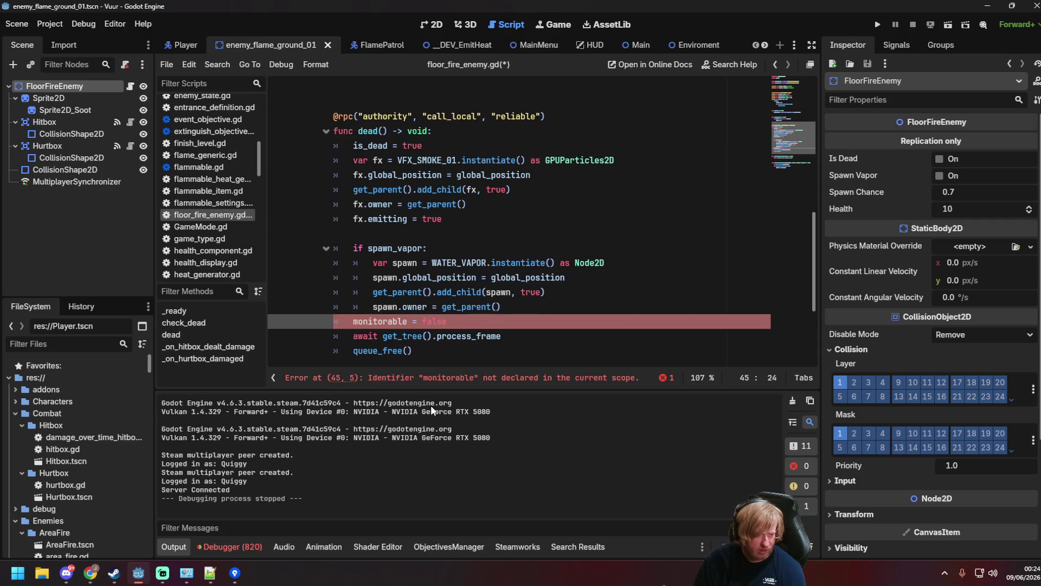
key(Return)
text(monitoring = false)
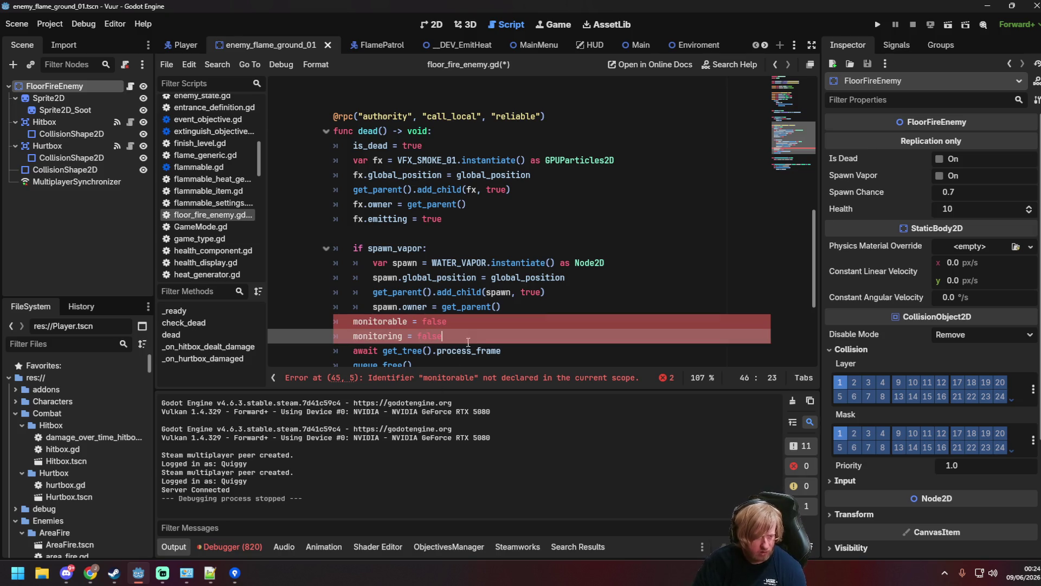
click(463, 321)
click(494, 331)
key(ctrl+s)
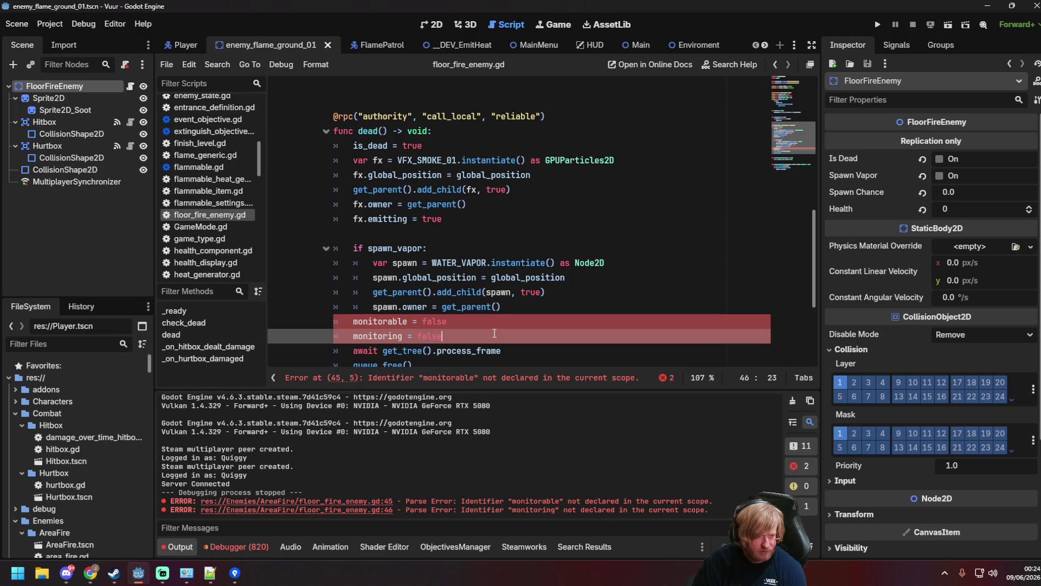
scroll(569, 249, up, 10)
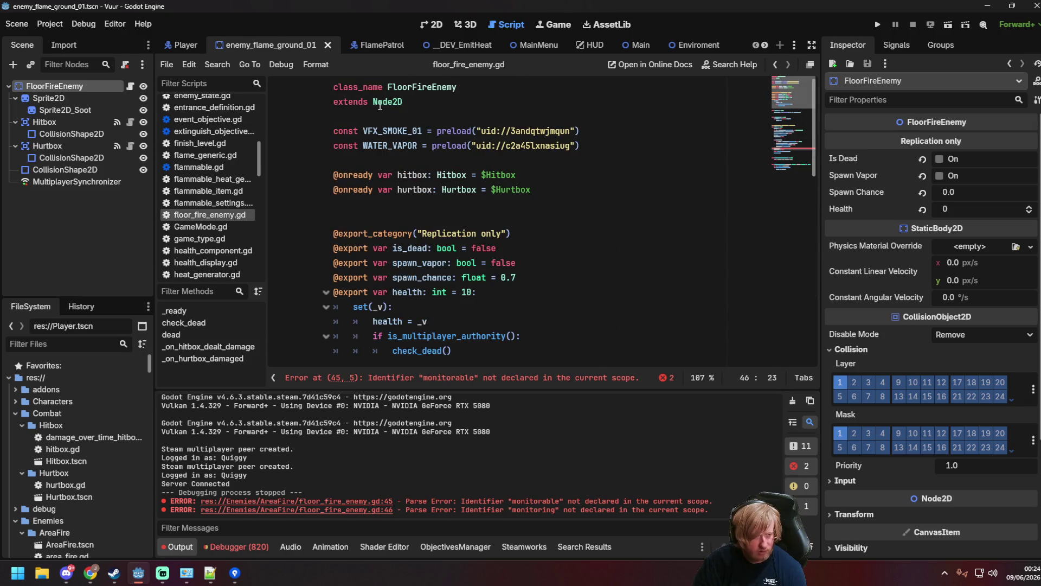
Confirm the FloorFireEnemy root is a StaticBody2D, then change the script's extends line to StaticBody2D.
right_click(38, 86)
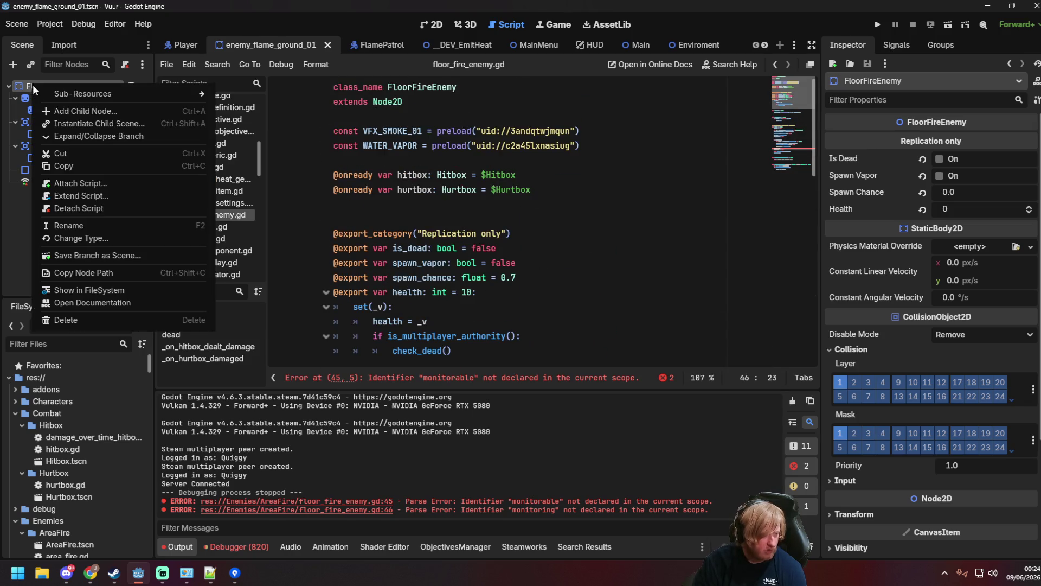
click(60, 239)
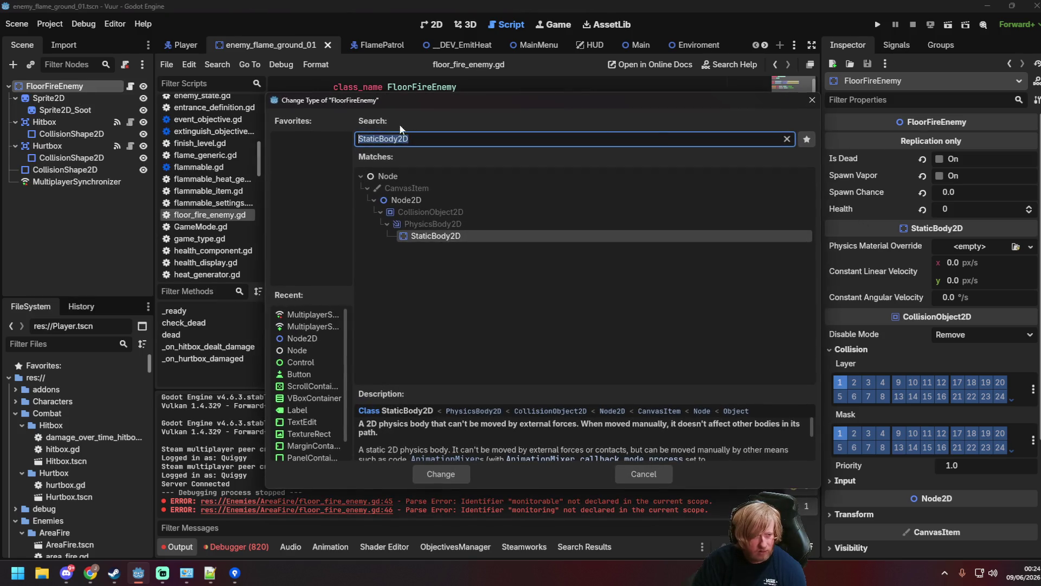
click(812, 100)
click(373, 101)
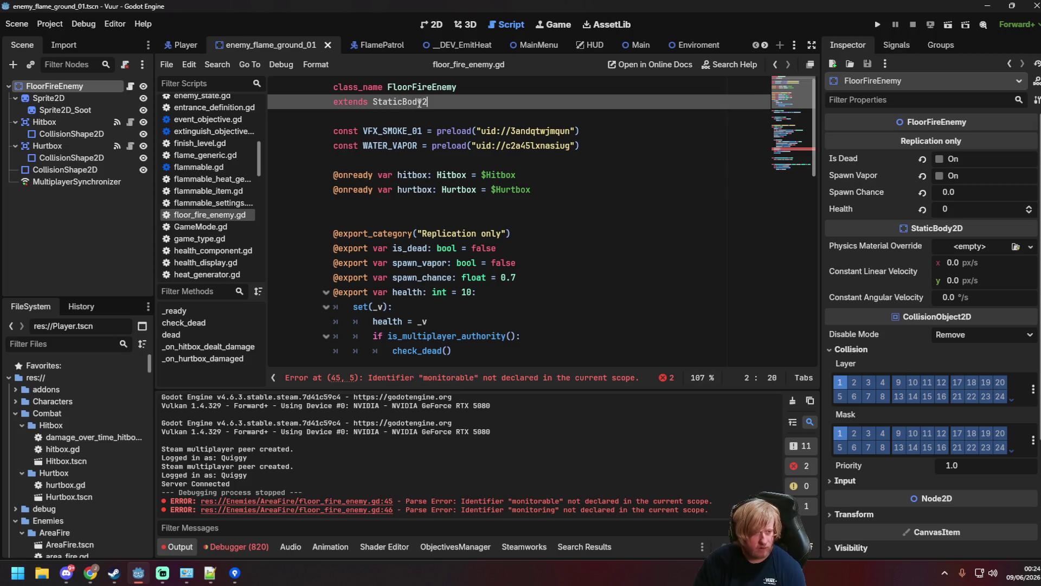
scroll(487, 255, down, 10)
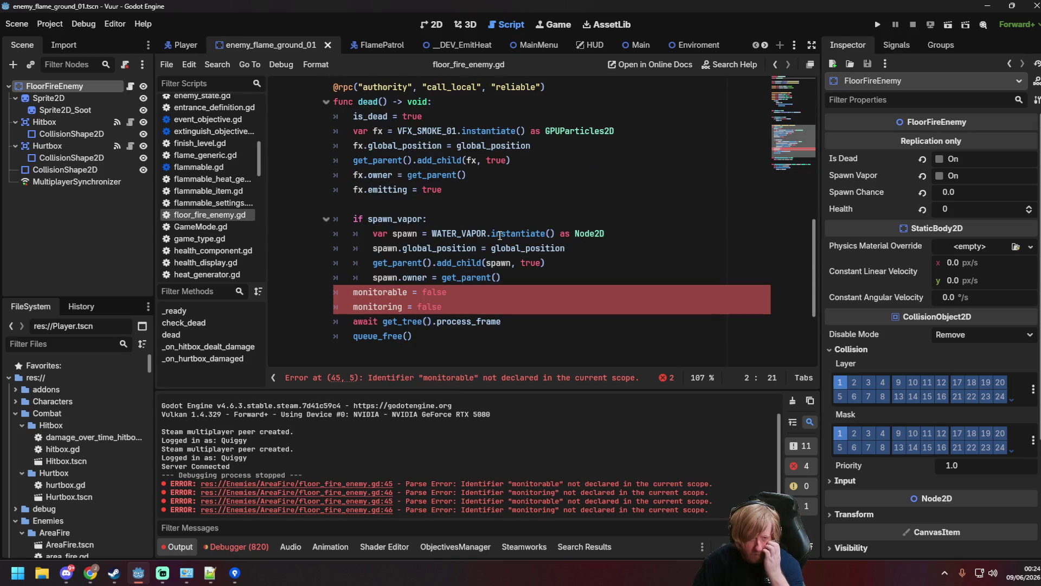
click(450, 261)
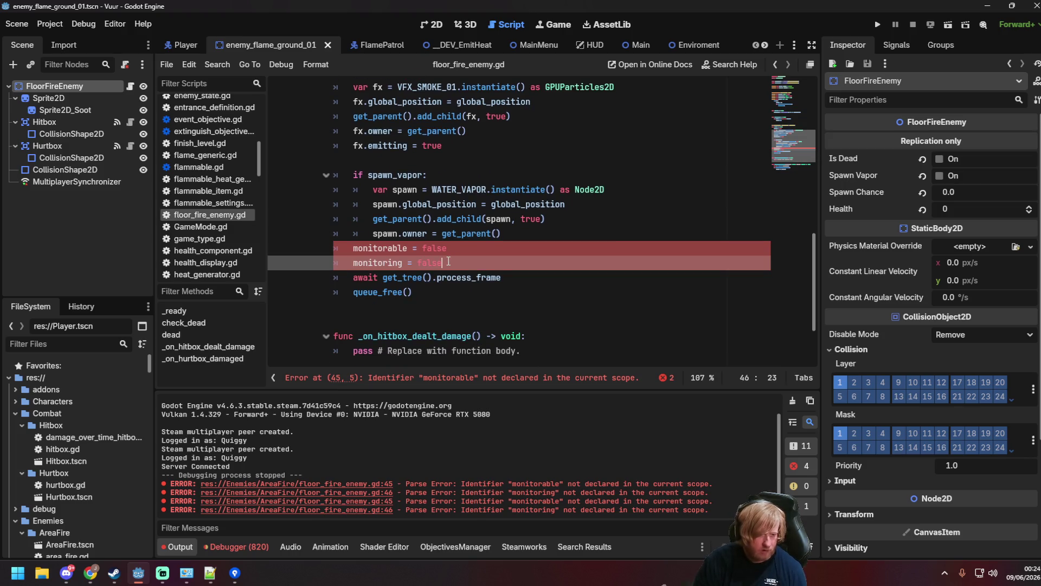
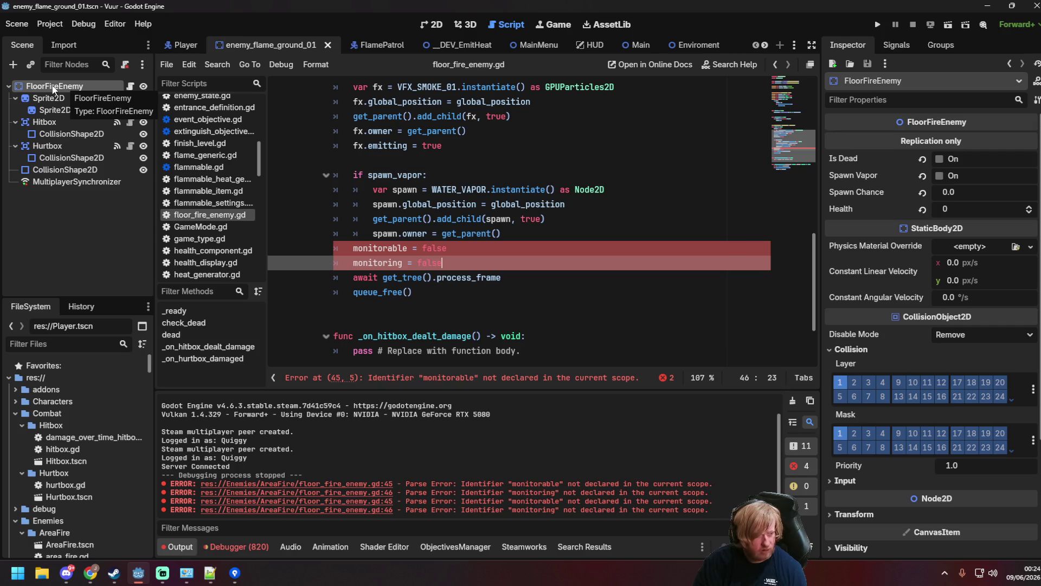
Turn off collision layer 1 and mask 1 on the FloorFireEnemy root and save the scene.
click(62, 170)
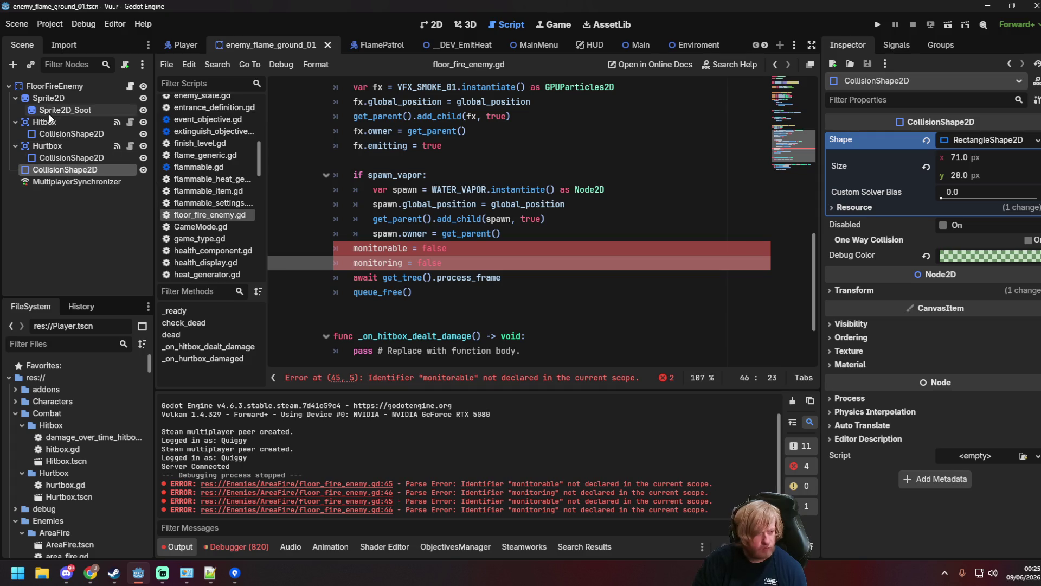
click(56, 87)
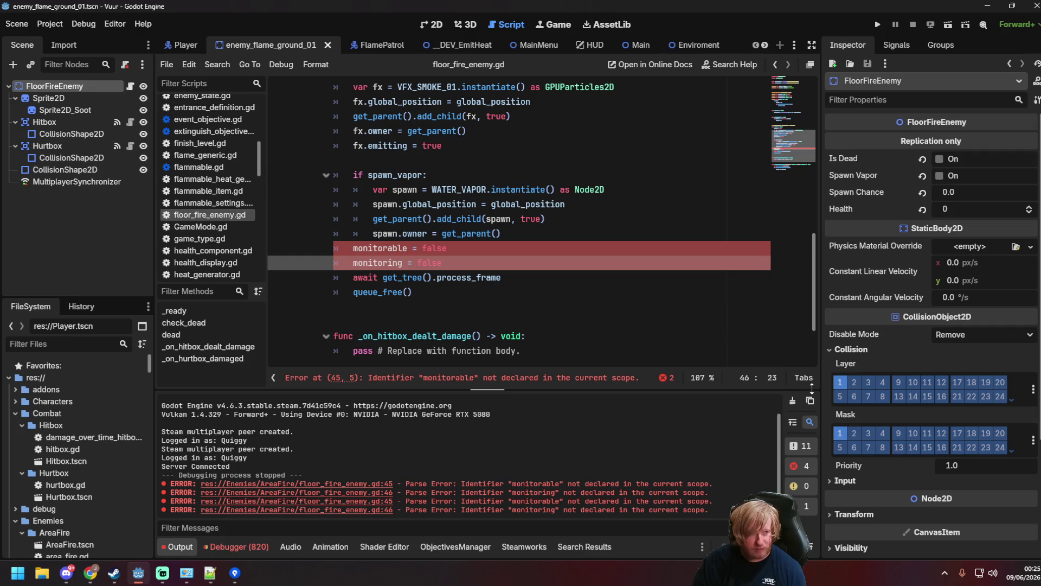
click(456, 292)
click(840, 382)
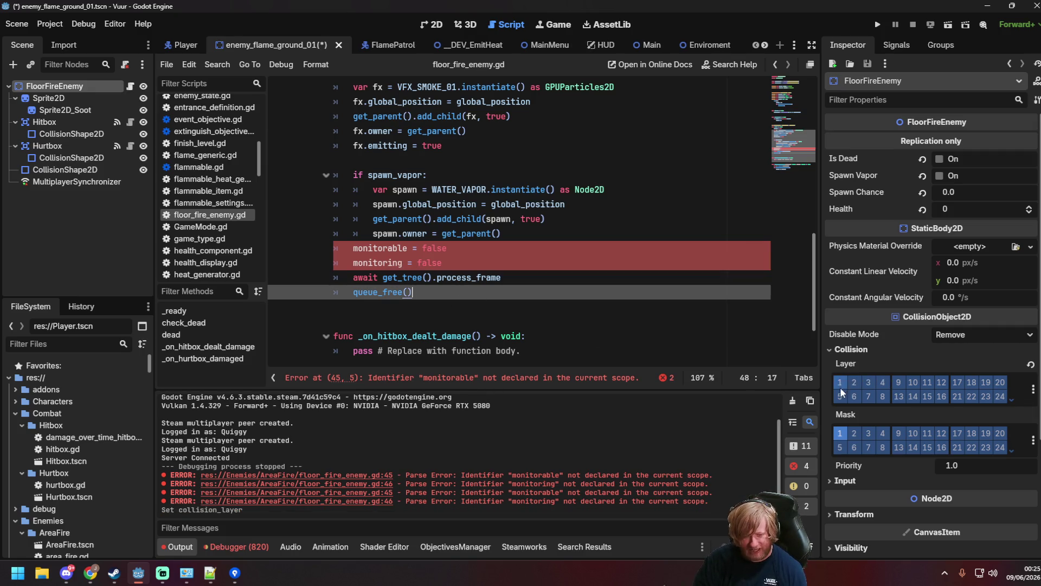
click(839, 433)
click(544, 190)
key(ctrl+s)
Delete the monitorable and monitoring lines, save the script, and run the _DEV_EmitHeat scene.
drag(459, 266, 305, 248)
key(BackSpace)
key(BackSpace)
key(ctrl+s)
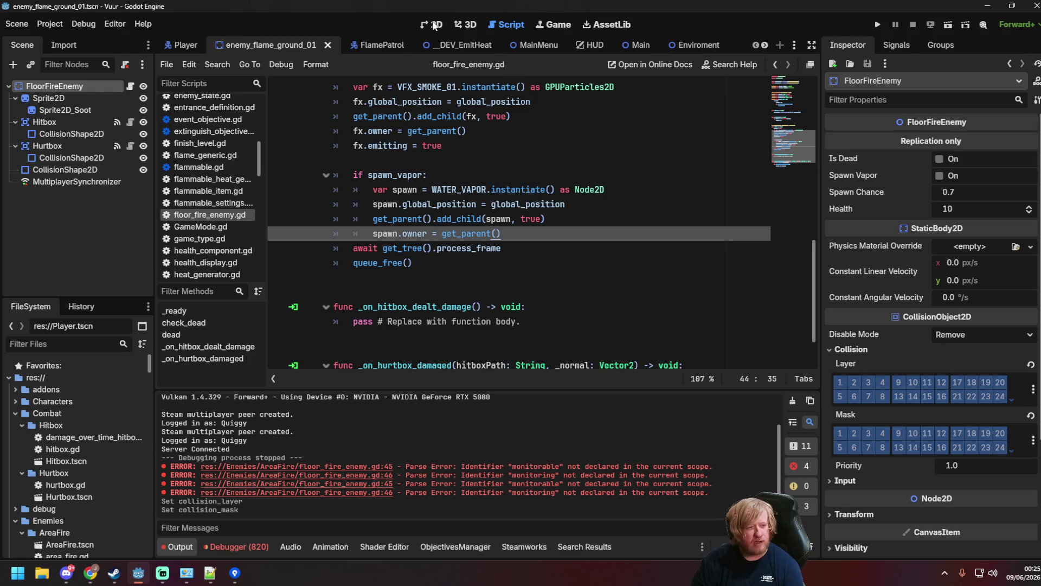
click(445, 46)
key(F6)
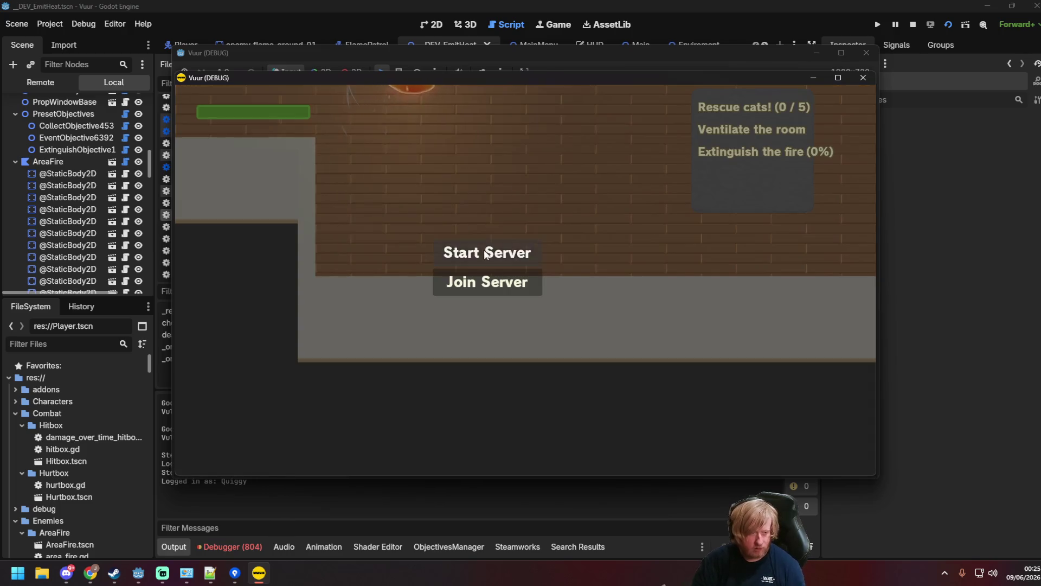
Start the game as server and walk the firefighter across the floor fires, spraying water.
click(492, 251)
key(s)
key(a)
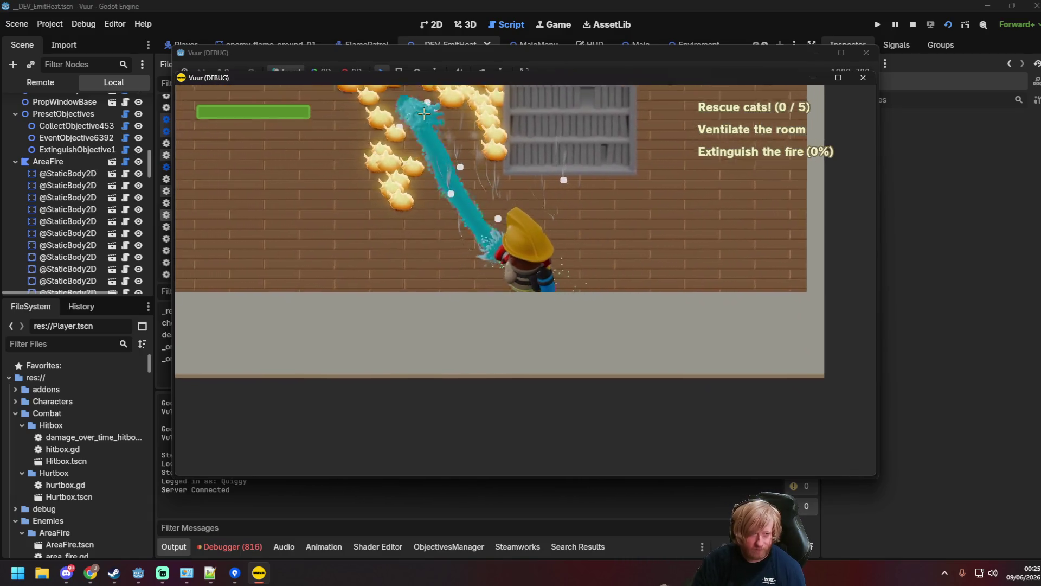
mouse_move(587, 82)
mouse_down()
mouse_move(636, 90)
mouse_move(683, 171)
mouse_up()
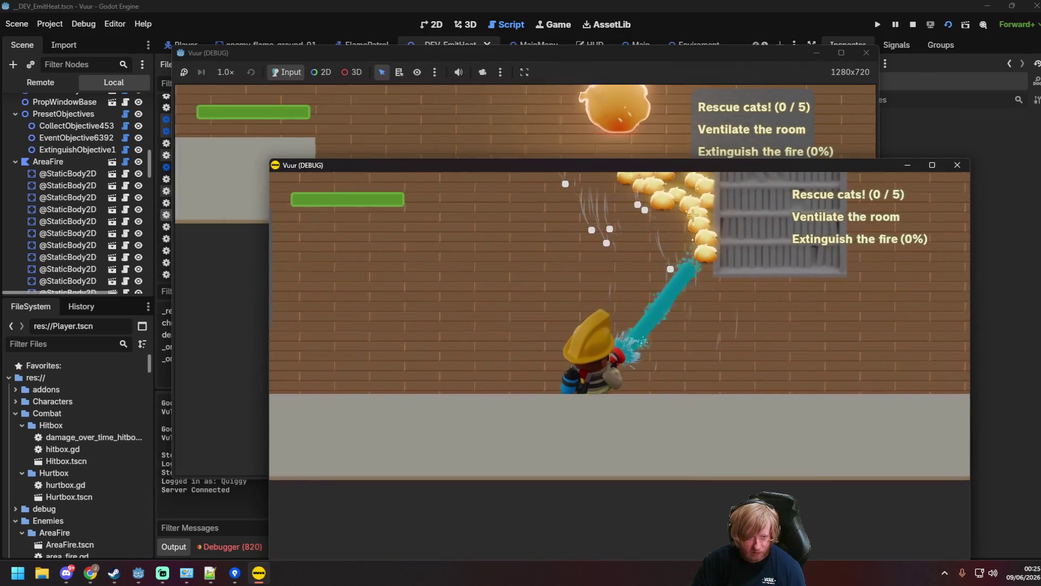
key(w)
key(d)
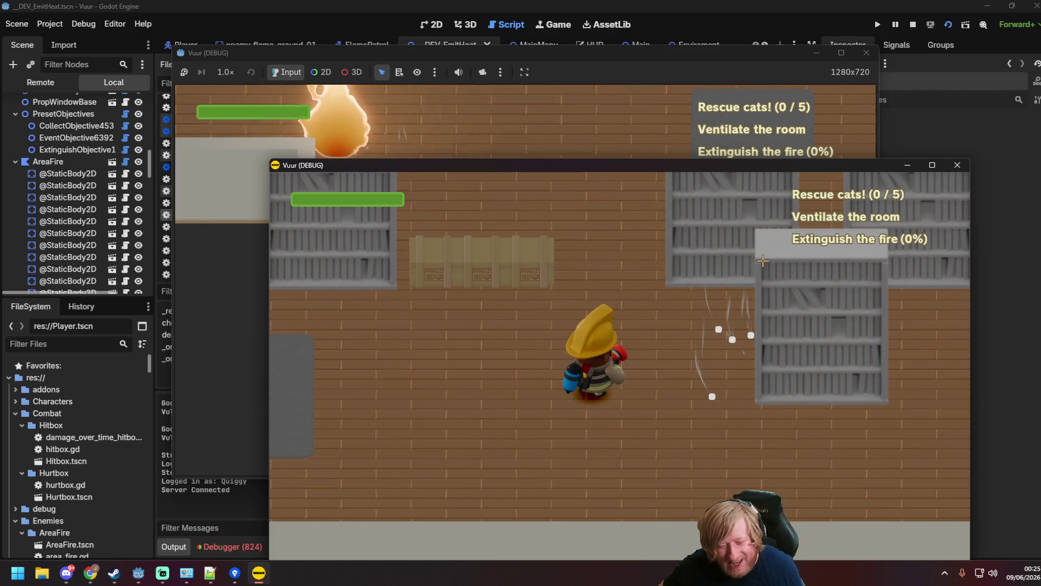
Close both debug game windows and save from the script editor.
click(866, 53)
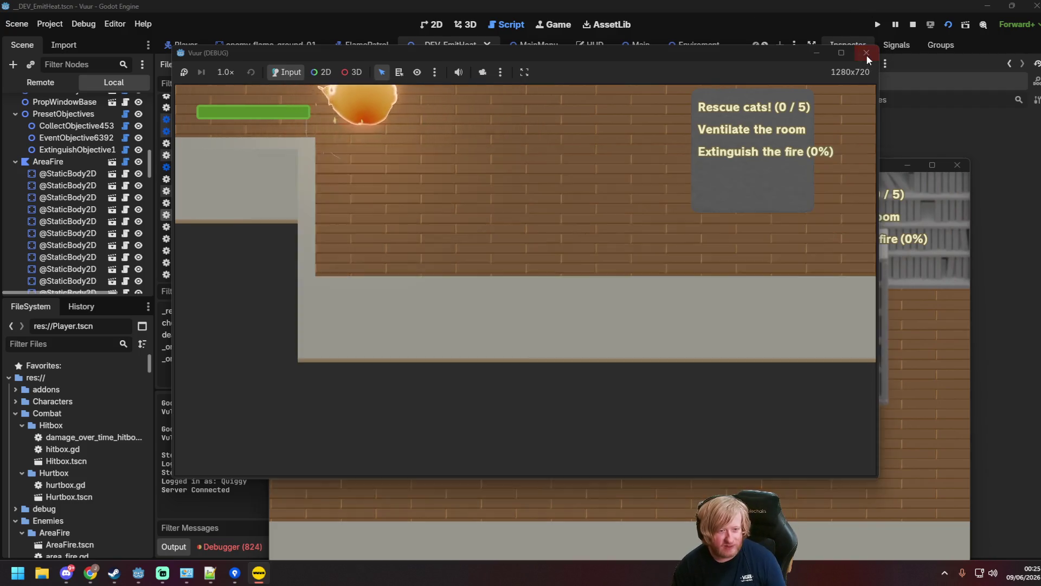
click(957, 165)
click(539, 165)
key(ctrl+s)
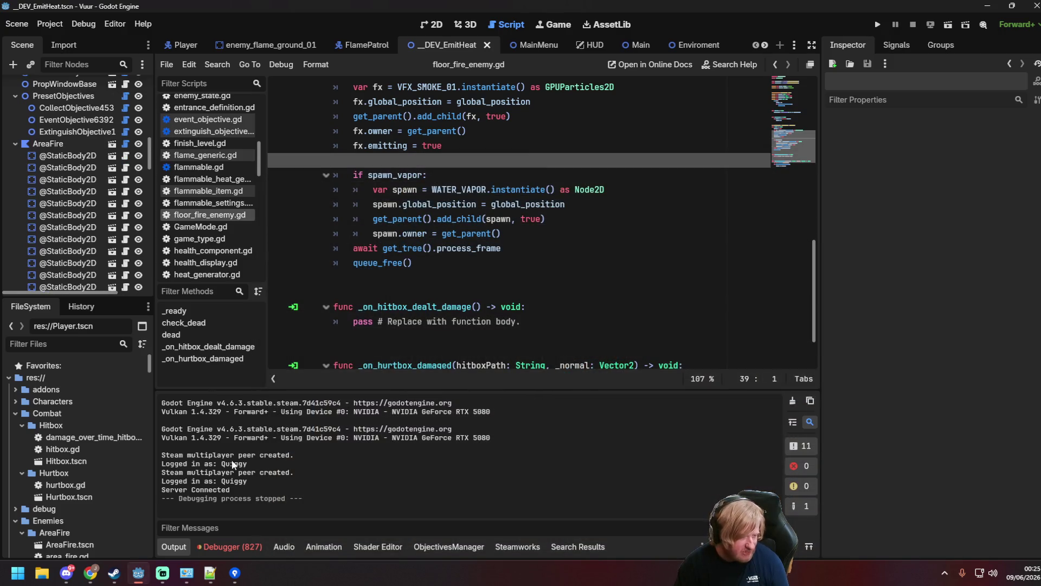
Clear the debugger error lists in Session 2 and Session 1.
click(223, 546)
scroll(471, 469, up, 2)
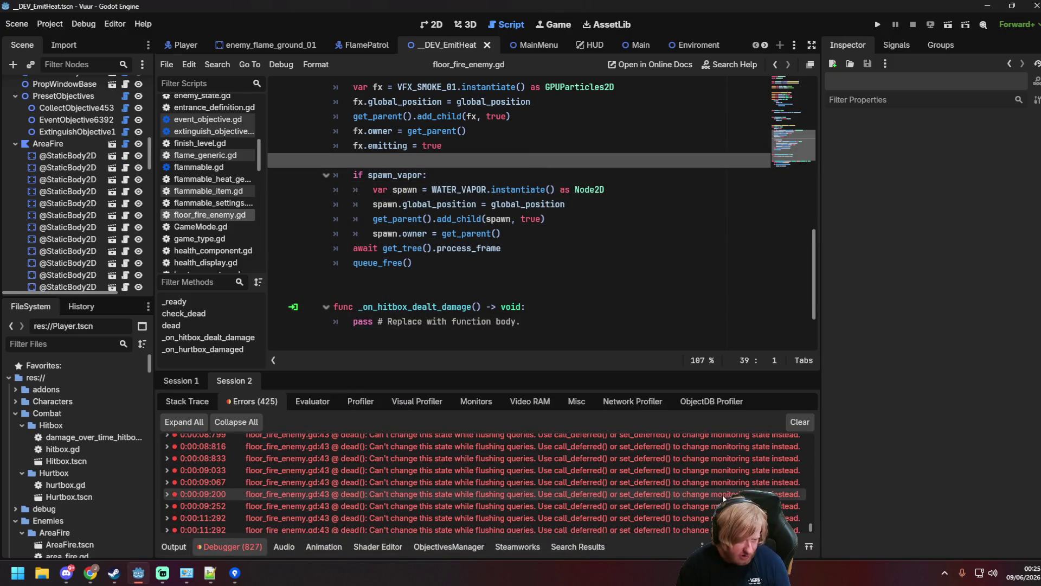
scroll(536, 477, down, 1)
click(799, 421)
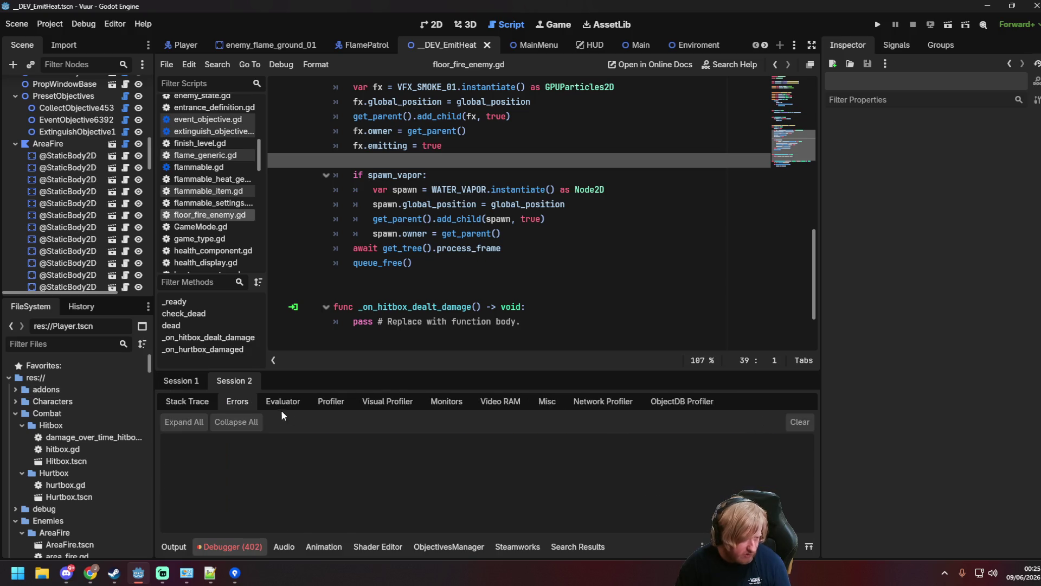
click(173, 382)
click(805, 429)
click(557, 223)
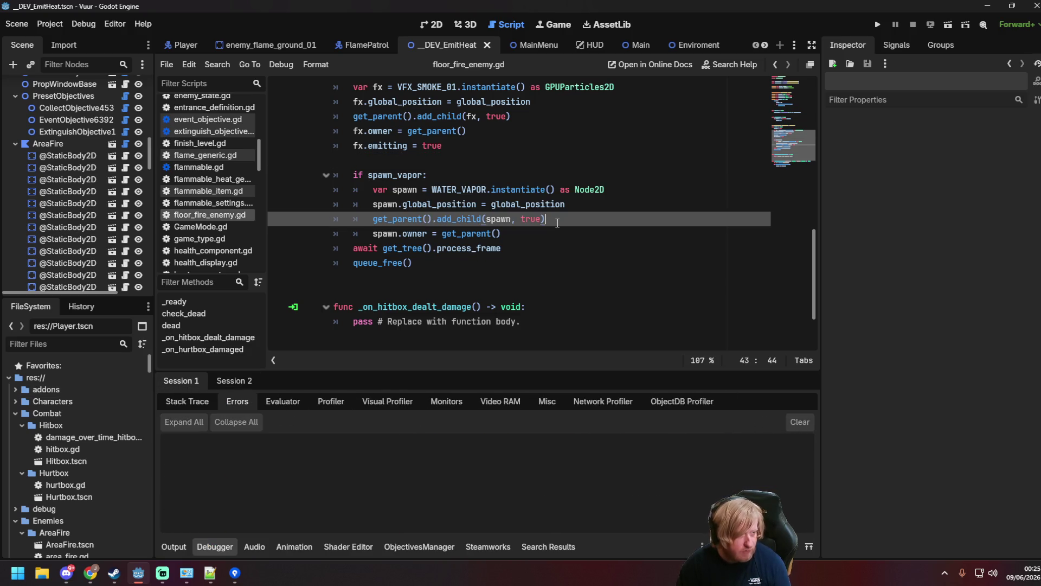
Rerun the scene, start the server, resize the game window, then close it after testing.
key(F6)
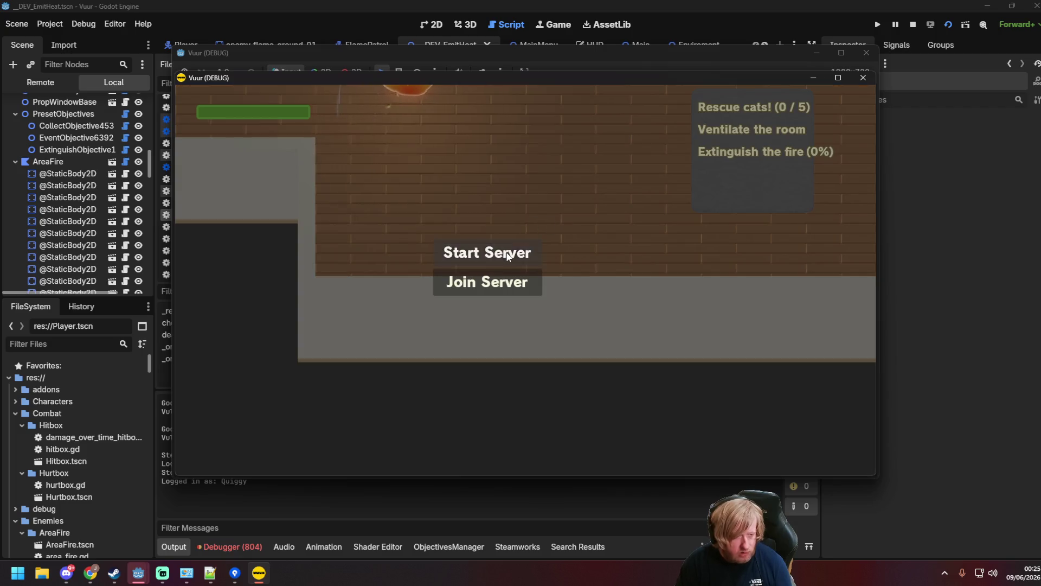
click(490, 251)
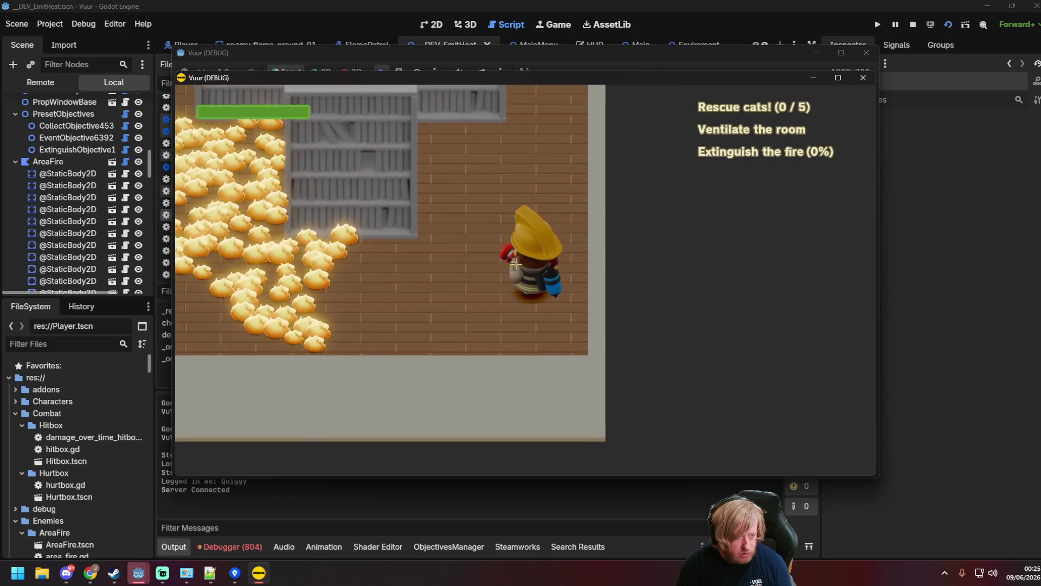
mouse_move(360, 229)
mouse_down()
mouse_move(372, 209)
mouse_move(407, 204)
mouse_move(438, 108)
mouse_move(623, 190)
mouse_move(678, 260)
mouse_move(650, 164)
mouse_move(705, 136)
mouse_up()
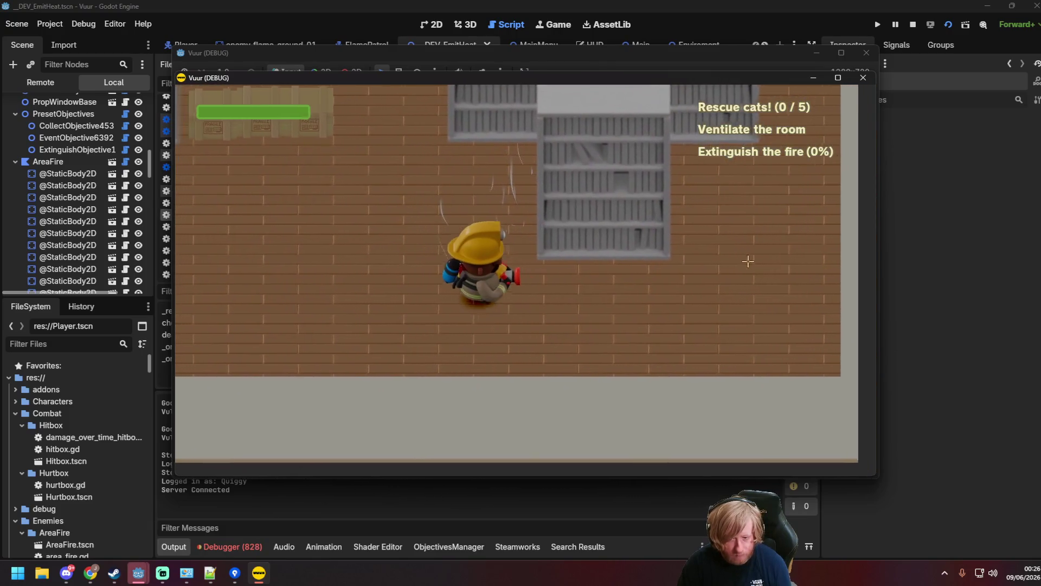
click(862, 77)
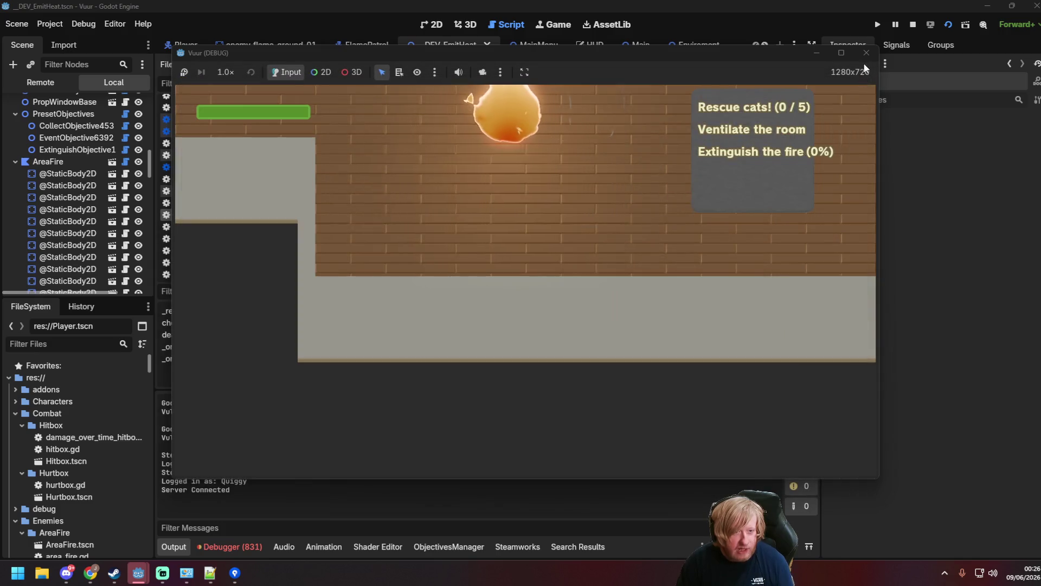
Close the remaining game window, review Session 2's errors, and jump to the flushing-query error's line.
click(866, 52)
click(230, 543)
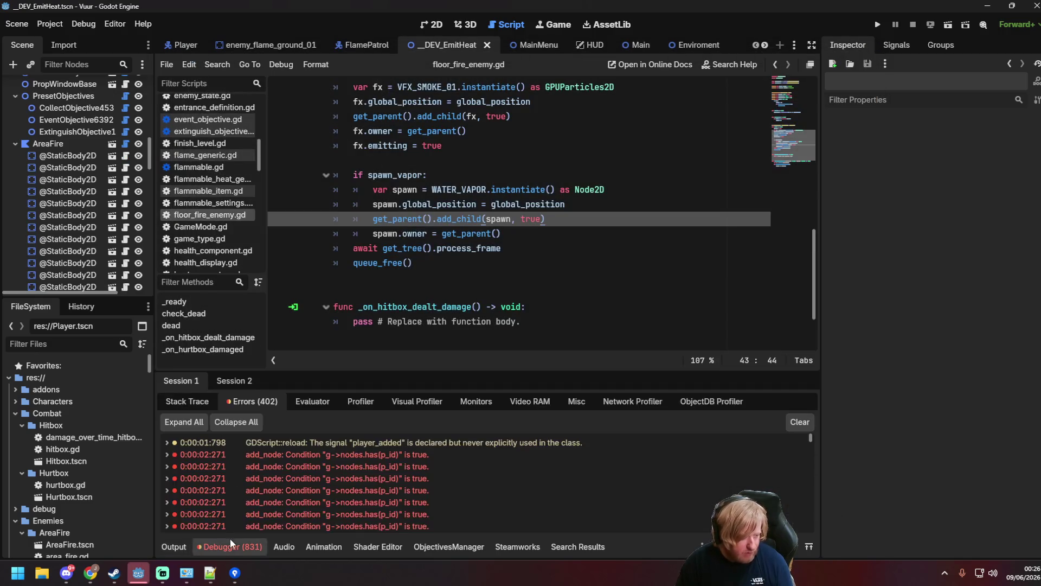
scroll(382, 480, down, 2)
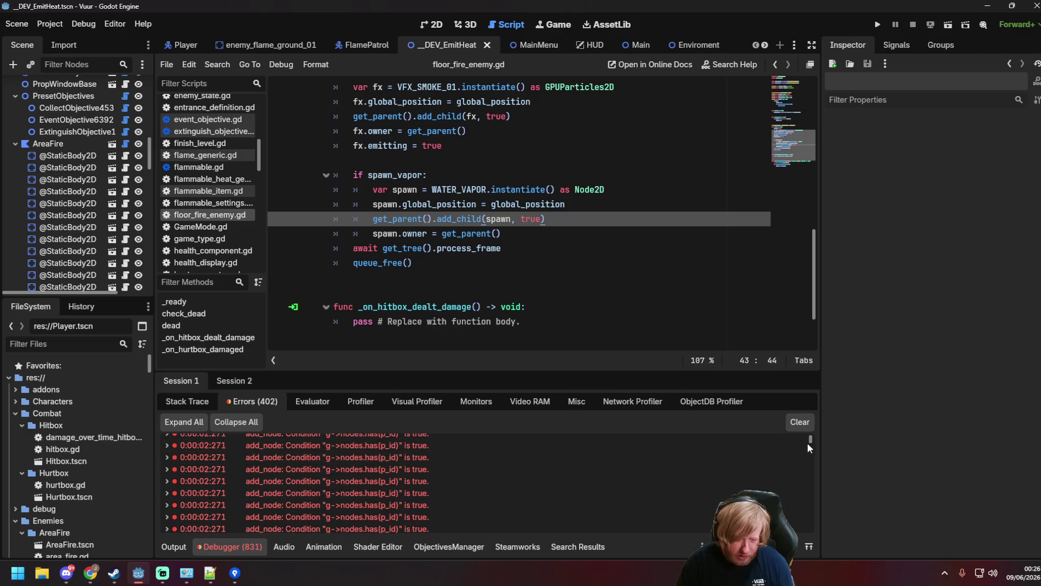
scroll(429, 458, down, 5)
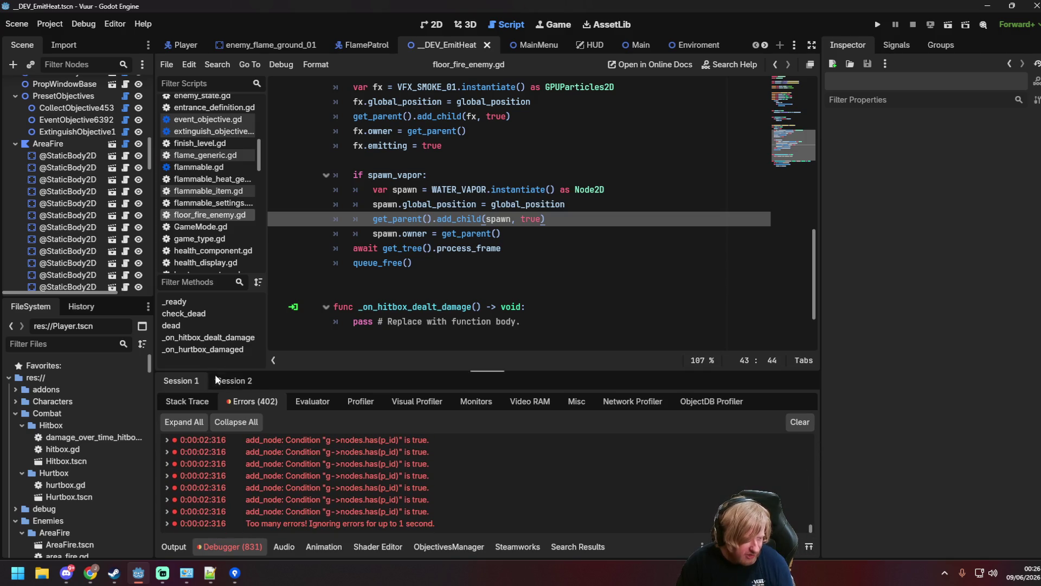
click(233, 382)
mouse_move(811, 506)
mouse_down()
mouse_move(810, 441)
mouse_move(811, 527)
mouse_up()
click(702, 471)
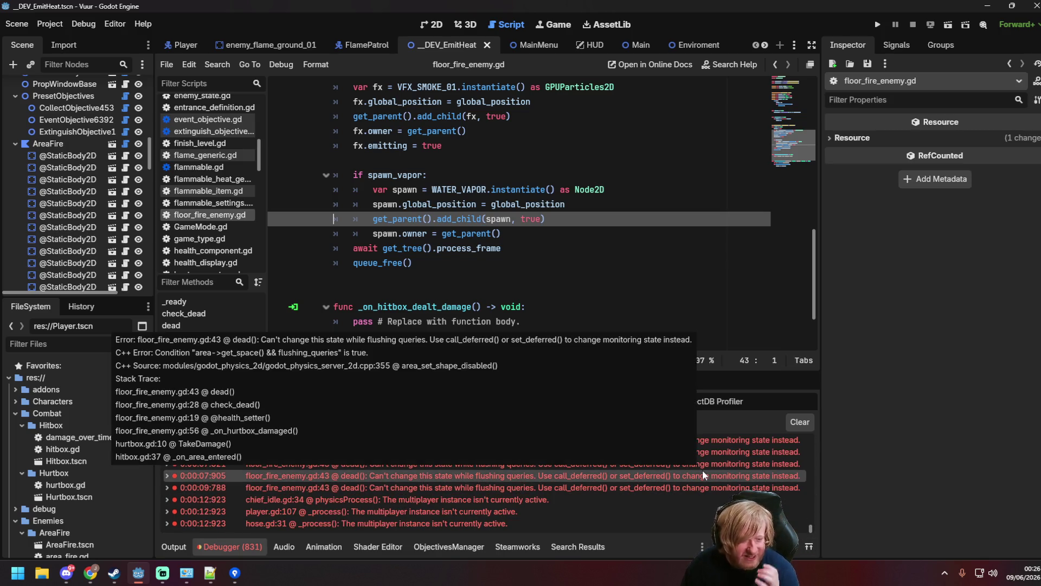
Inspect the await and queue_free() lines around line 43 in floor_fire_enemy.gd.
mouse_move(745, 476)
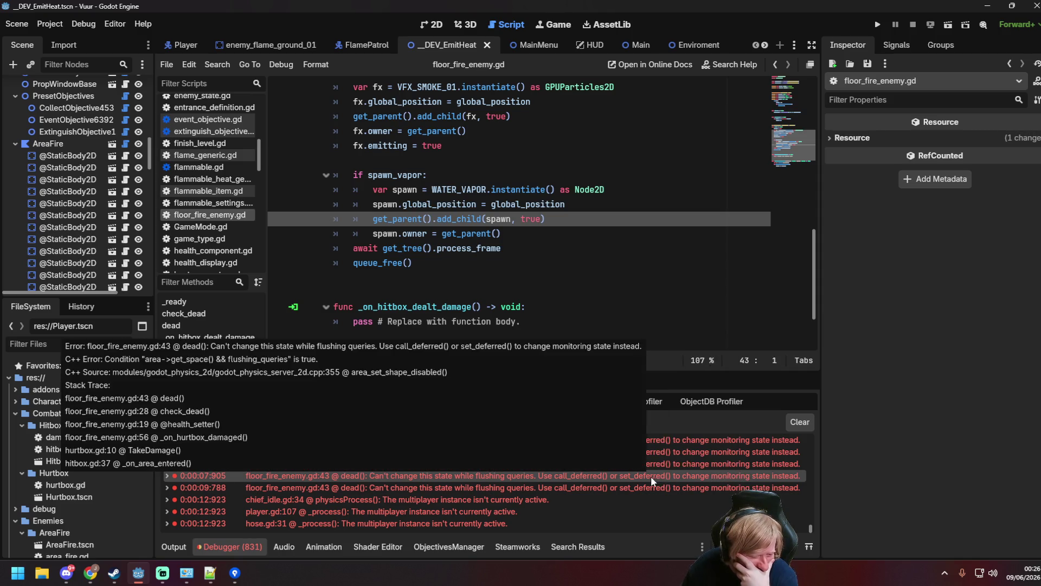
scroll(624, 487, up, 5)
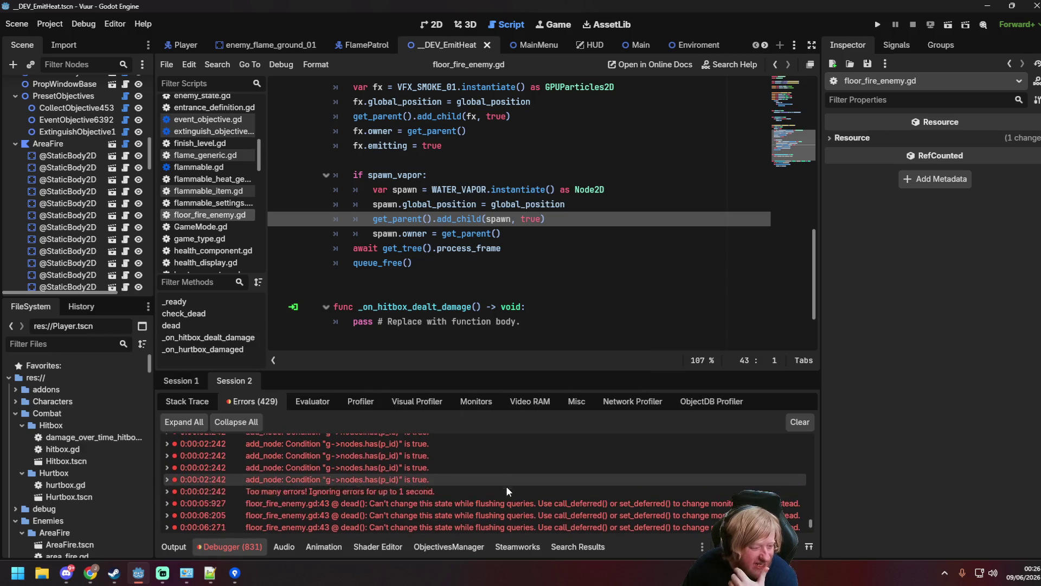
scroll(429, 485, down, 1)
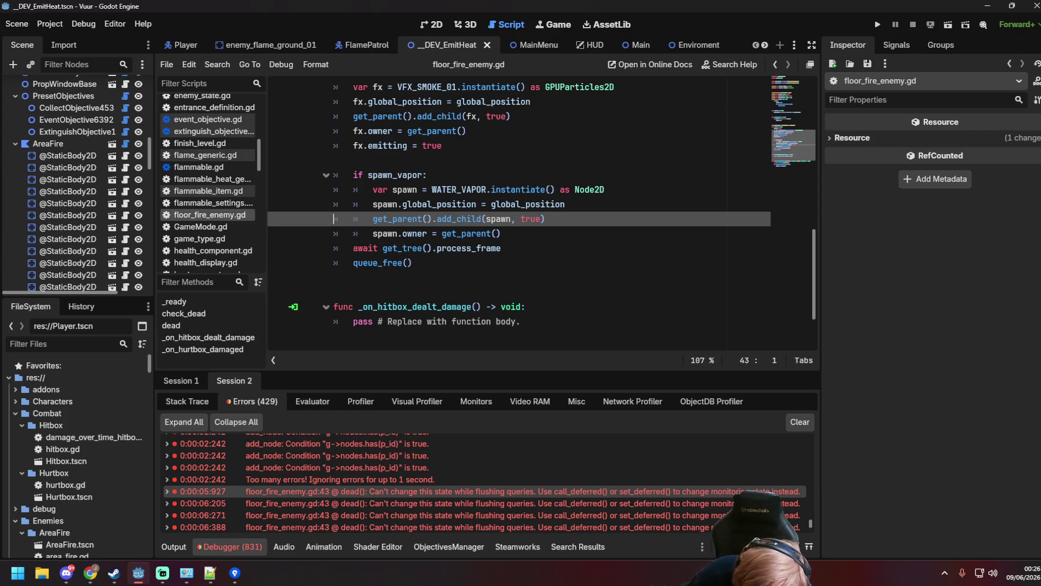
key(Down)
key(Down)
key(Down)
key(End)
scroll(391, 498, down, 5)
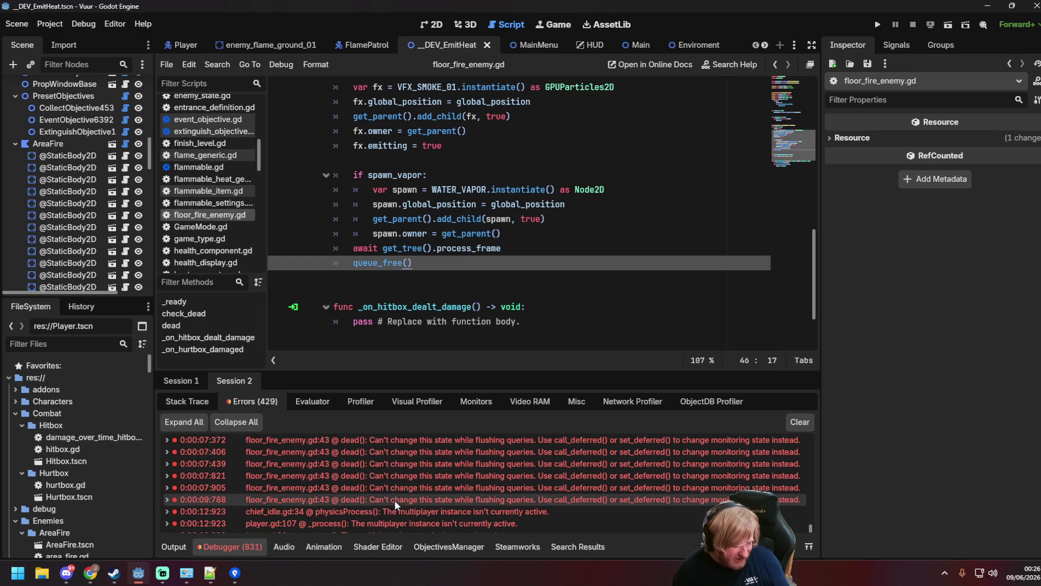
click(392, 499)
click(513, 250)
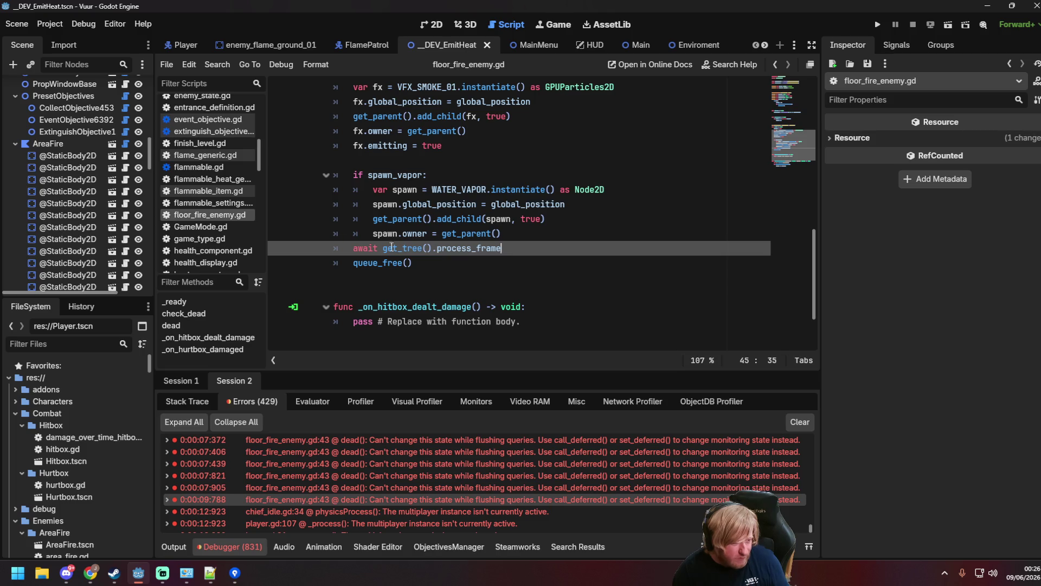
click(353, 263)
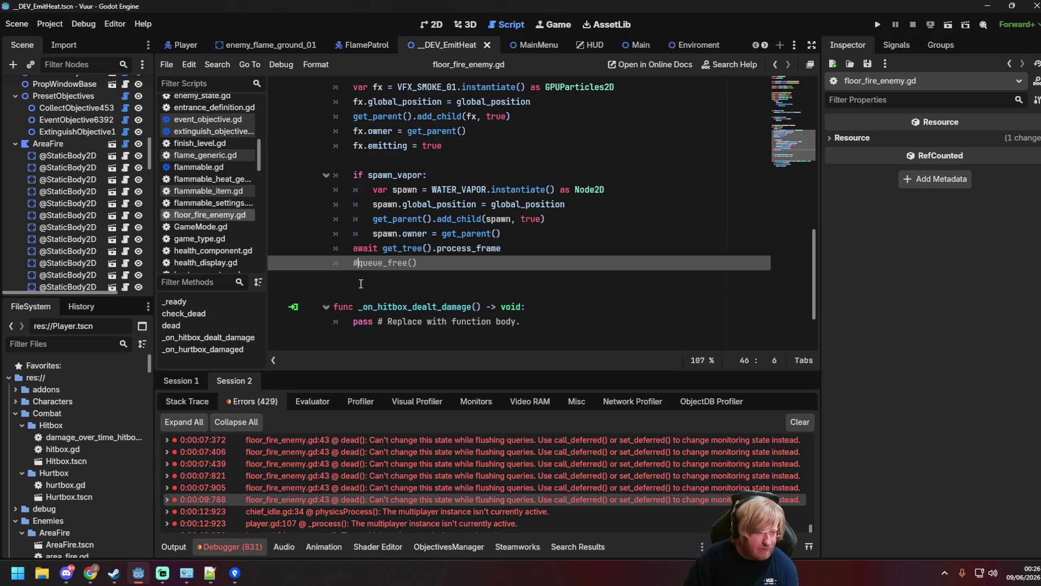
key(Up)
Rerun the scene as server, spray the fire, then close the game.
key(F6)
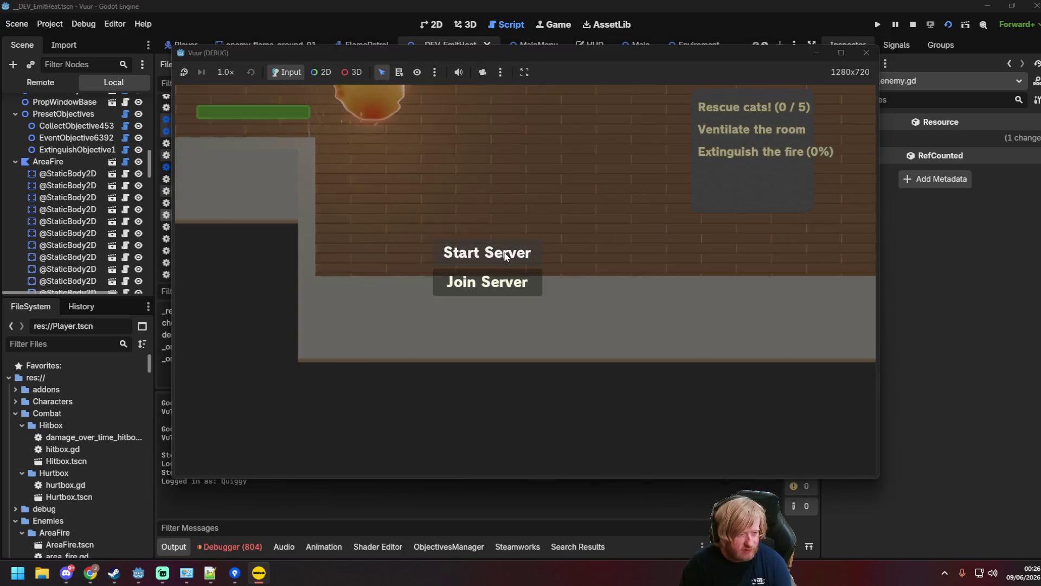
click(504, 256)
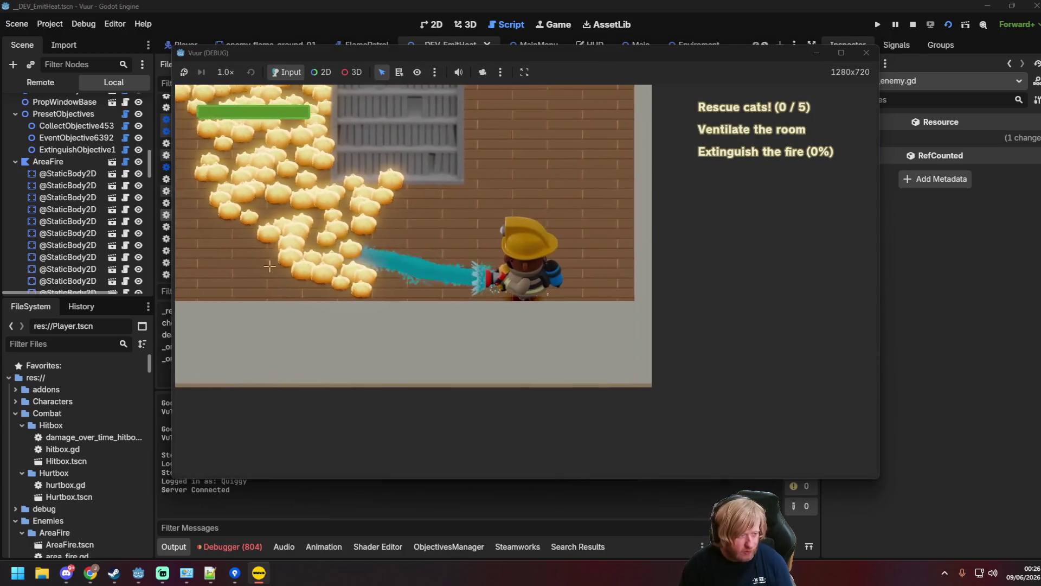
key(d)
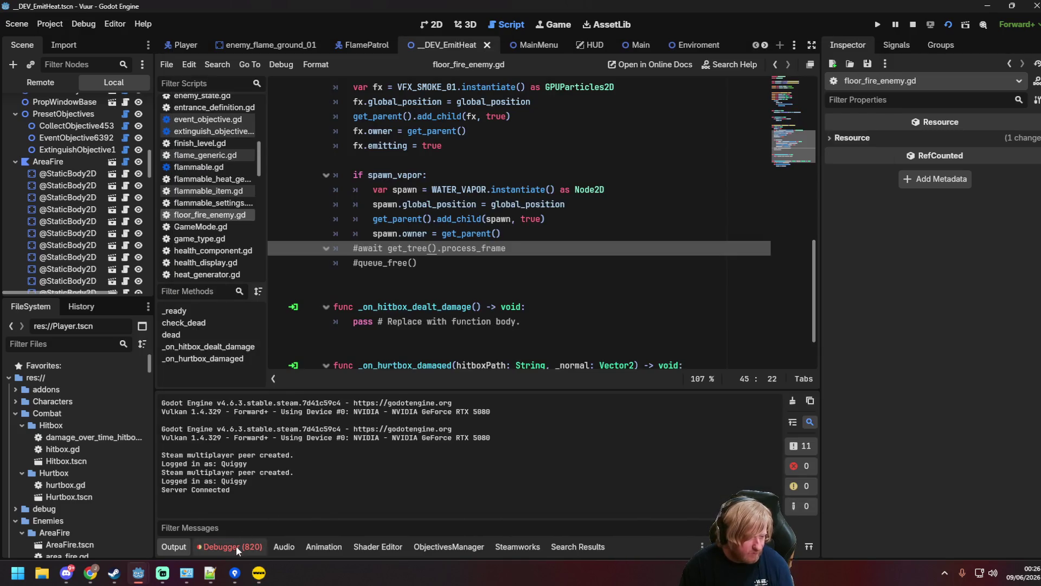
click(236, 545)
Review the newly logged errors and clear them in both debug sessions.
scroll(697, 479, up, 1)
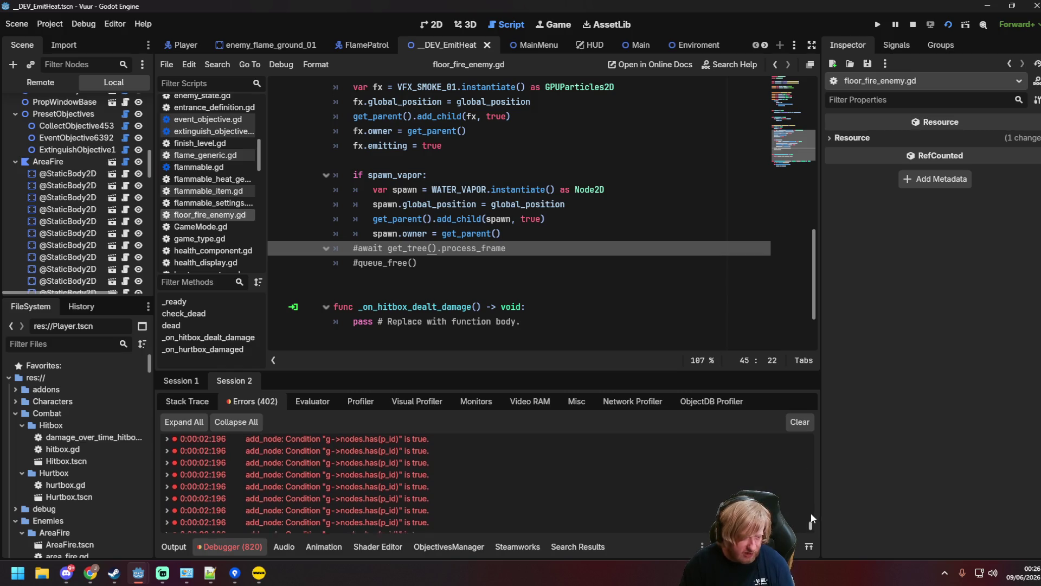
scroll(506, 455, down, 1)
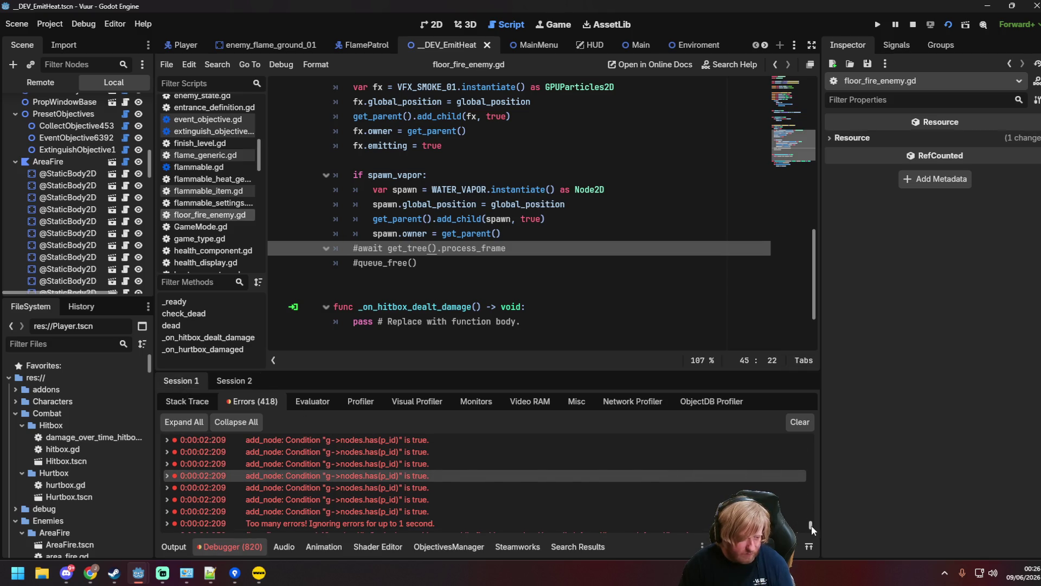
scroll(812, 527, down, 5)
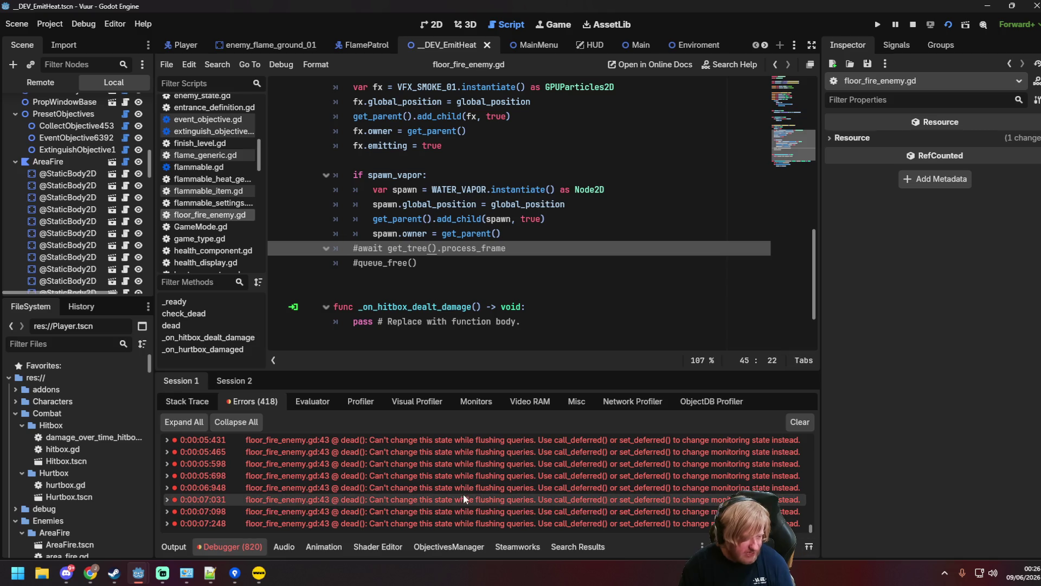
click(799, 422)
click(219, 382)
click(800, 422)
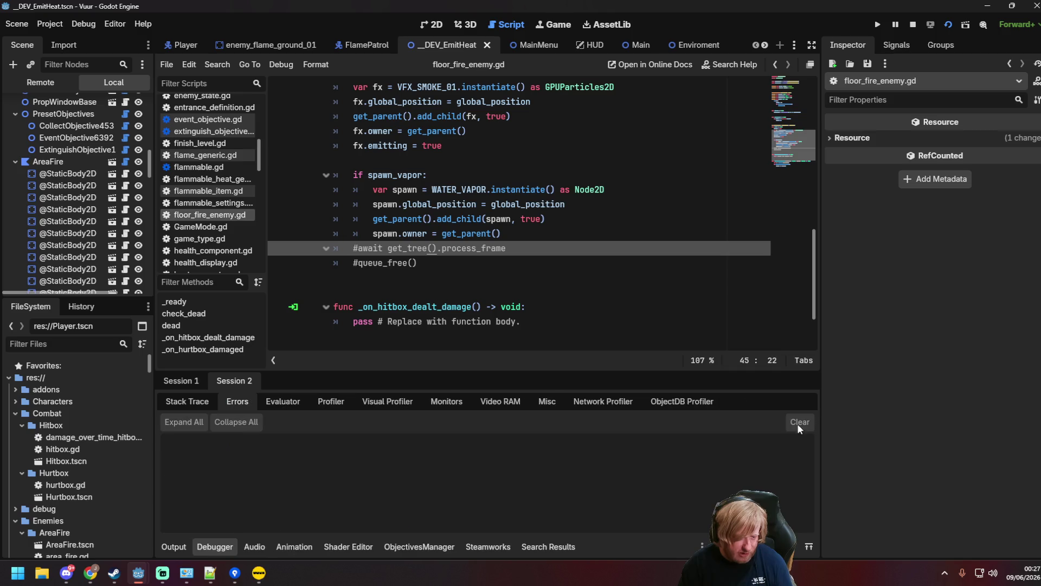
click(477, 219)
key(alt+Tab)
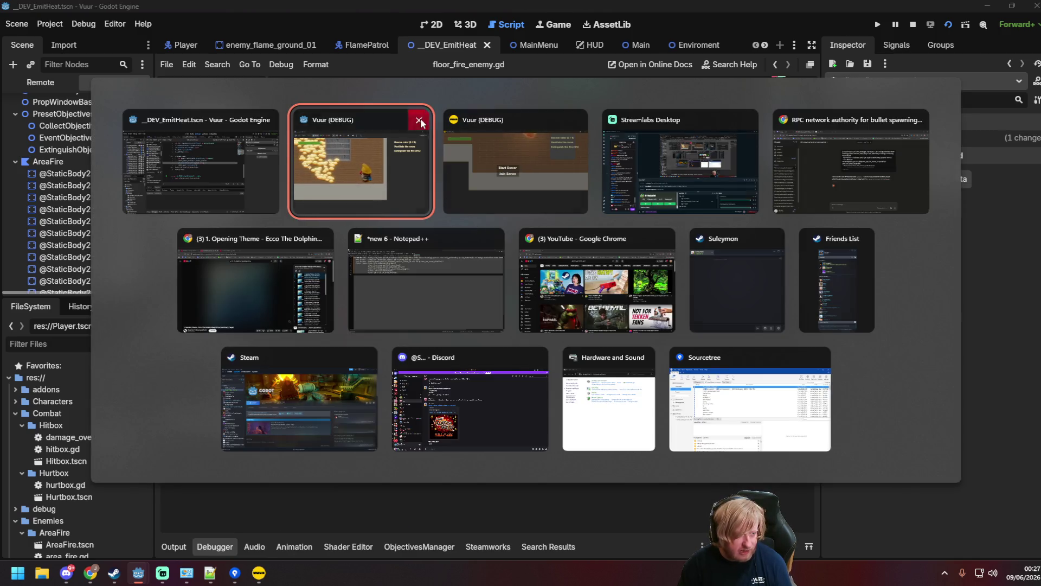
Close both leftover Vuur (DEBUG) windows and confirm the Debug > Customize Run Instances settings.
click(421, 120)
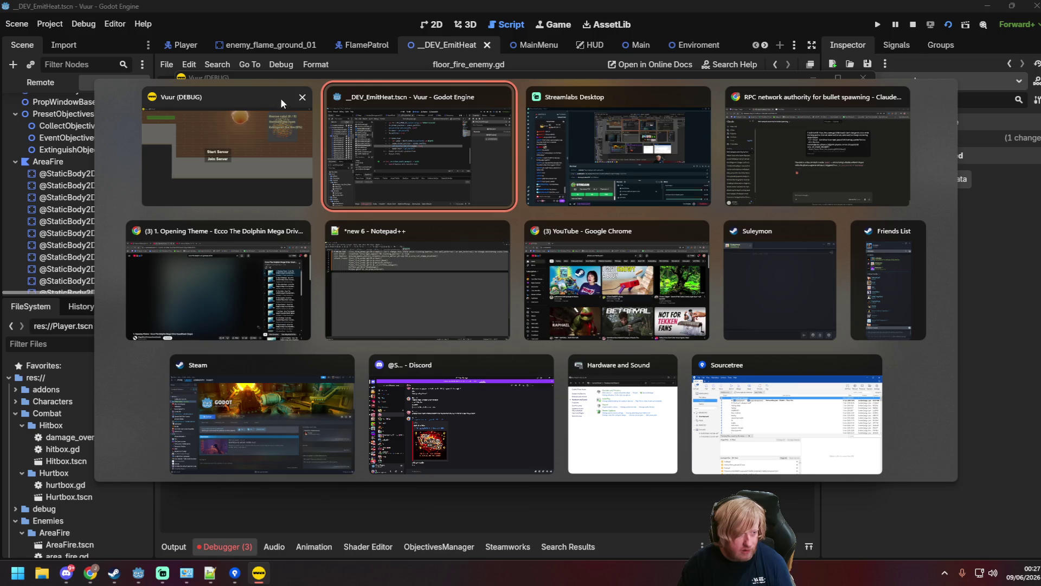
click(298, 99)
click(450, 174)
click(84, 24)
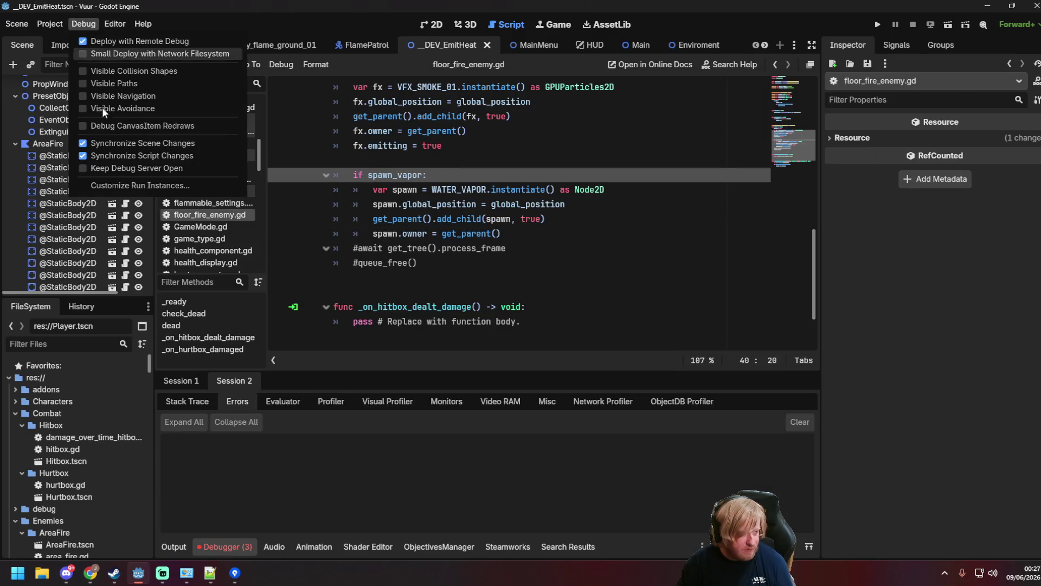
click(122, 183)
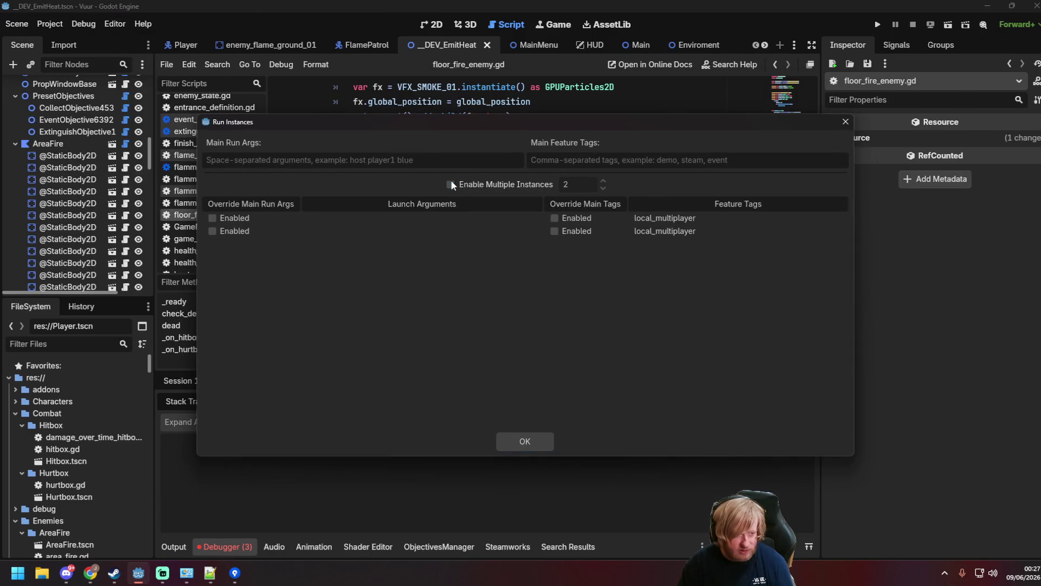
click(531, 441)
Relaunch the scene, move the firefighter down to the fire, and stop the game with F8.
click(550, 204)
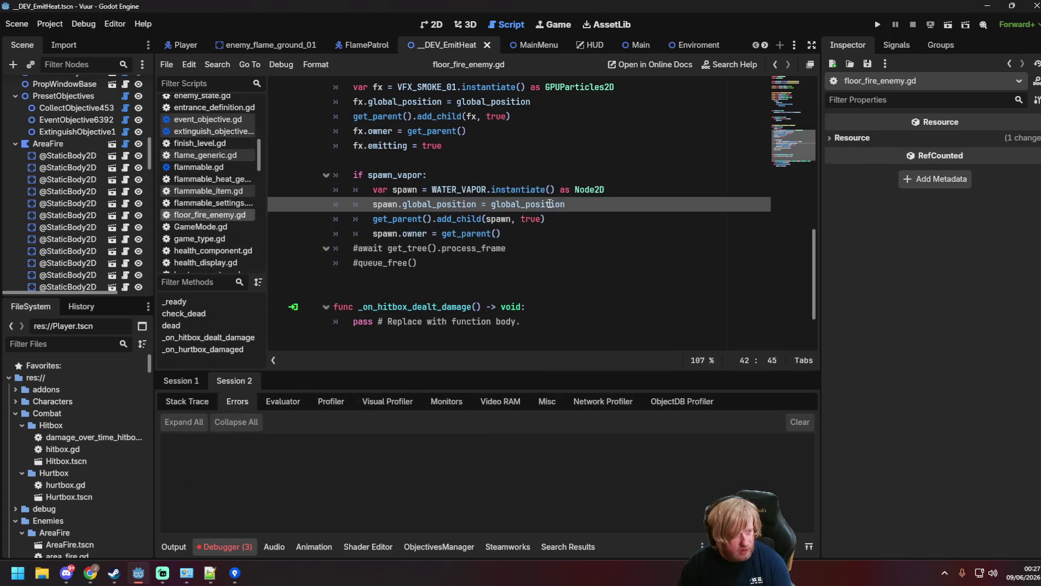
key(F6)
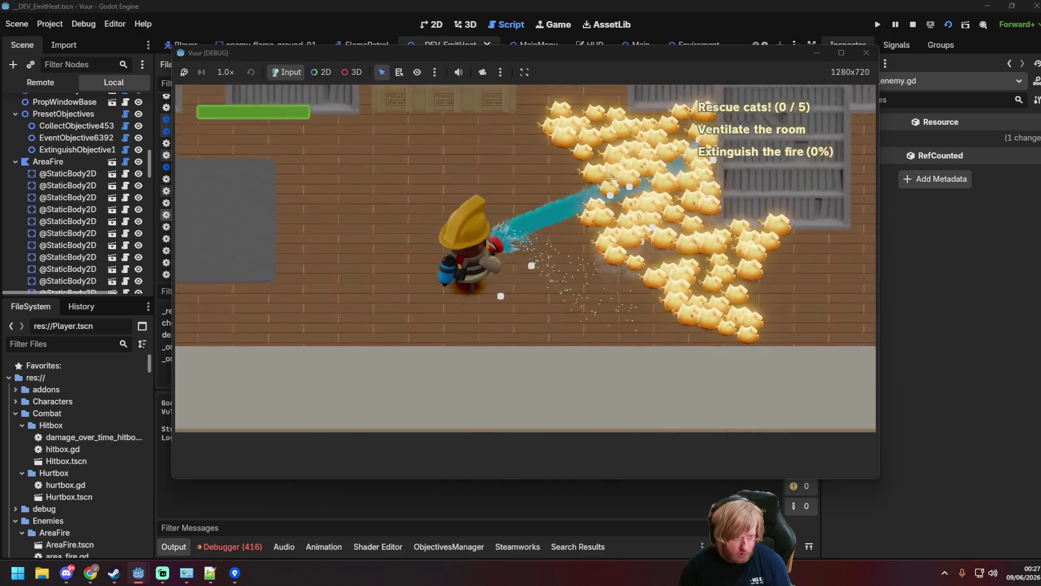
key(s)
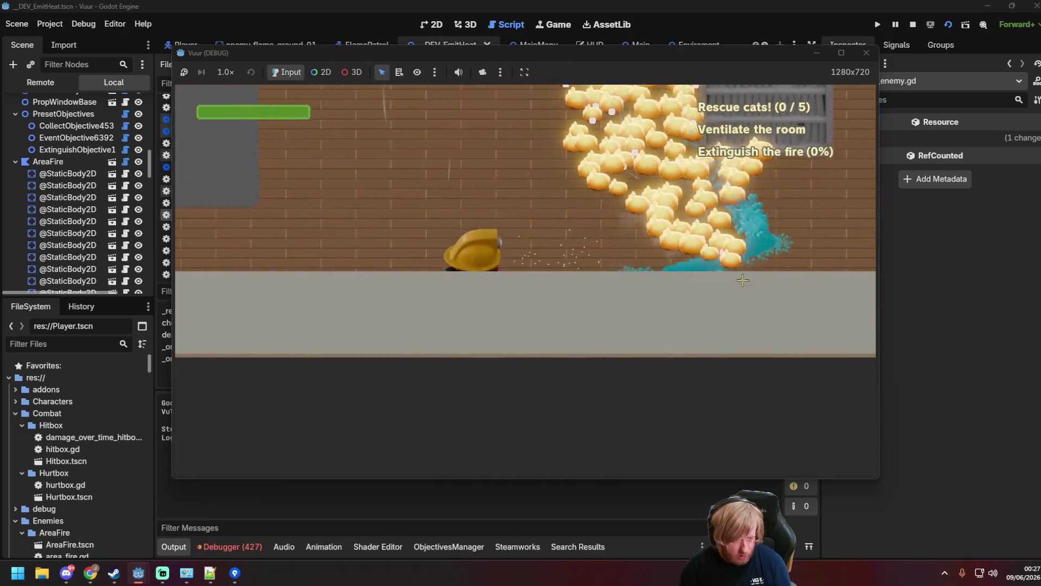
key(F8)
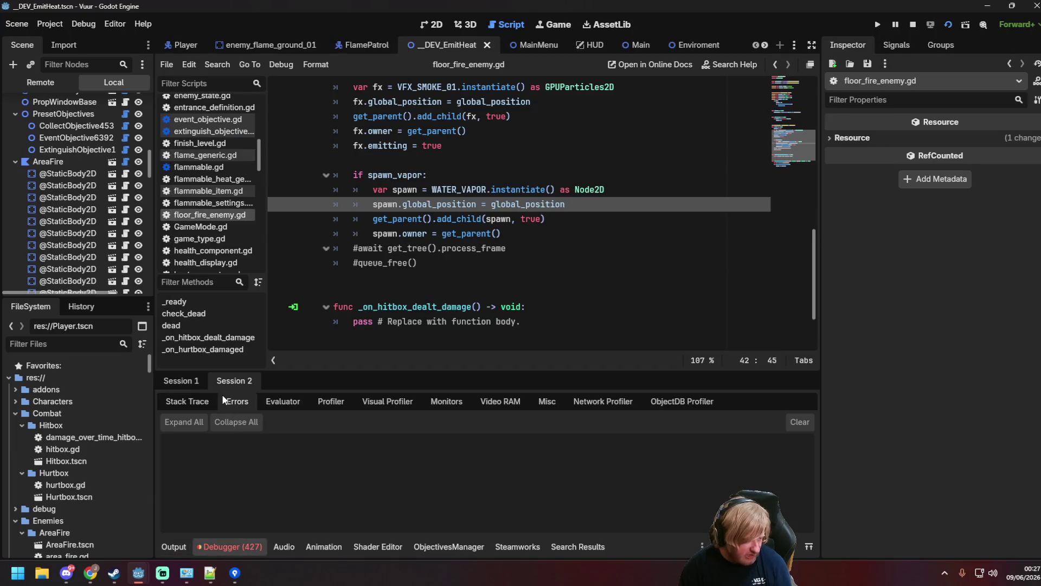
Show the 427 new errors and jump to the script code behind one of them.
click(224, 399)
scroll(811, 474, down, 3)
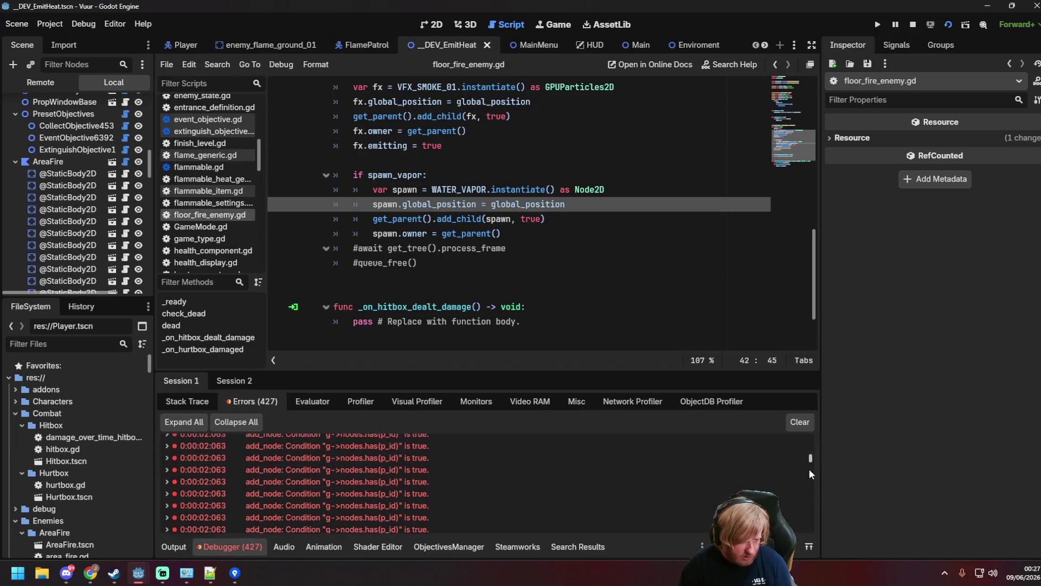
scroll(812, 474, down, 10)
click(493, 464)
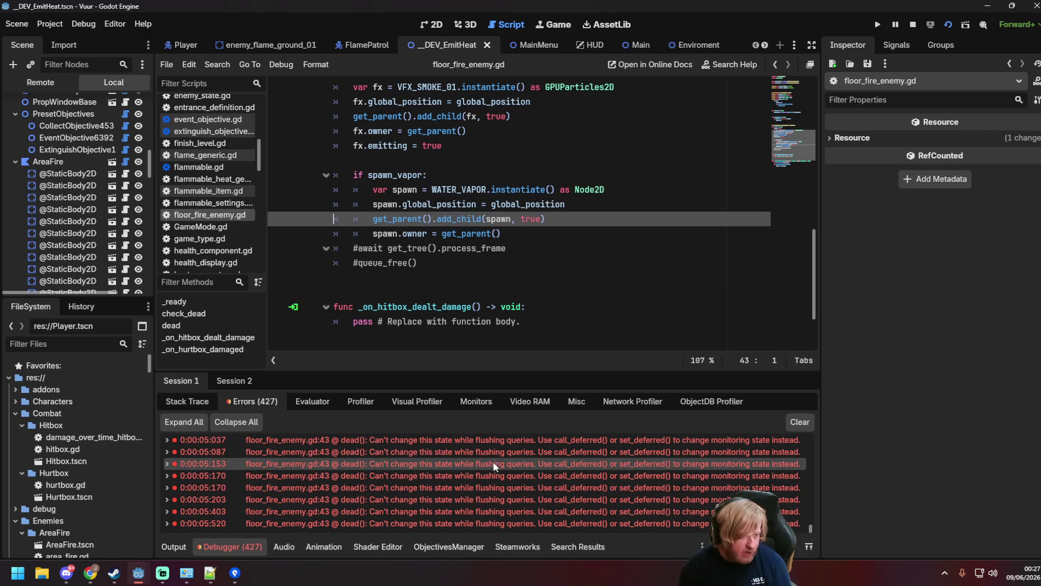
scroll(493, 473, up, 1)
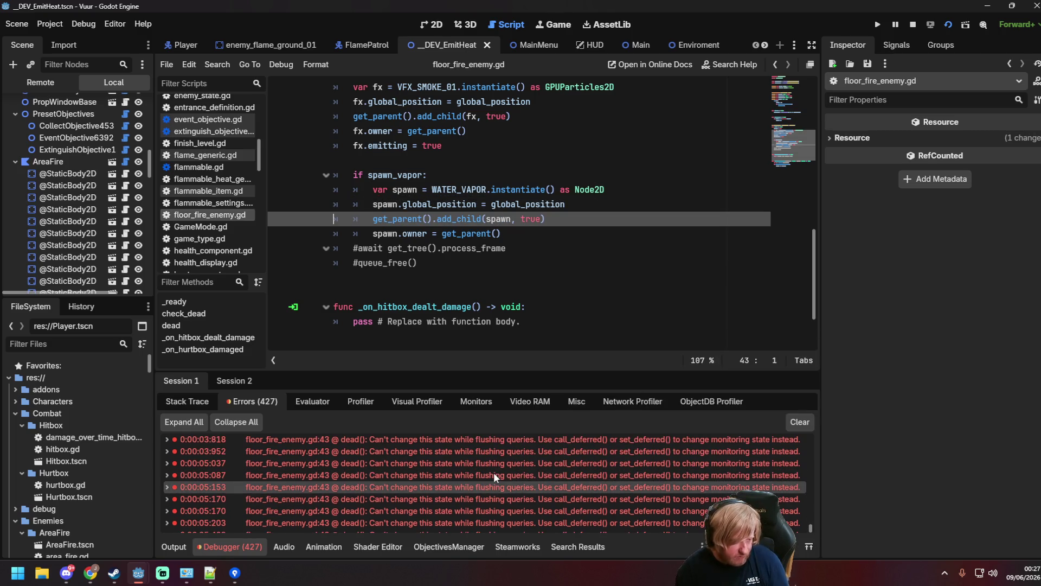
scroll(493, 473, up, 2)
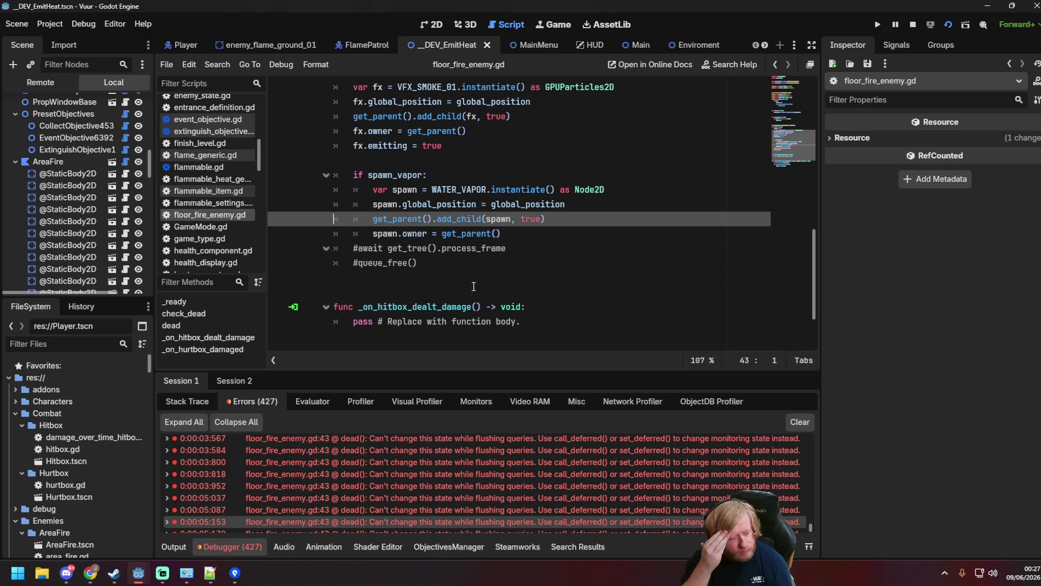
click(427, 263)
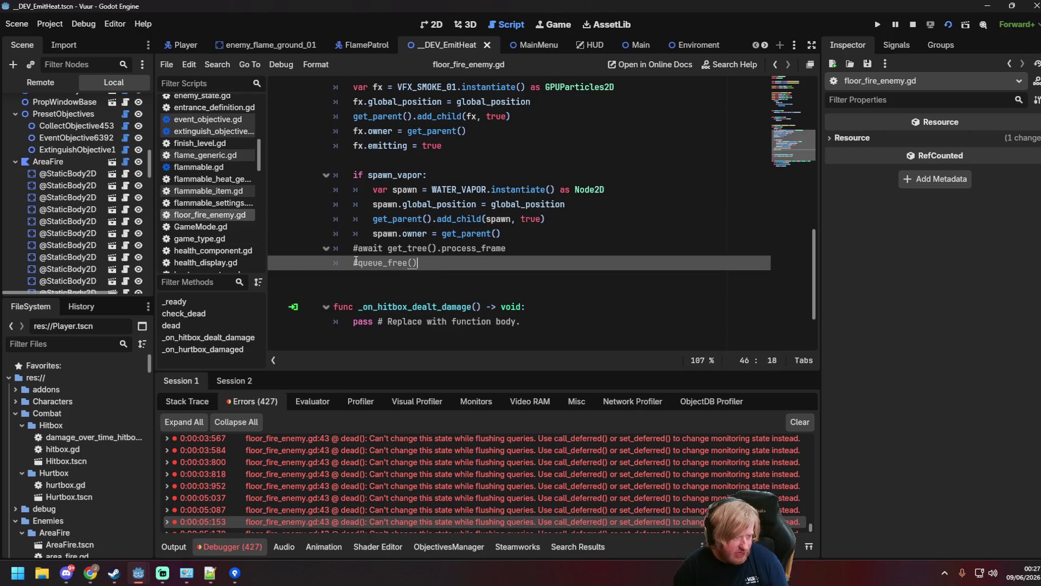
scroll(516, 482, up, 6)
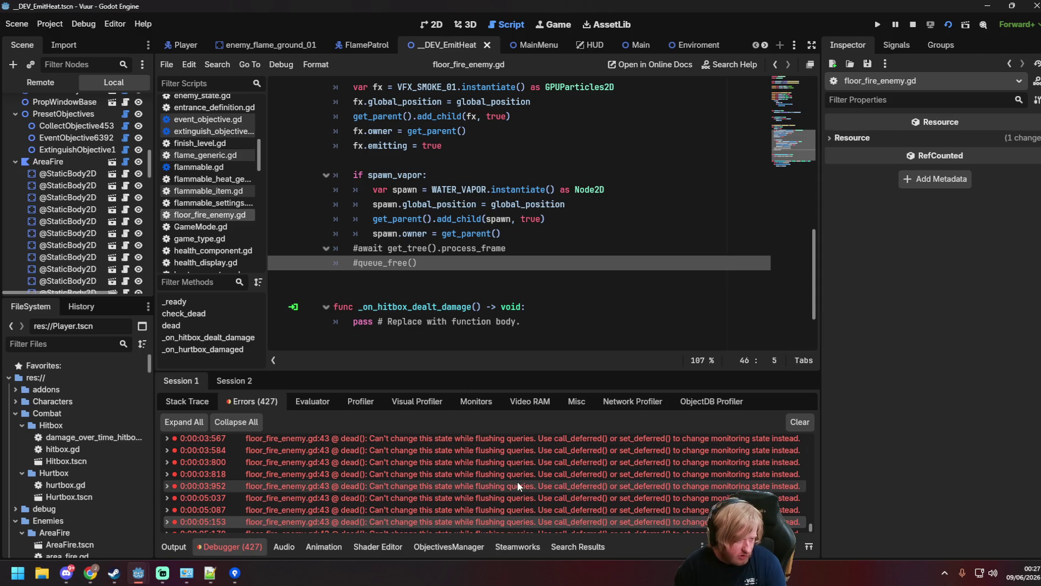
scroll(518, 488, up, 2)
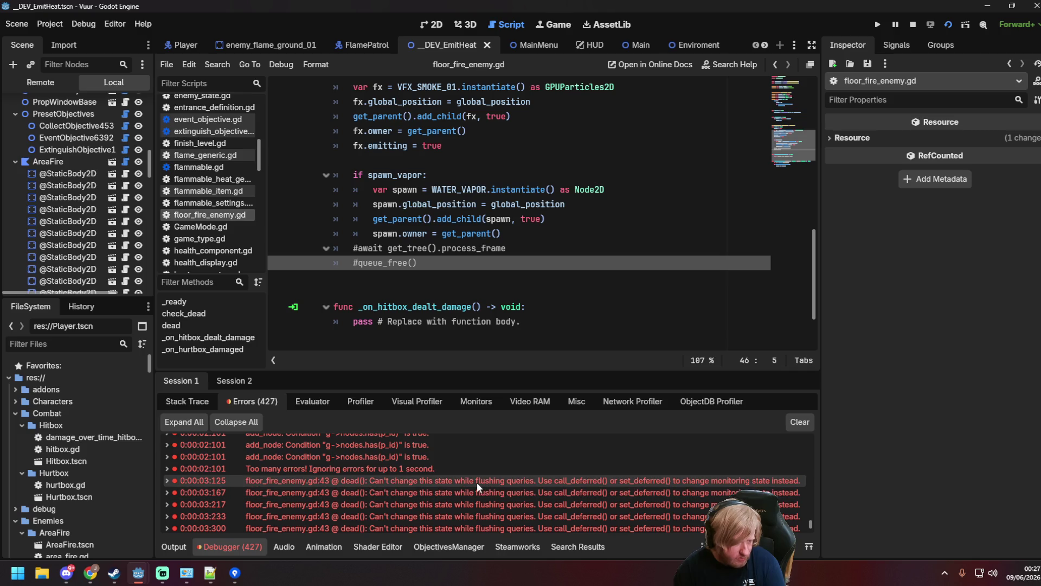
Trace the dead() error's stack to line 43, reviewing the WATER_VAPOR spawn lines and lines 43–44.
mouse_move(477, 482)
click(425, 233)
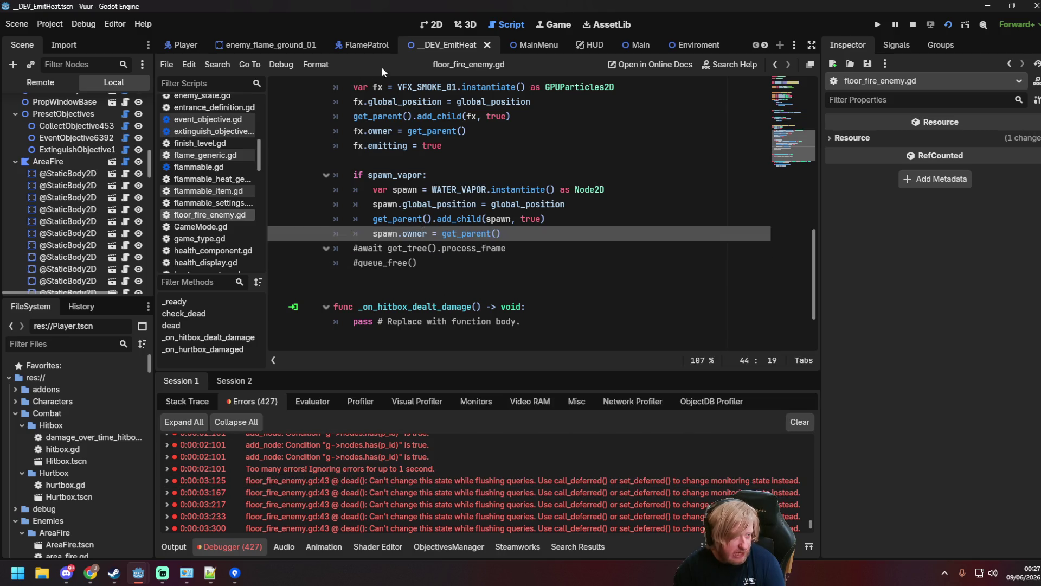
click(302, 189)
click(480, 204)
click(471, 190)
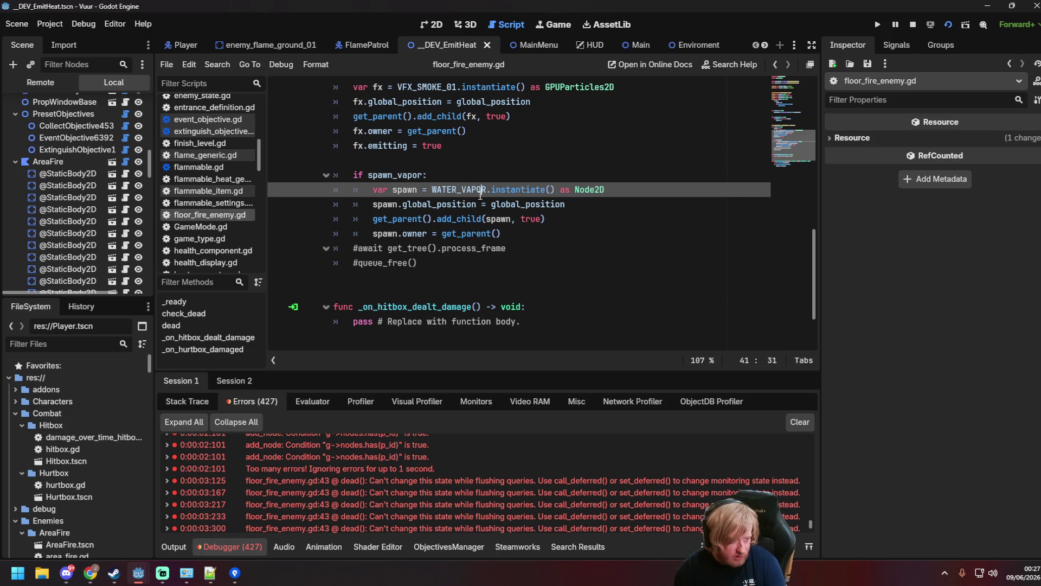
click(424, 480)
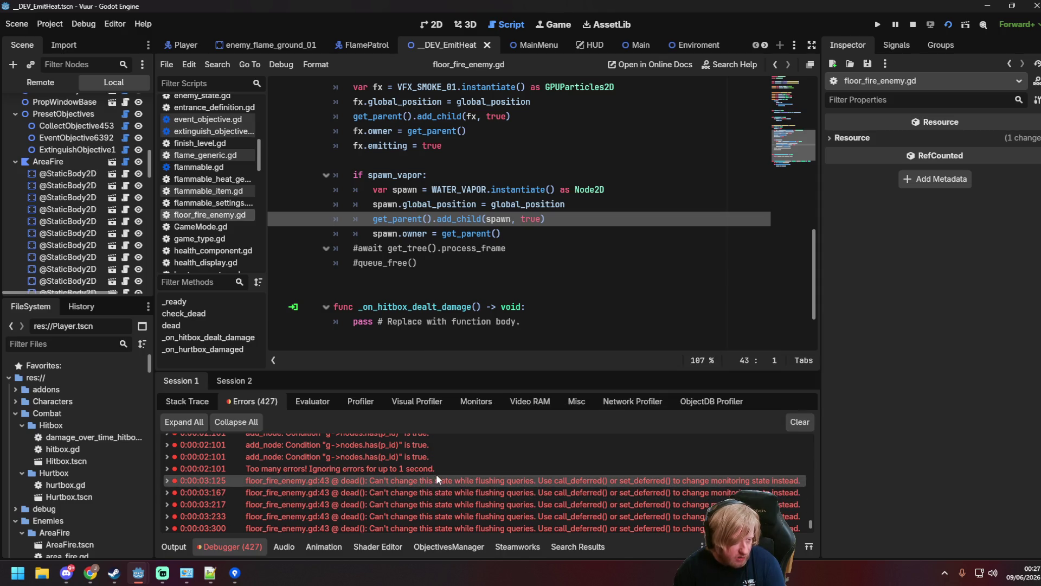
mouse_move(435, 480)
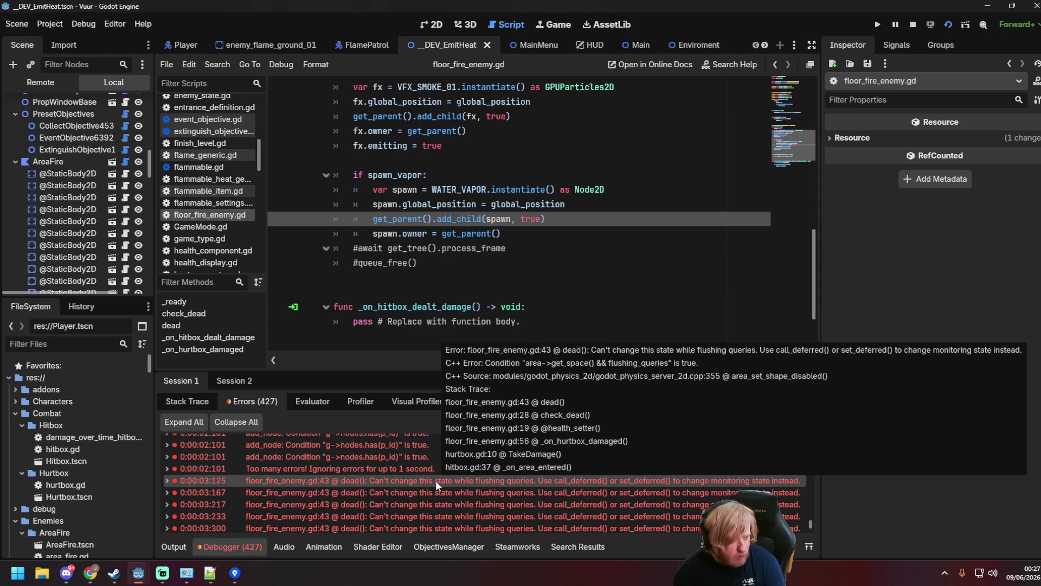
click(551, 220)
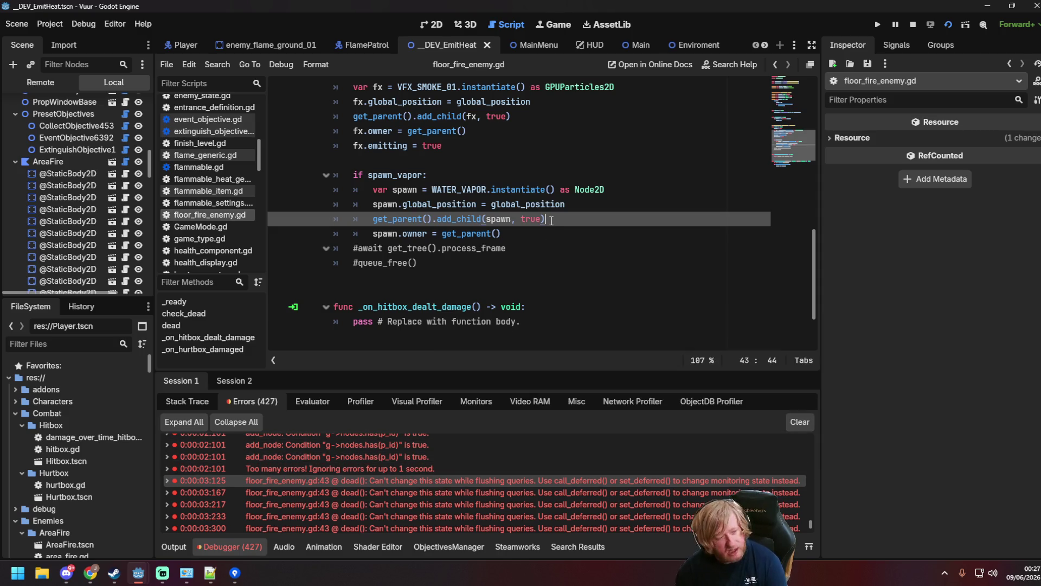
click(524, 231)
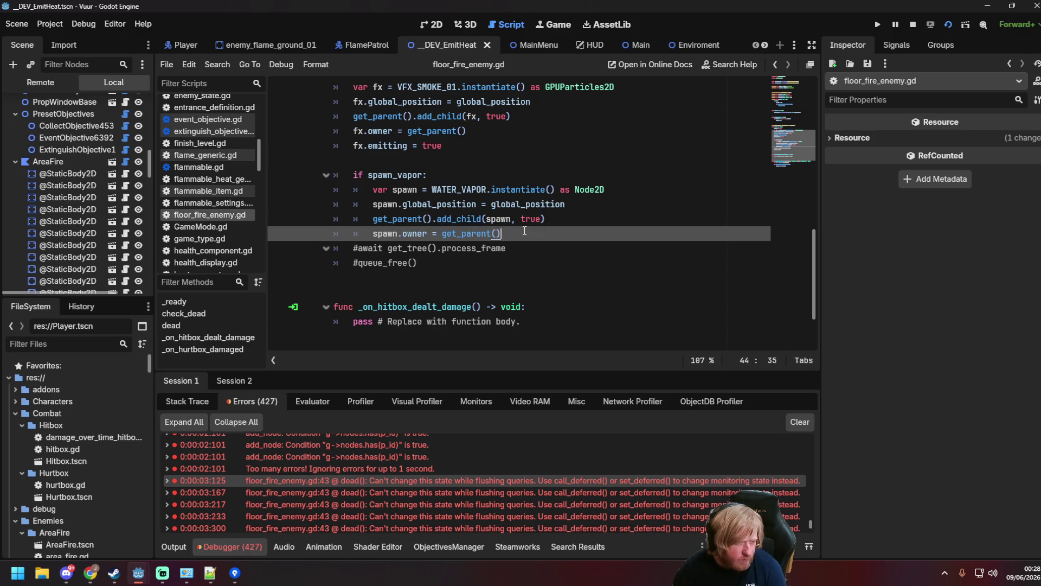
scroll(492, 228, up, 3)
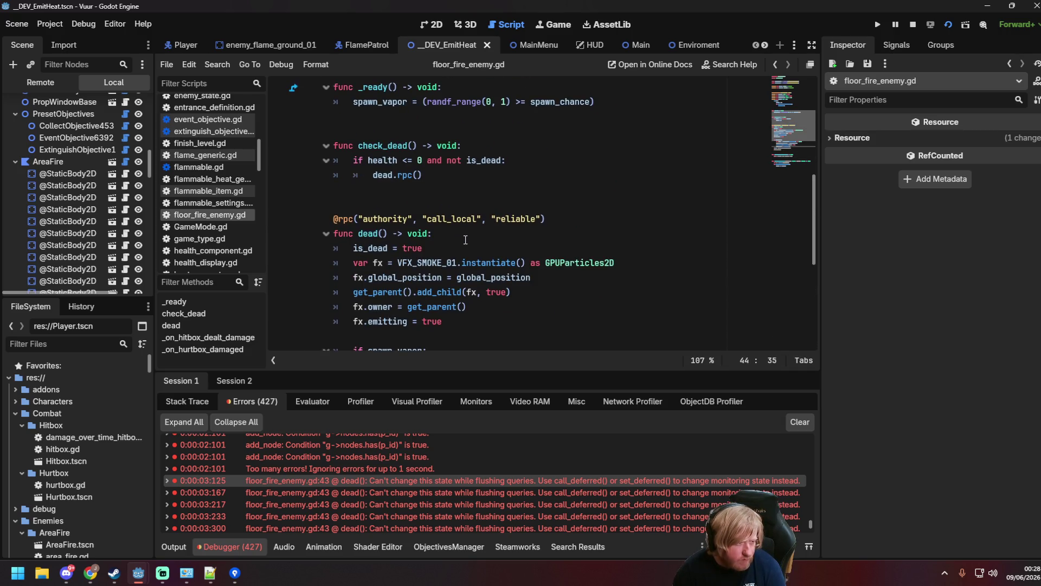
scroll(476, 233, down, 3)
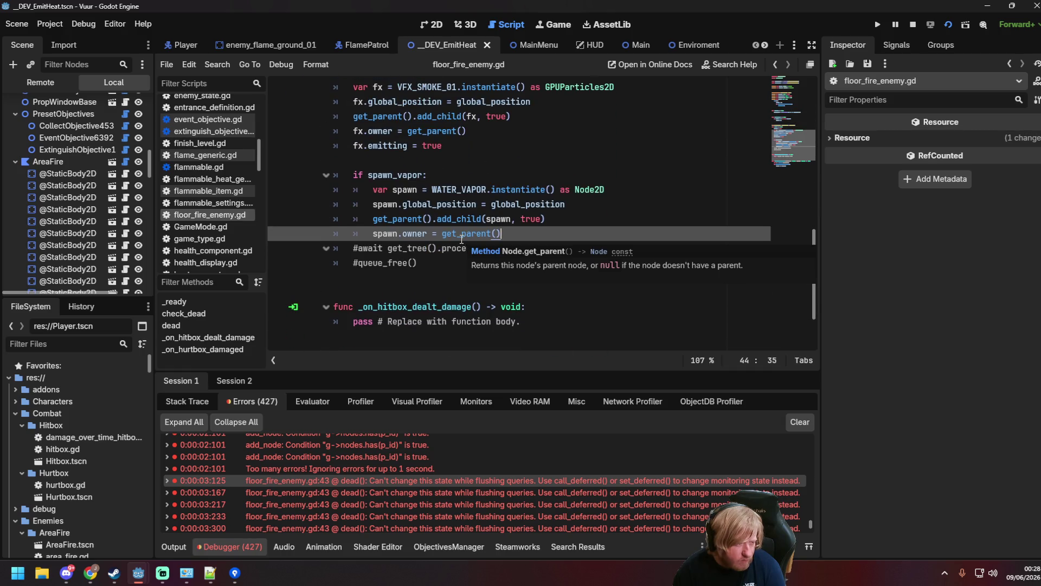